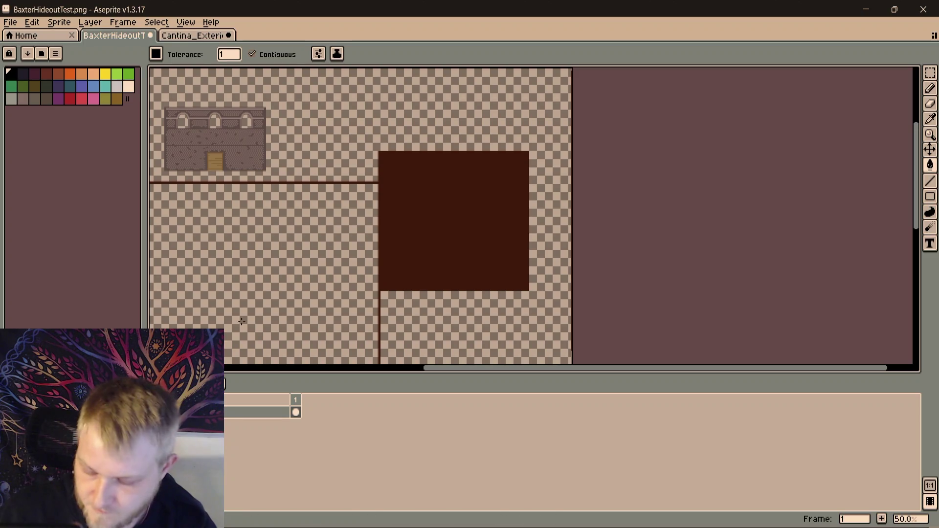
With the Pencil, draw thin black lines along the brown block's right and top edges
{"action": "key", "text": "b"}
{"action": "scroll", "coordinate": [518, 285], "scroll_direction": "up", "scroll_amount": 3}
{"action": "scroll", "coordinate": [518, 285], "scroll_direction": "up", "scroll_amount": 3}
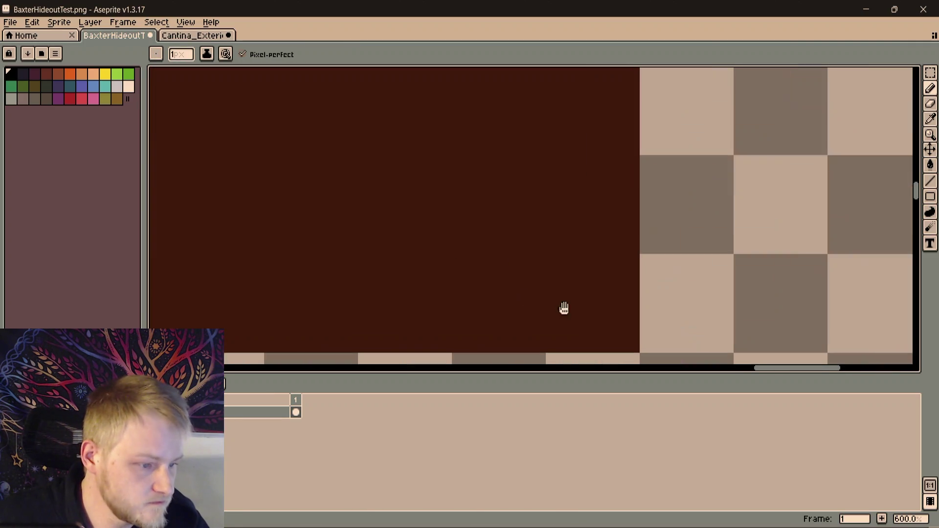
{"action": "scroll", "coordinate": [554, 263], "scroll_direction": "down", "scroll_amount": 5}
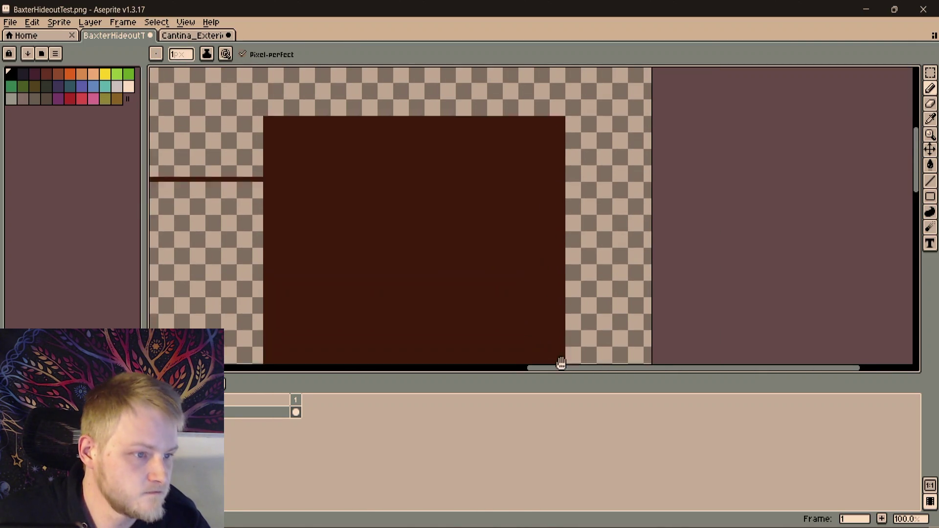
{"action": "scroll", "coordinate": [591, 220], "scroll_direction": "up", "scroll_amount": 2}
{"action": "left_click_drag", "start_coordinate": [591, 363], "coordinate": [594, 164]}
{"action": "key", "text": "ctrl+z"}
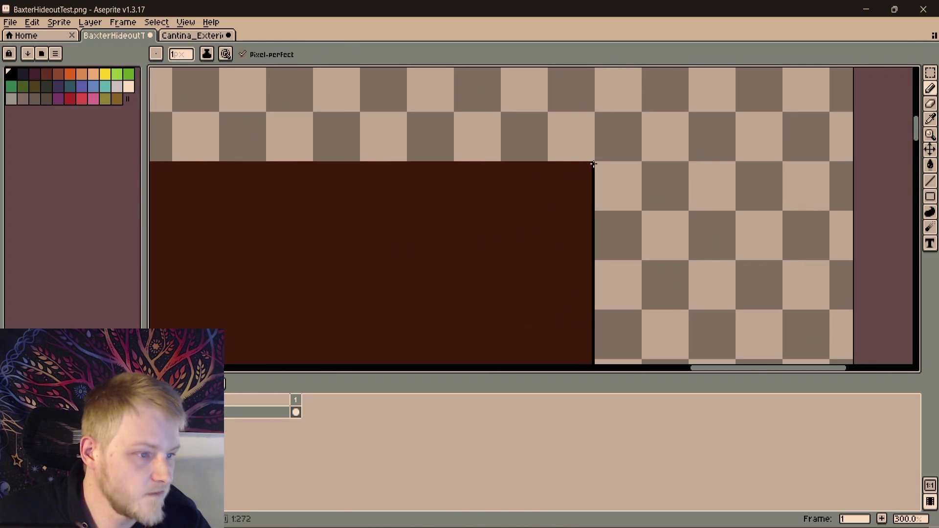
{"action": "mouse_move", "coordinate": [432, 177]}
{"action": "left_mouse_down"}
{"action": "mouse_move", "coordinate": [550, 189]}
{"action": "mouse_move", "coordinate": [593, 256]}
{"action": "left_mouse_up"}
{"action": "scroll", "coordinate": [321, 195], "scroll_direction": "up", "scroll_amount": 2}
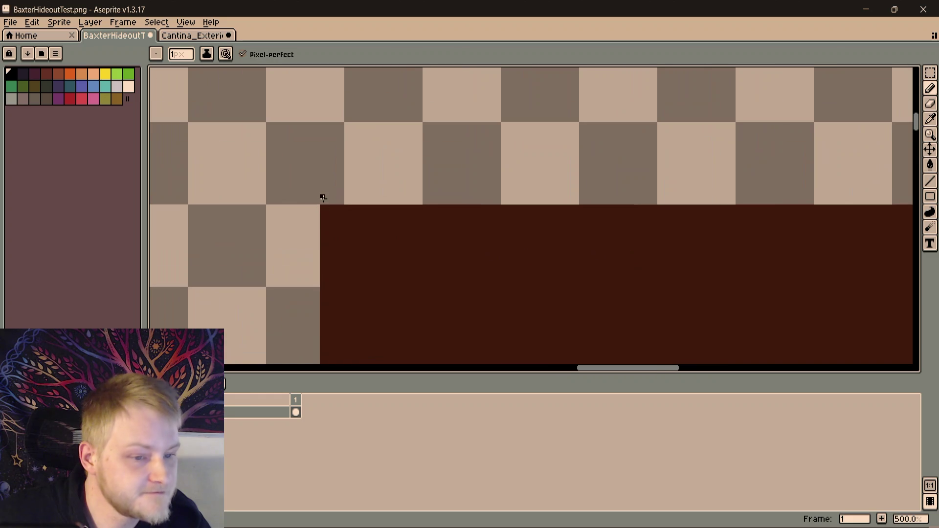
{"action": "left_click", "coordinate": [321, 208], "text": "shift"}
{"action": "scroll", "coordinate": [345, 320], "scroll_direction": "down", "scroll_amount": 2}
{"action": "scroll", "coordinate": [470, 195], "scroll_direction": "down", "scroll_amount": 2}
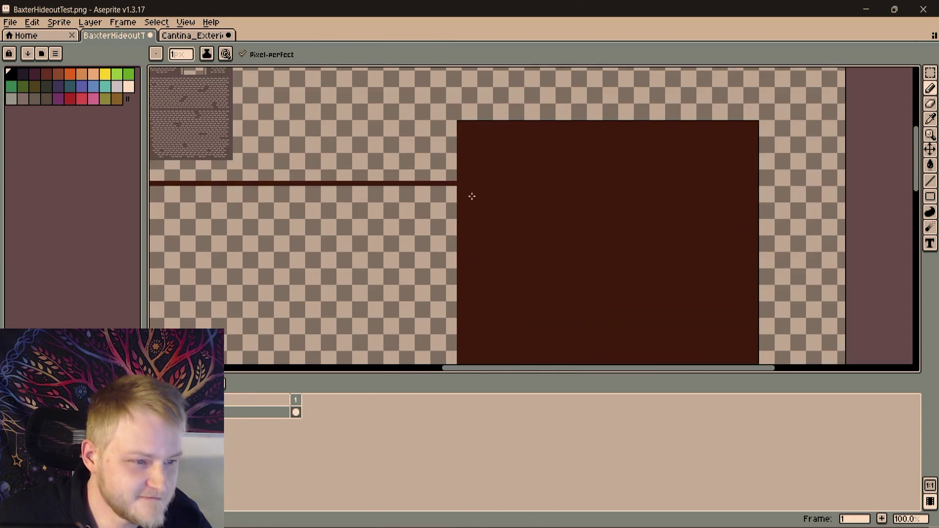
{"action": "scroll", "coordinate": [483, 313], "scroll_direction": "up", "scroll_amount": 2}
{"action": "scroll", "coordinate": [469, 312], "scroll_direction": "up", "scroll_amount": 2}
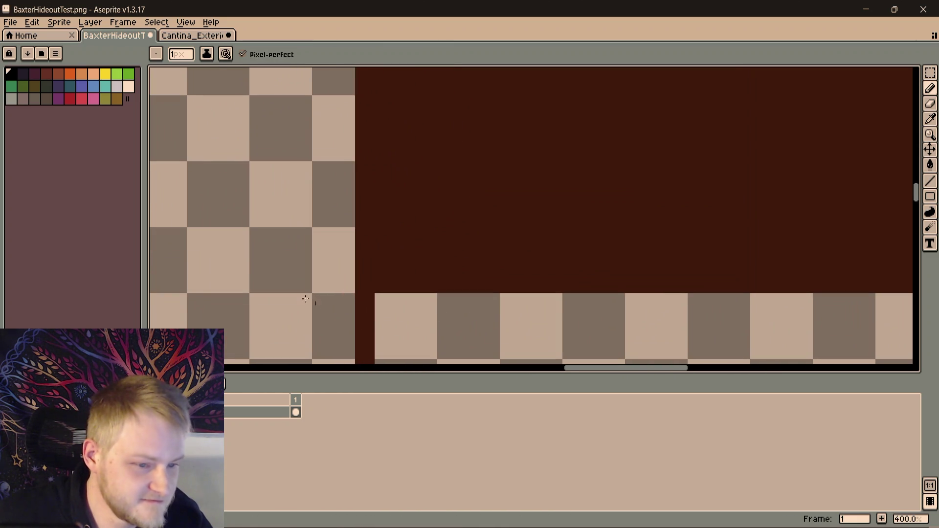
Draw the black line along the block's bottom edge and inspect the outline
{"action": "left_click", "coordinate": [355, 290], "text": "shift"}
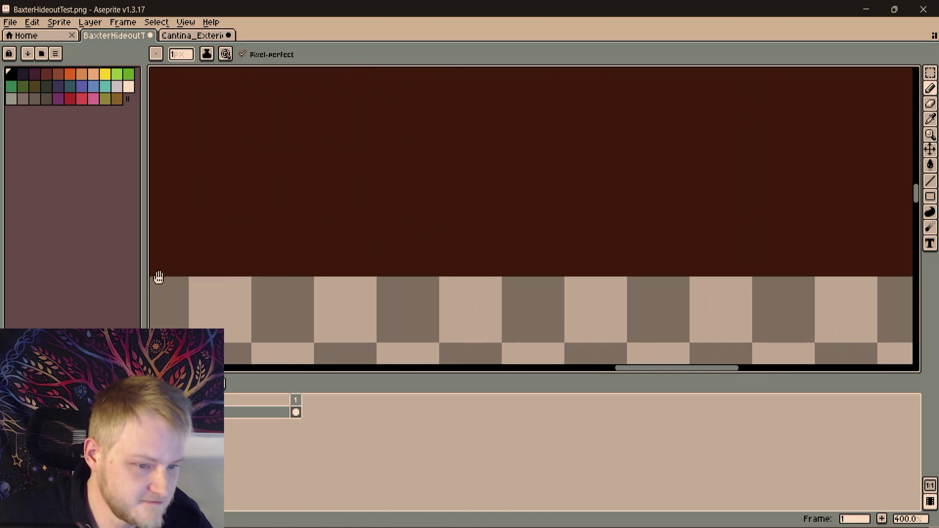
{"action": "scroll", "coordinate": [157, 273], "scroll_direction": "right", "scroll_amount": 10}
{"action": "left_click", "coordinate": [602, 296], "text": "shift"}
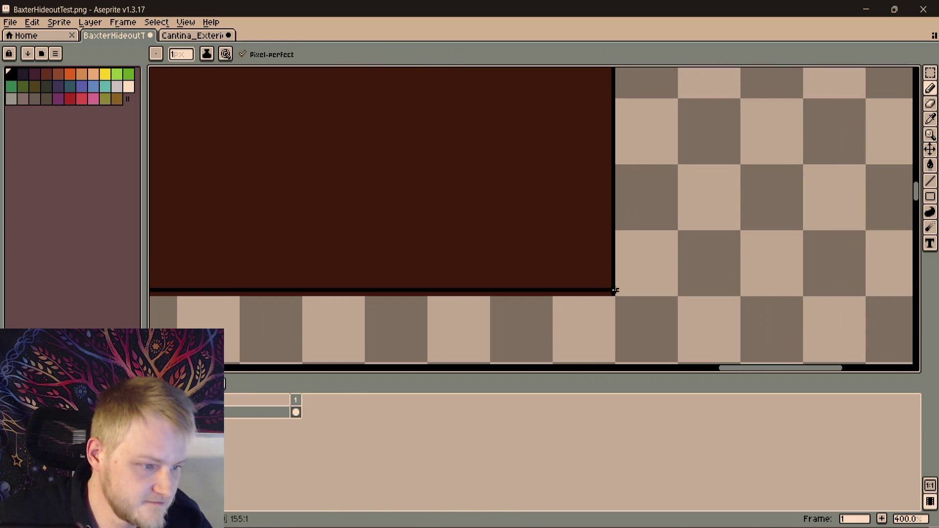
{"action": "scroll", "coordinate": [457, 248], "scroll_direction": "down", "scroll_amount": 2}
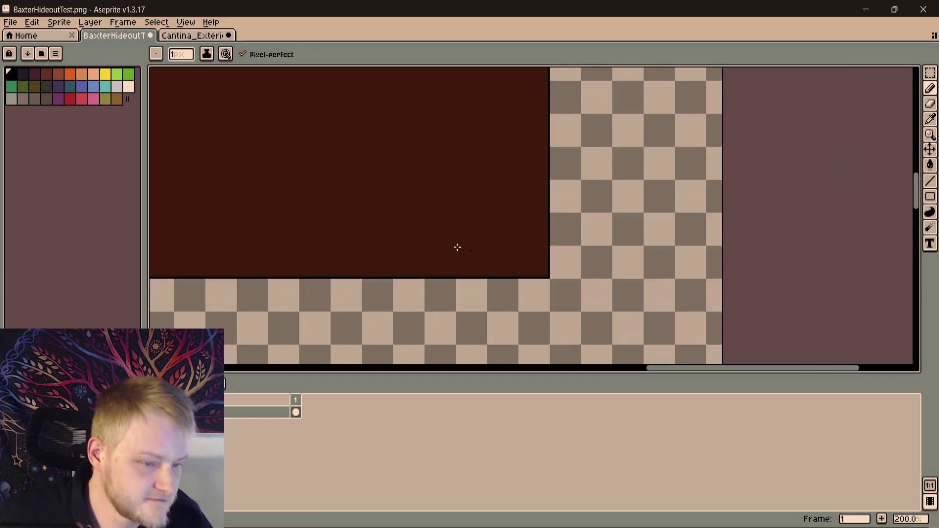
{"action": "scroll", "coordinate": [443, 235], "scroll_direction": "down", "scroll_amount": 2}
{"action": "scroll", "coordinate": [507, 269], "scroll_direction": "down", "scroll_amount": 2}
{"action": "scroll", "coordinate": [507, 269], "scroll_direction": "up", "scroll_amount": 2}
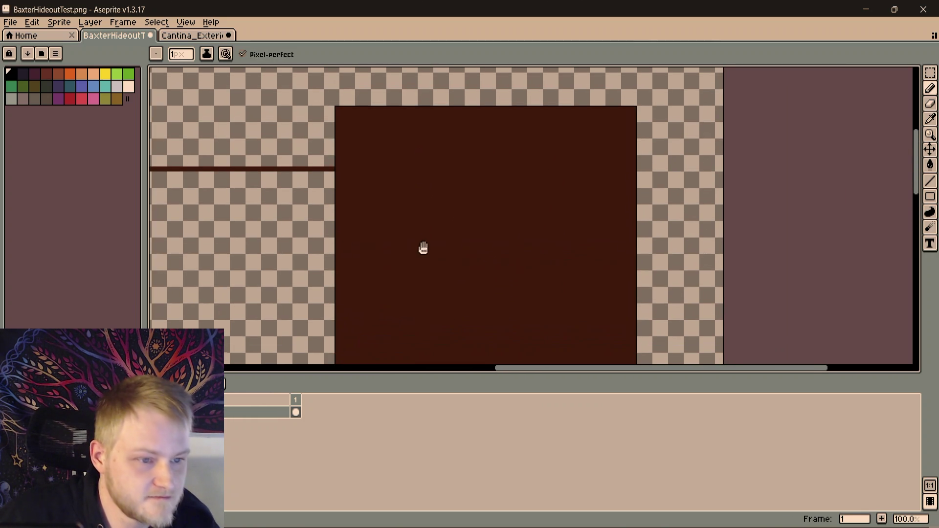
{"action": "mouse_move", "coordinate": [432, 250]}
{"action": "left_mouse_down"}
{"action": "mouse_move", "coordinate": [424, 204]}
{"action": "mouse_move", "coordinate": [292, 266]}
{"action": "mouse_move", "coordinate": [433, 300]}
{"action": "mouse_move", "coordinate": [450, 292]}
{"action": "left_mouse_up"}
{"action": "left_click_drag", "start_coordinate": [490, 266], "coordinate": [502, 220]}
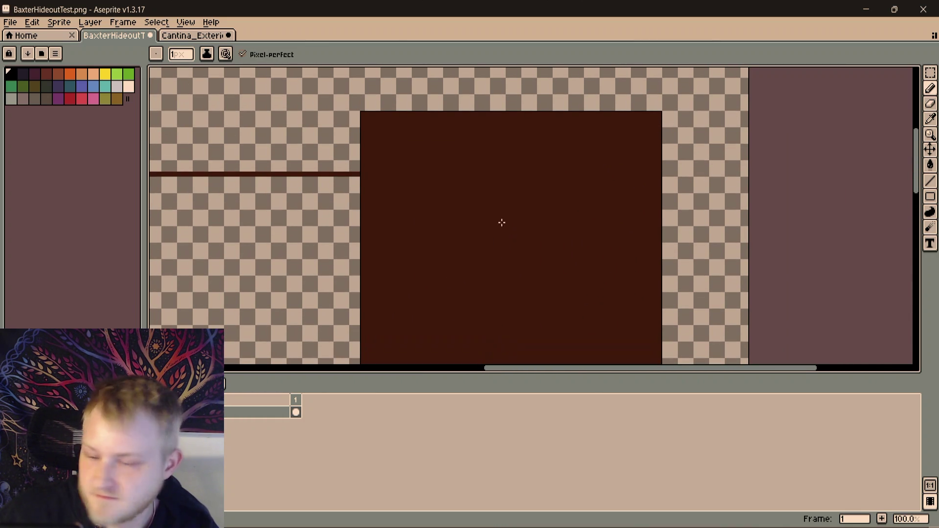
{"action": "mouse_move", "coordinate": [441, 209]}
{"action": "left_mouse_down"}
{"action": "mouse_move", "coordinate": [482, 206]}
{"action": "mouse_move", "coordinate": [392, 169]}
{"action": "left_mouse_up"}
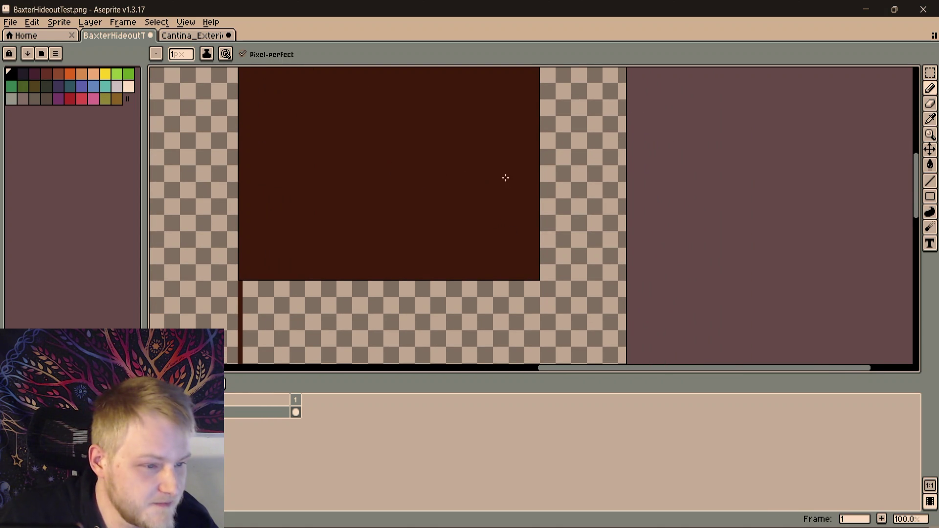
{"action": "left_click_drag", "start_coordinate": [506, 178], "coordinate": [491, 189]}
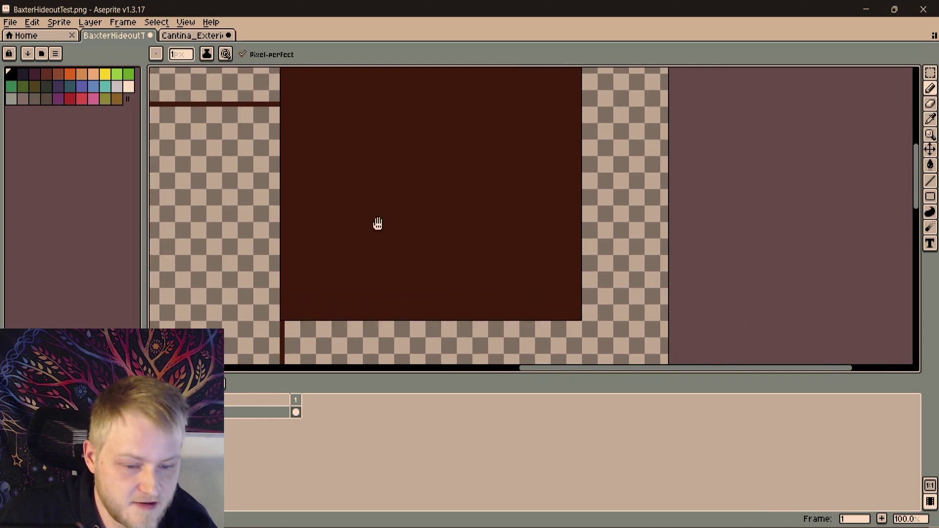
{"action": "scroll", "coordinate": [378, 224], "scroll_direction": "down", "scroll_amount": 3}
{"action": "scroll", "coordinate": [414, 219], "scroll_direction": "up", "scroll_amount": 1}
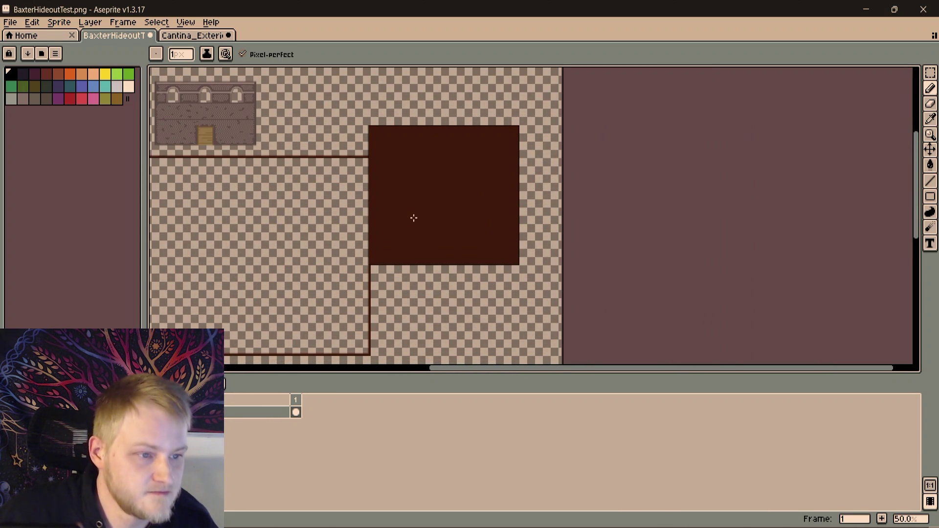
{"action": "scroll", "coordinate": [414, 218], "scroll_direction": "up", "scroll_amount": 1}
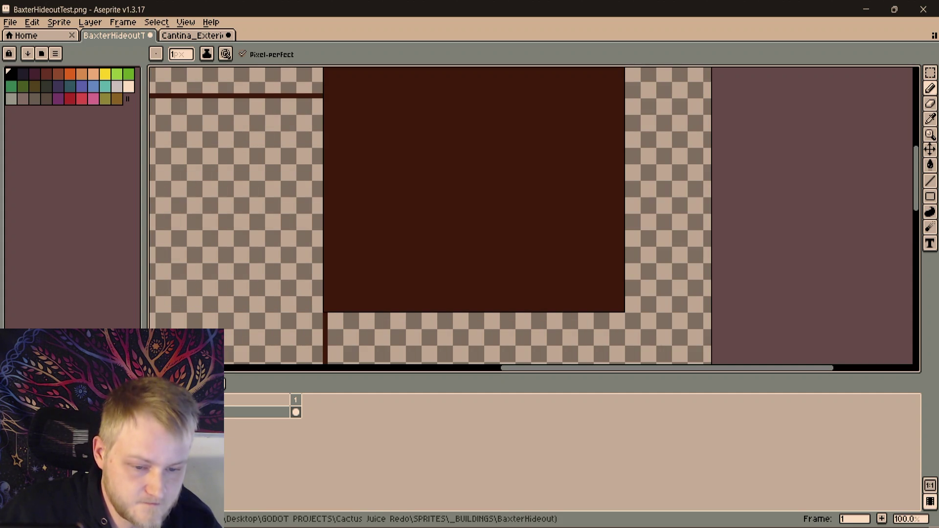
Create a new layer and rename it from Layer 2 to FrontOverhang
{"action": "right_click", "coordinate": [255, 417]}
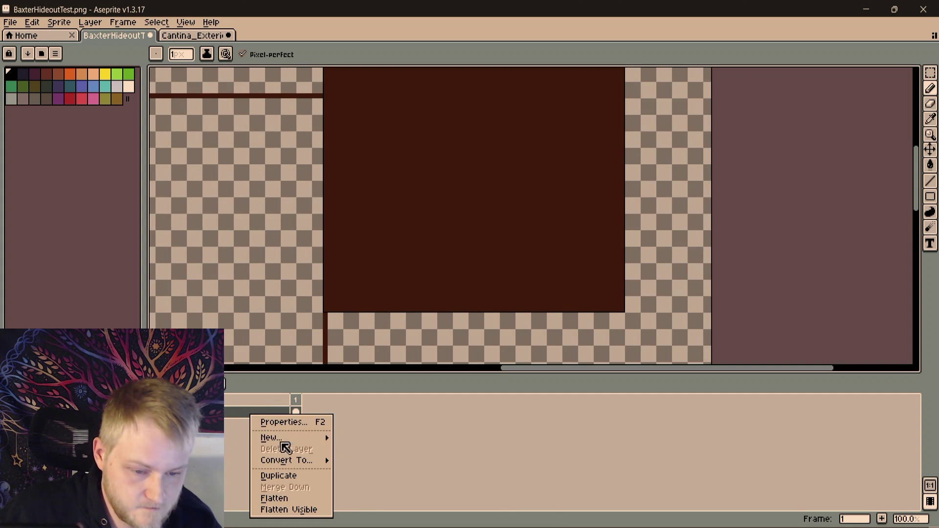
{"action": "mouse_move", "coordinate": [271, 438]}
{"action": "left_click", "coordinate": [365, 438]}
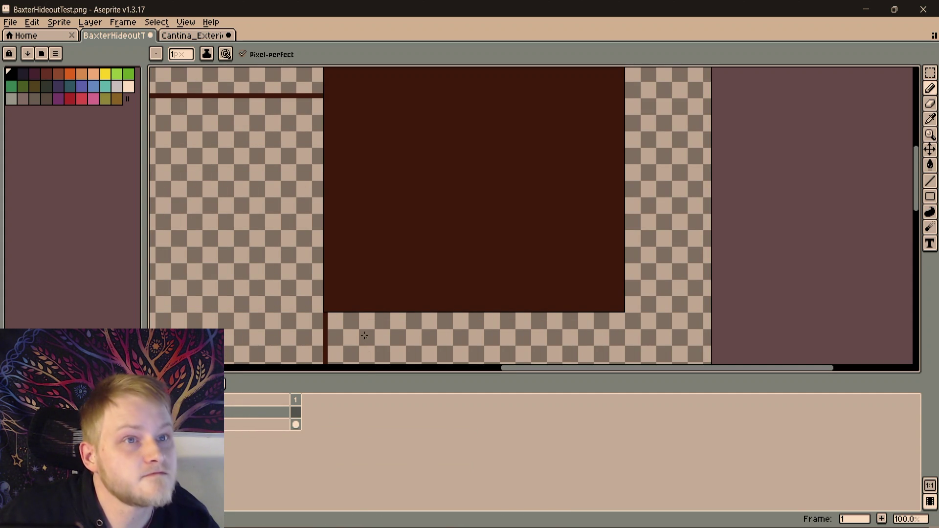
{"action": "double_click", "coordinate": [230, 414]}
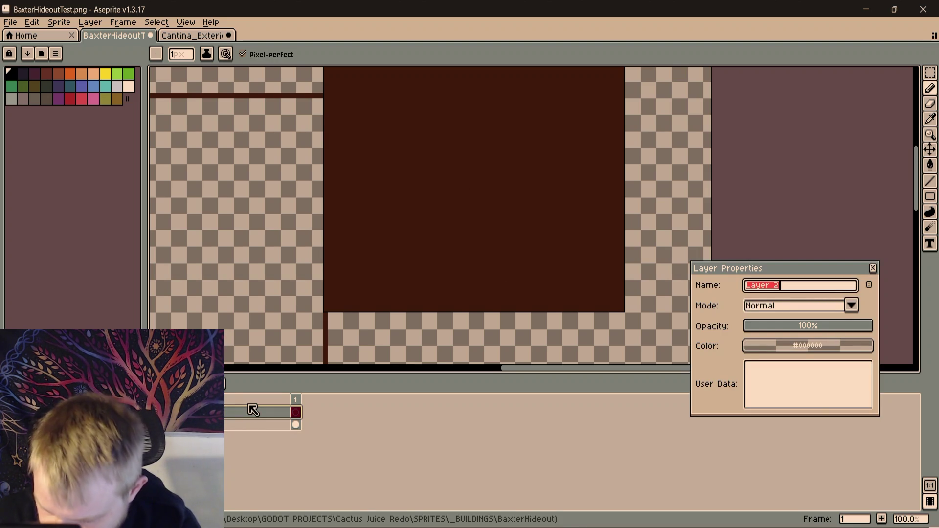
{"action": "type", "text": "Fro"}
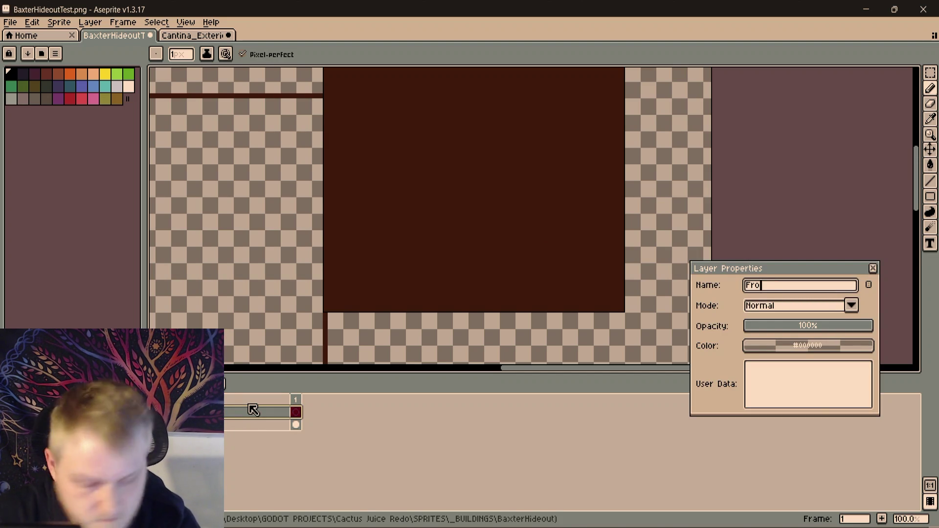
{"action": "type", "text": "ntO"}
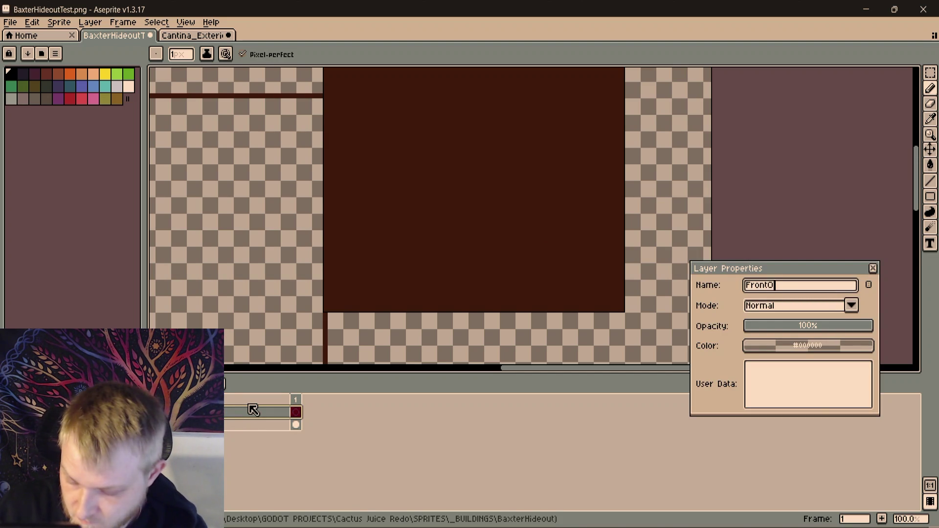
{"action": "type", "text": "verhang"}
{"action": "key", "text": "Return"}
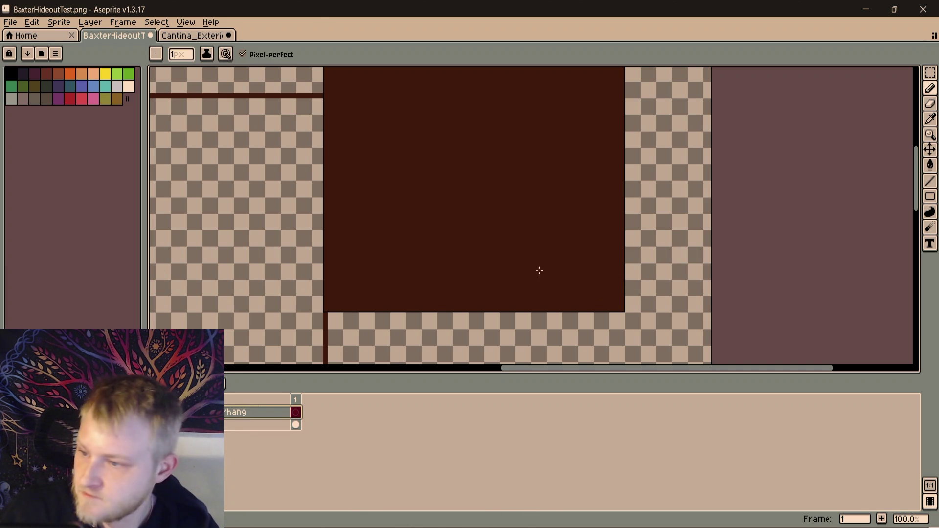
With a 3-pixel brush, start grey lines for the band, undoing the stray segments
{"action": "key", "text": "plus"}
{"action": "key", "text": "plus"}
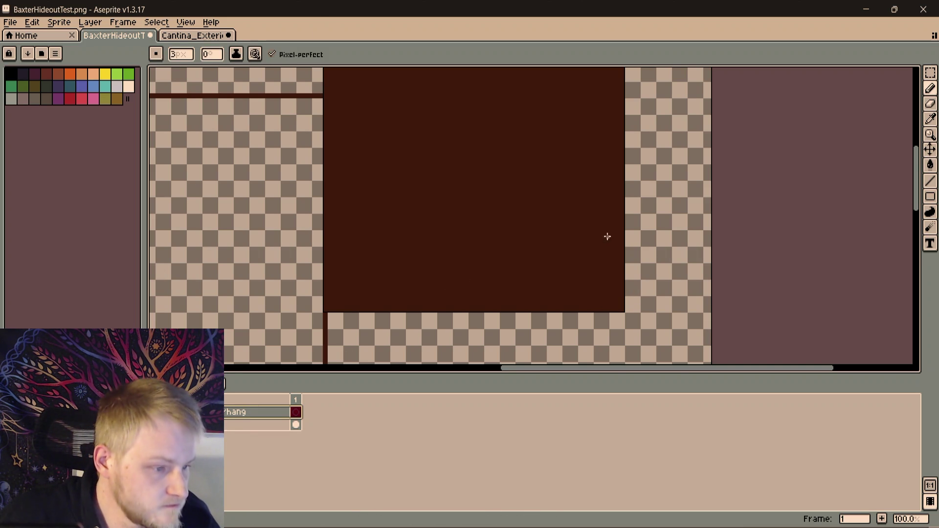
{"action": "scroll", "coordinate": [607, 237], "scroll_direction": "up", "scroll_amount": 2}
{"action": "scroll", "coordinate": [631, 256], "scroll_direction": "down", "scroll_amount": 2}
{"action": "scroll", "coordinate": [638, 258], "scroll_direction": "up", "scroll_amount": 1}
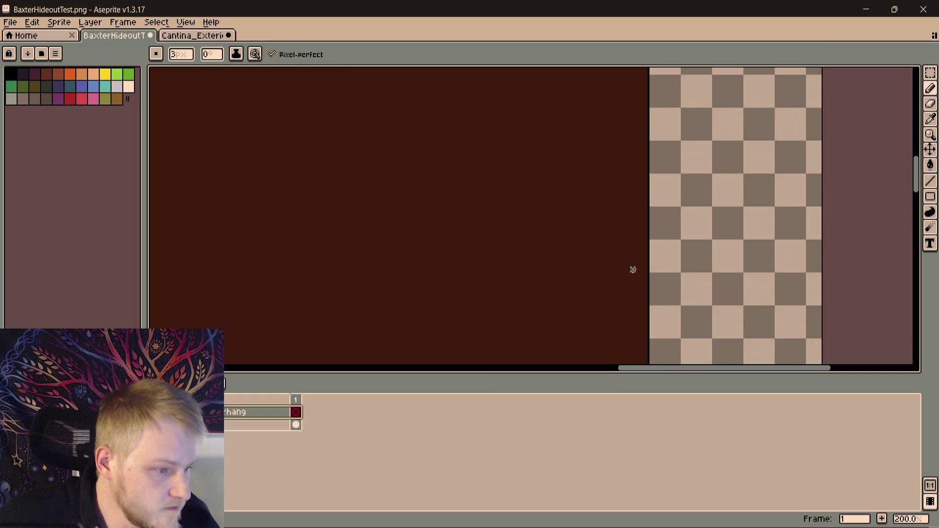
{"action": "scroll", "coordinate": [634, 268], "scroll_direction": "down", "scroll_amount": 3}
{"action": "scroll", "coordinate": [628, 260], "scroll_direction": "up", "scroll_amount": 2}
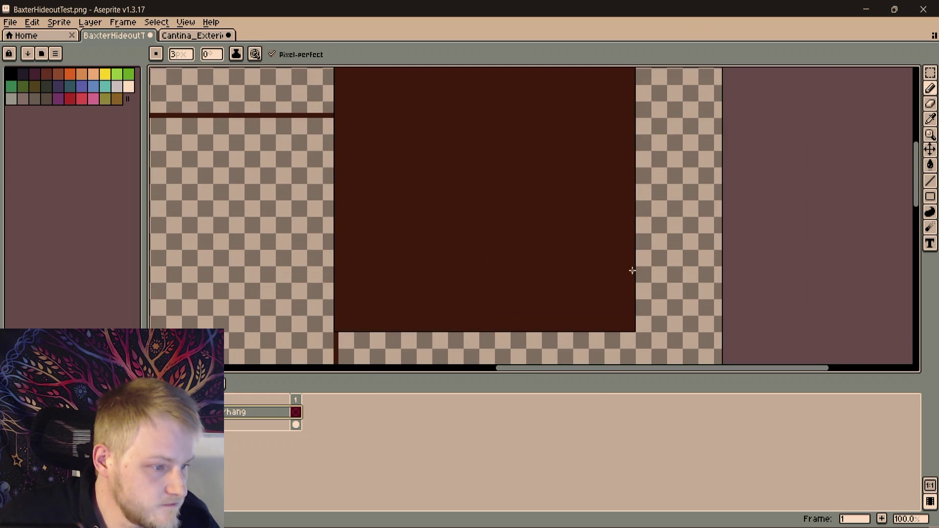
{"action": "scroll", "coordinate": [631, 271], "scroll_direction": "up", "scroll_amount": 2}
{"action": "left_click_drag", "start_coordinate": [633, 260], "coordinate": [589, 201]}
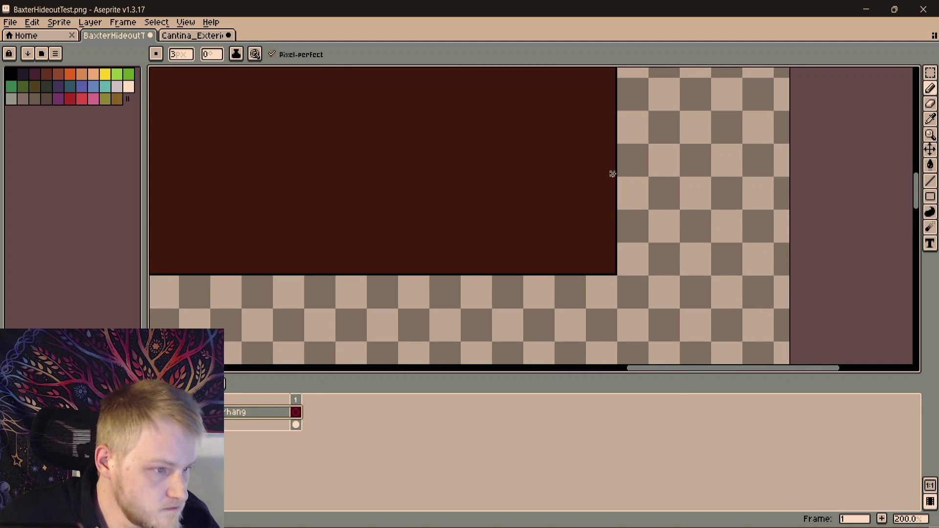
{"action": "scroll", "coordinate": [514, 174], "scroll_direction": "up", "scroll_amount": 1}
{"action": "scroll", "coordinate": [721, 174], "scroll_direction": "down", "scroll_amount": 3}
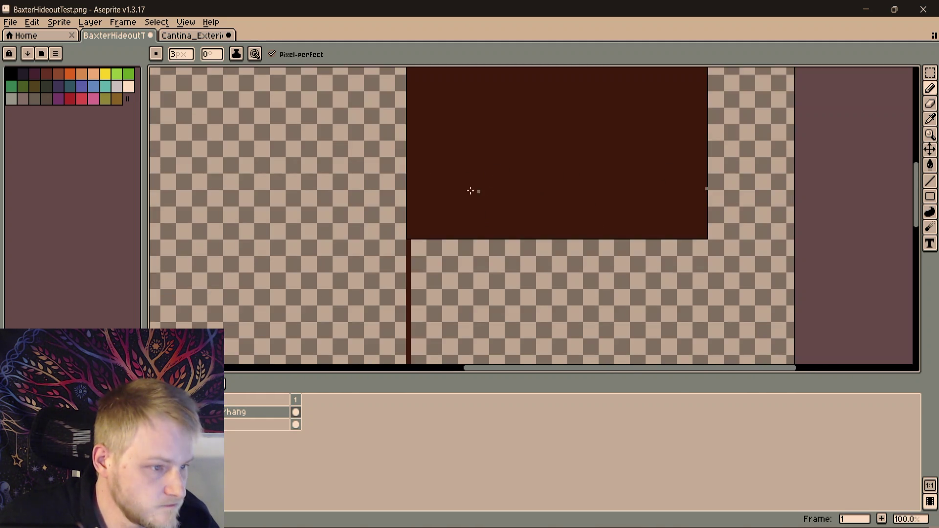
{"action": "scroll", "coordinate": [474, 191], "scroll_direction": "up", "scroll_amount": 1}
{"action": "scroll", "coordinate": [454, 201], "scroll_direction": "up", "scroll_amount": 1}
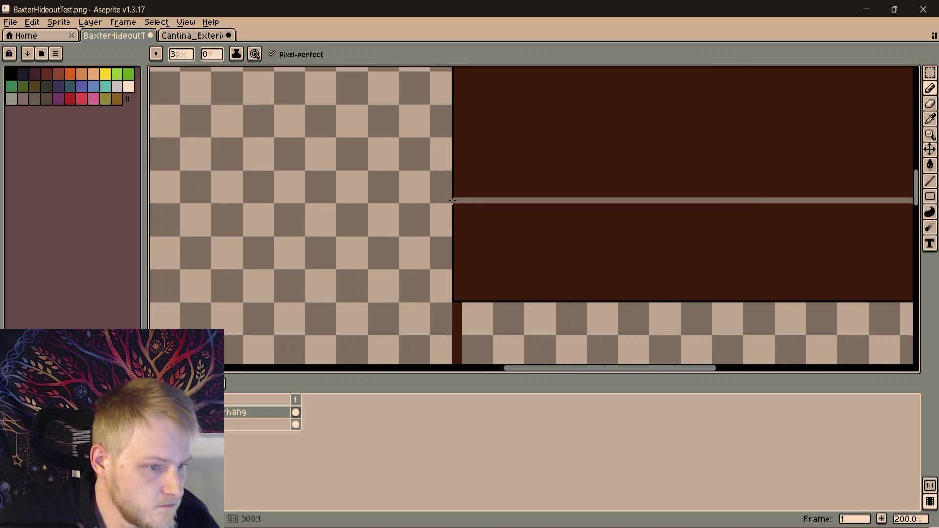
{"action": "left_click", "coordinate": [456, 108], "text": "shift"}
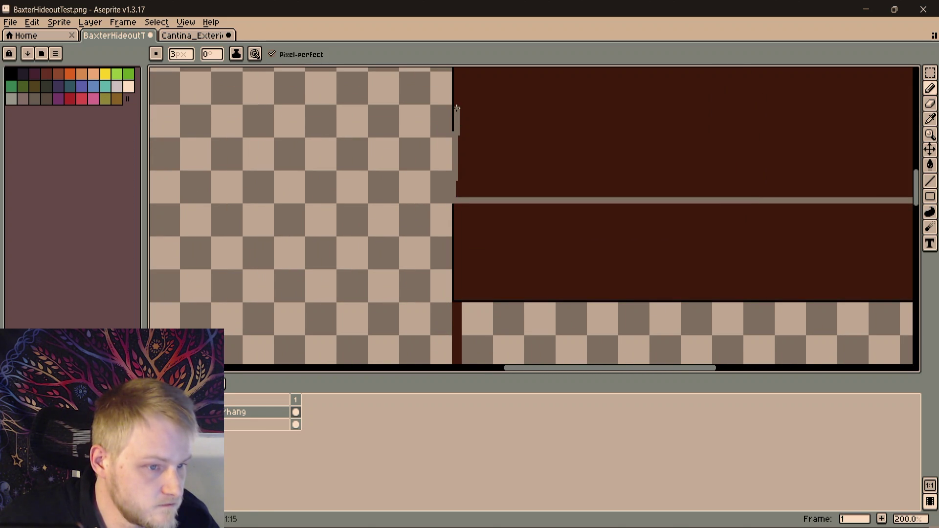
{"action": "key", "text": "ctrl+z"}
{"action": "scroll", "coordinate": [460, 212], "scroll_direction": "up", "scroll_amount": 1}
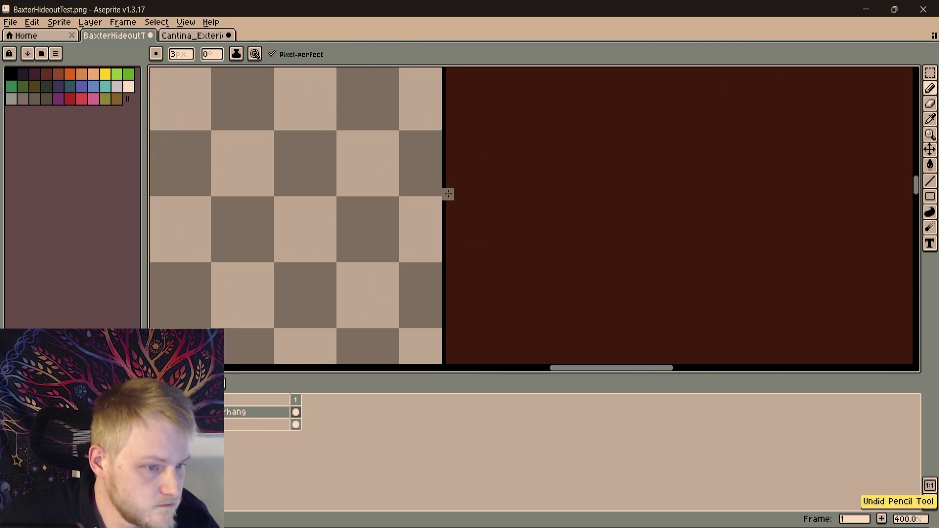
{"action": "scroll", "coordinate": [451, 149], "scroll_direction": "down", "scroll_amount": 1}
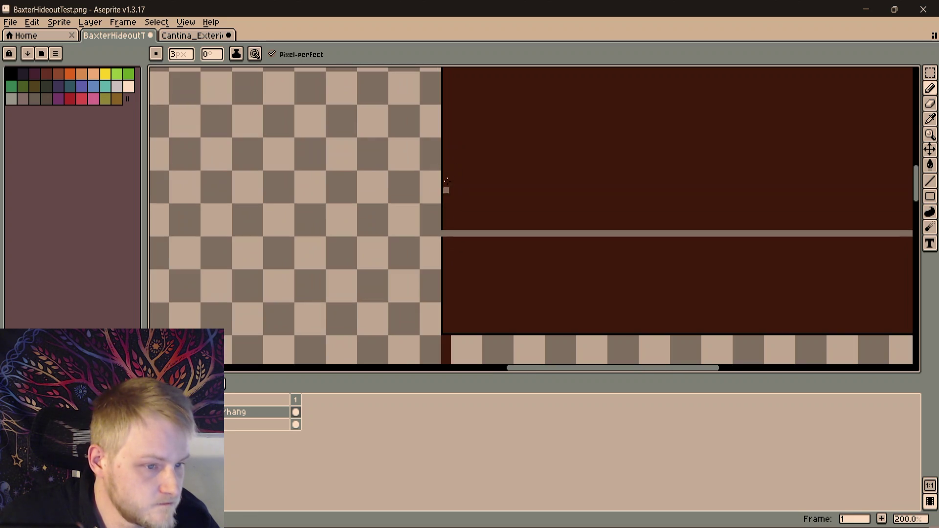
{"action": "left_click", "coordinate": [449, 193], "text": "shift"}
{"action": "key", "text": "ctrl+z"}
{"action": "scroll", "coordinate": [451, 220], "scroll_direction": "up", "scroll_amount": 1}
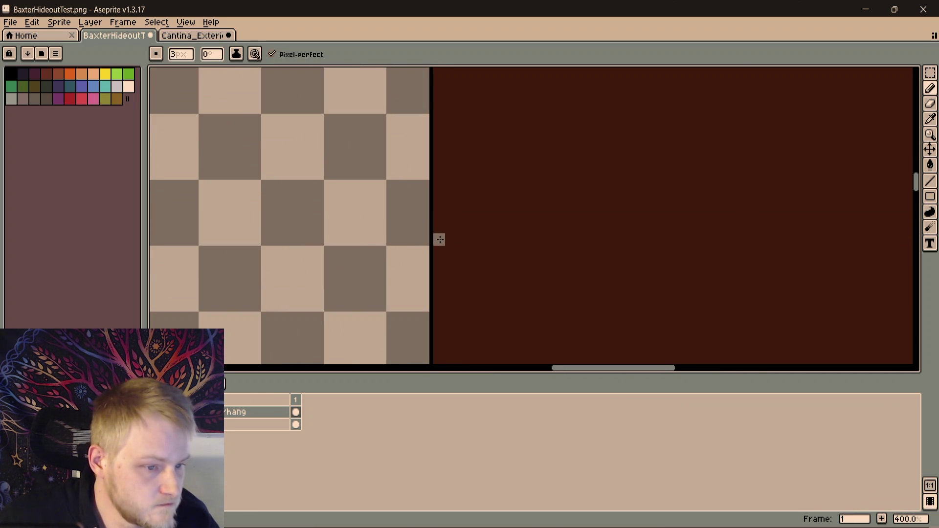
{"action": "scroll", "coordinate": [438, 237], "scroll_direction": "down", "scroll_amount": 1}
{"action": "scroll", "coordinate": [547, 238], "scroll_direction": "up", "scroll_amount": 1}
{"action": "key", "text": "ctrl"}
{"action": "key", "text": "ctrl+z"}
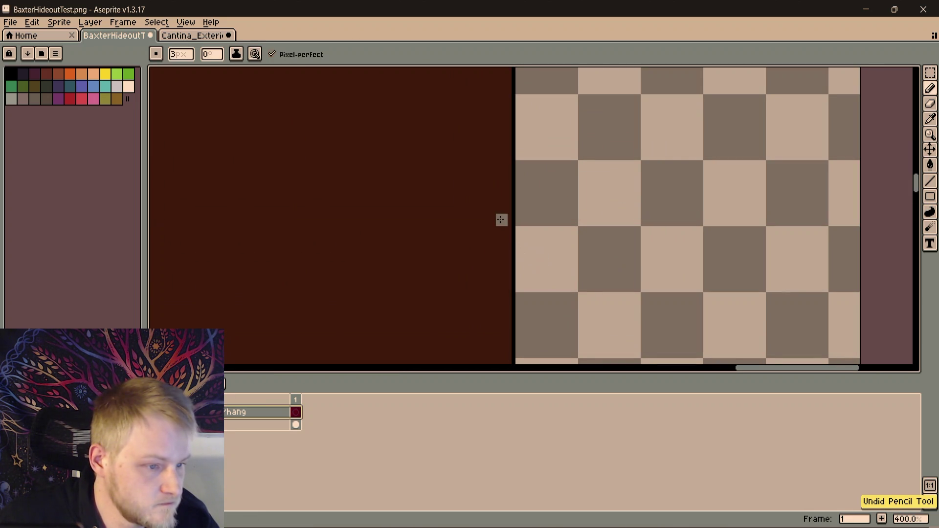
{"action": "scroll", "coordinate": [506, 218], "scroll_direction": "down", "scroll_amount": 1}
{"action": "scroll", "coordinate": [626, 194], "scroll_direction": "up", "scroll_amount": 1}
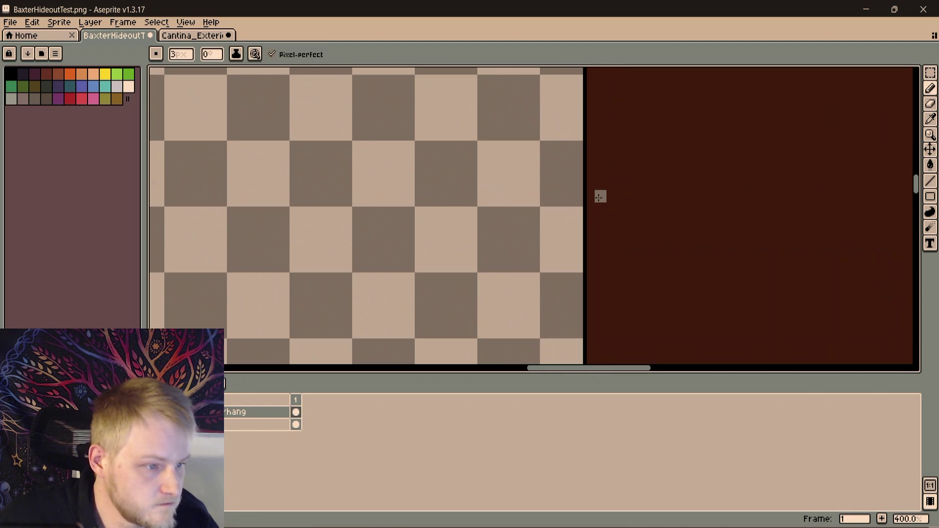
{"action": "scroll", "coordinate": [597, 180], "scroll_direction": "down", "scroll_amount": 1}
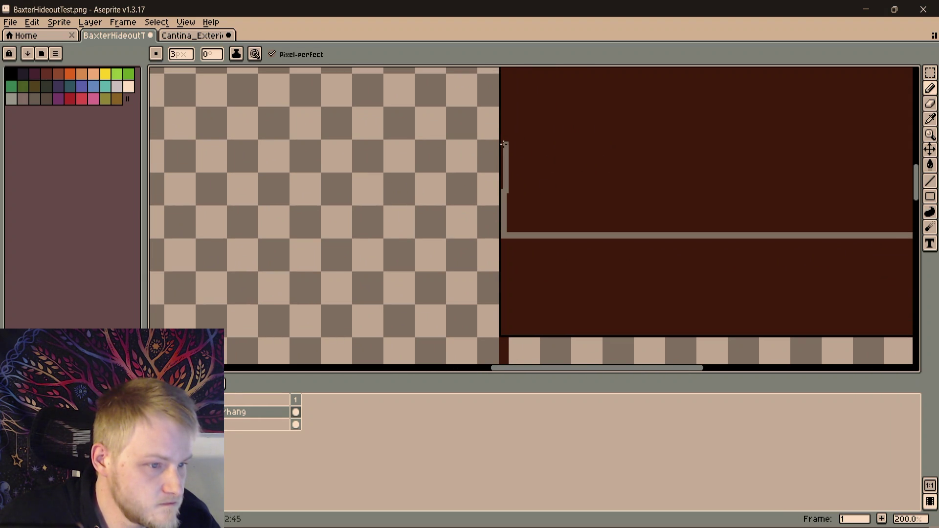
Box in the band with grey lines across the overhang and fill it solid grey
{"action": "left_click", "coordinate": [504, 141]}
{"action": "left_click_drag", "start_coordinate": [762, 164], "coordinate": [352, 196]}
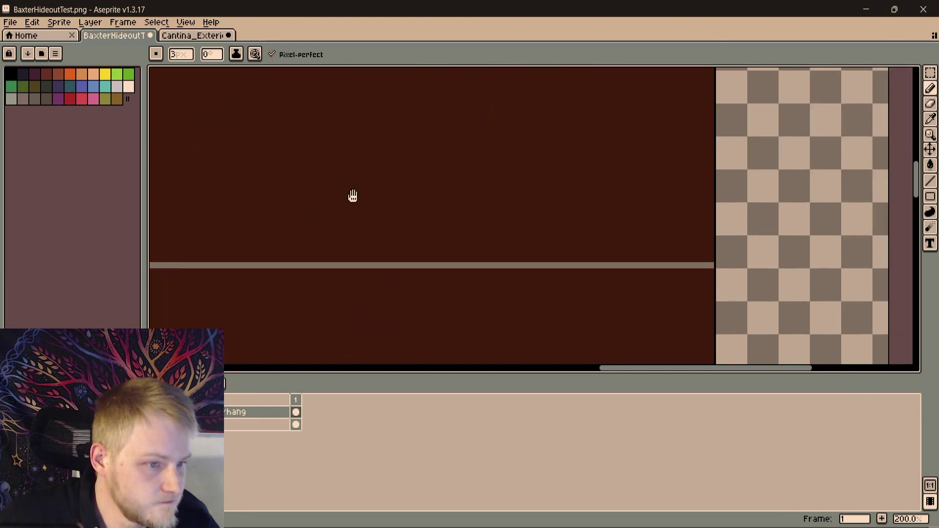
{"action": "scroll", "coordinate": [675, 177], "scroll_direction": "left", "scroll_amount": 2}
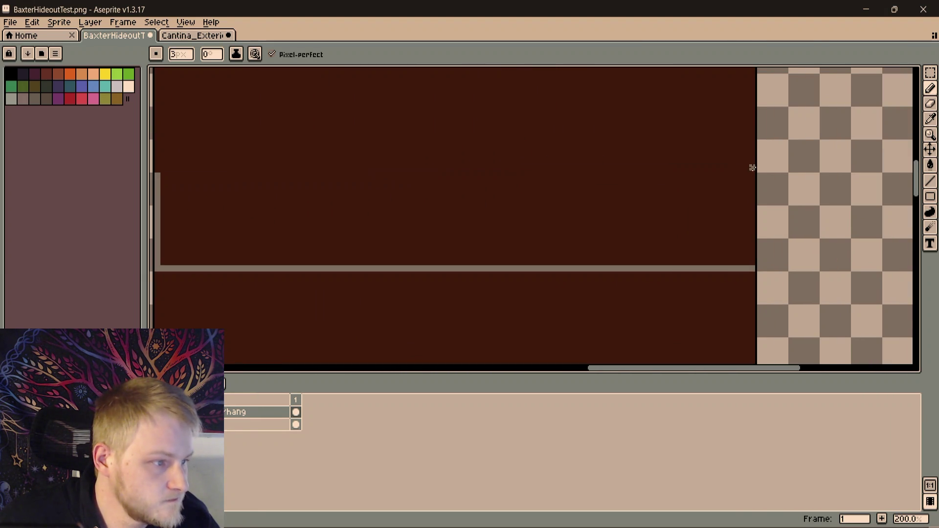
{"action": "scroll", "coordinate": [751, 176], "scroll_direction": "up", "scroll_amount": 1}
{"action": "mouse_move", "coordinate": [753, 210]}
{"action": "left_mouse_down"}
{"action": "mouse_move", "coordinate": [577, 184]}
{"action": "mouse_move", "coordinate": [576, 242]}
{"action": "left_mouse_up"}
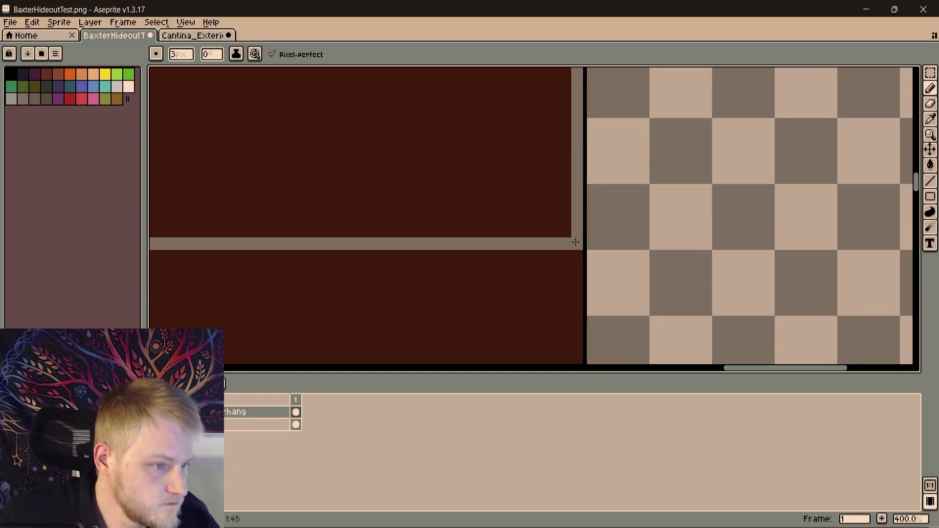
{"action": "scroll", "coordinate": [542, 199], "scroll_direction": "down", "scroll_amount": 1}
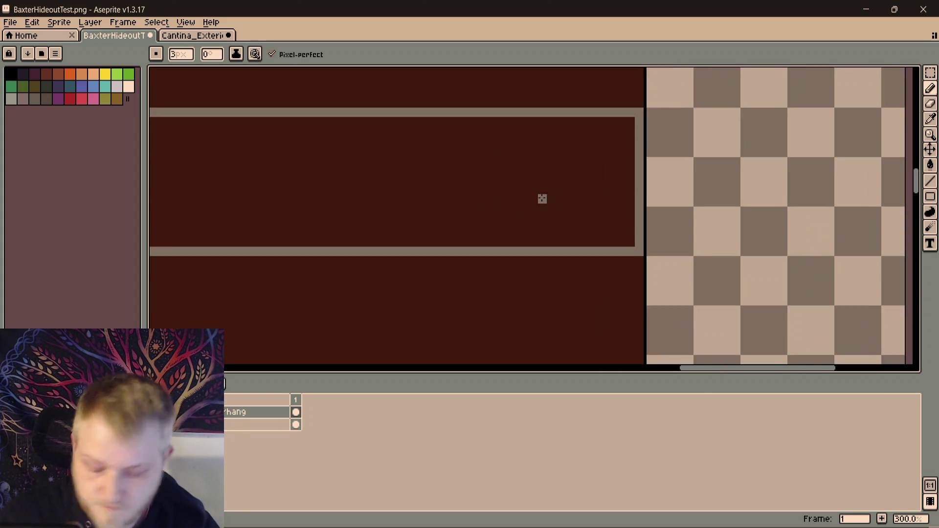
{"action": "scroll", "coordinate": [542, 200], "scroll_direction": "down", "scroll_amount": 1}
{"action": "key", "text": "g"}
{"action": "left_click", "coordinate": [446, 268]}
{"action": "scroll", "coordinate": [433, 265], "scroll_direction": "down", "scroll_amount": 2}
{"action": "scroll", "coordinate": [571, 227], "scroll_direction": "up", "scroll_amount": 2}
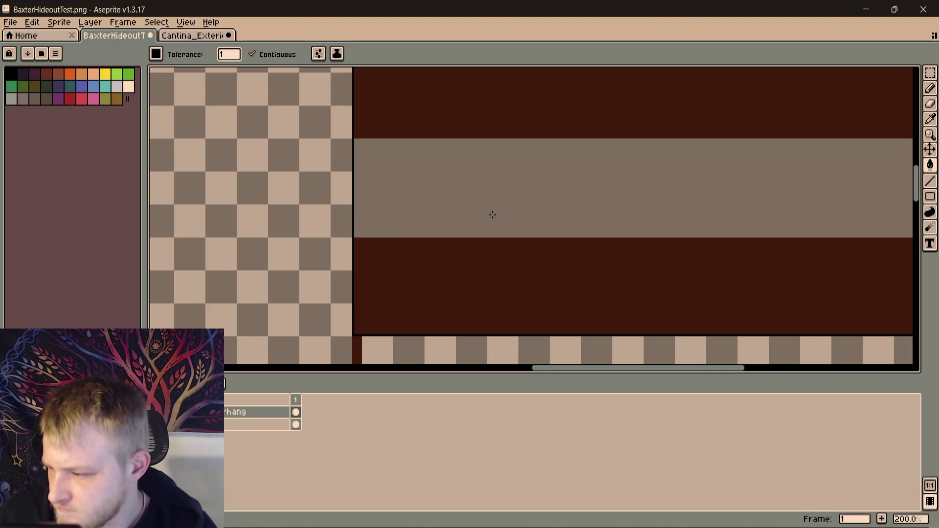
Sample black from the canvas and draw a black line along the grey band's edge
{"action": "mouse_move", "coordinate": [533, 187]}
{"action": "left_mouse_down"}
{"action": "mouse_move", "coordinate": [483, 256]}
{"action": "mouse_move", "coordinate": [483, 233]}
{"action": "mouse_move", "coordinate": [331, 162]}
{"action": "mouse_move", "coordinate": [300, 167]}
{"action": "left_mouse_up"}
{"action": "scroll", "coordinate": [456, 208], "scroll_direction": "up", "scroll_amount": 1}
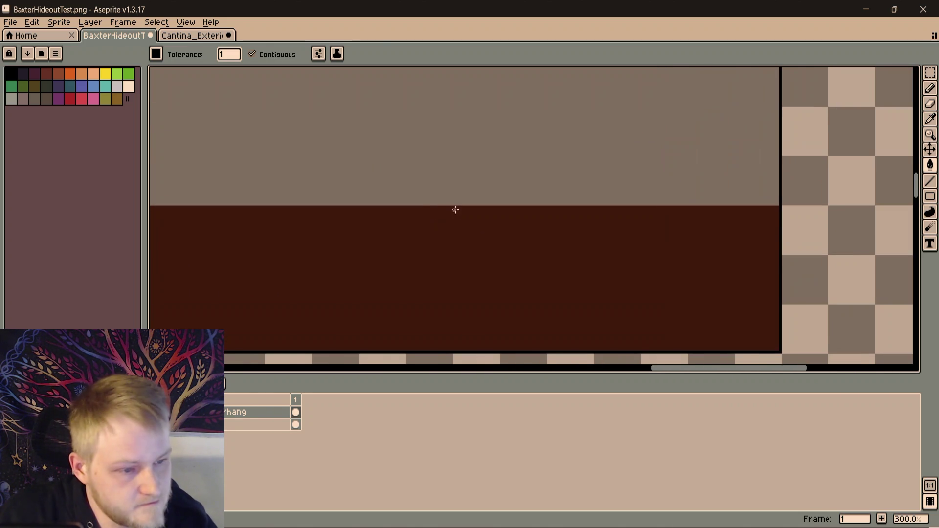
{"action": "scroll", "coordinate": [456, 202], "scroll_direction": "down", "scroll_amount": 1}
{"action": "scroll", "coordinate": [576, 221], "scroll_direction": "up", "scroll_amount": 2}
{"action": "key", "text": "i"}
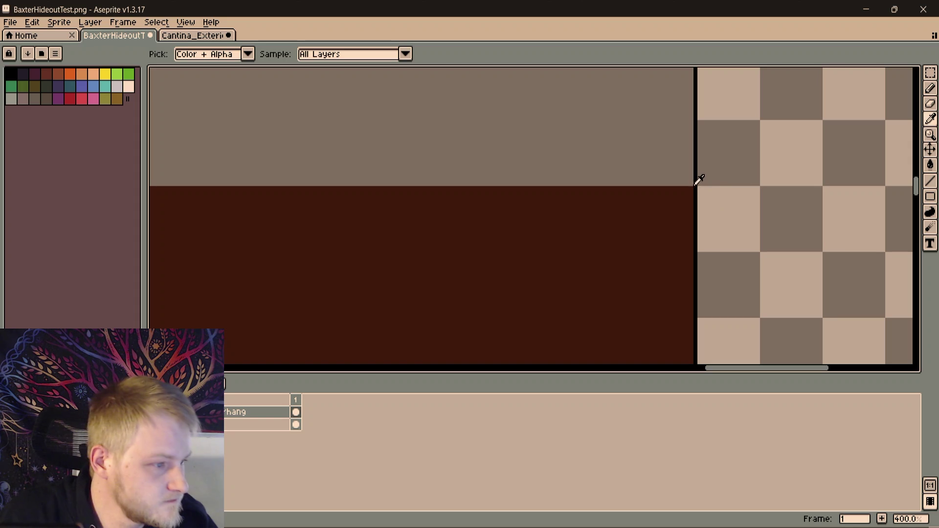
{"action": "scroll", "coordinate": [657, 185], "scroll_direction": "up", "scroll_amount": 1}
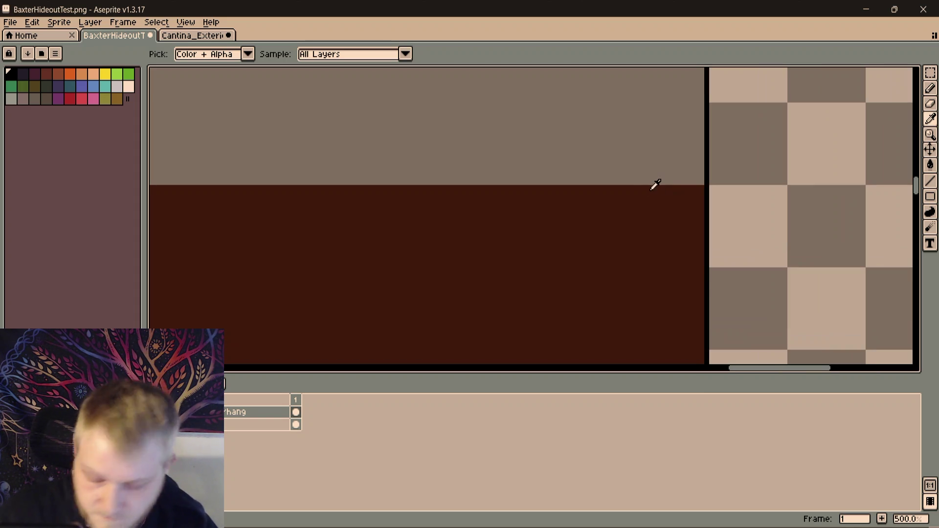
{"action": "key", "text": "b"}
{"action": "scroll", "coordinate": [664, 191], "scroll_direction": "up", "scroll_amount": 1}
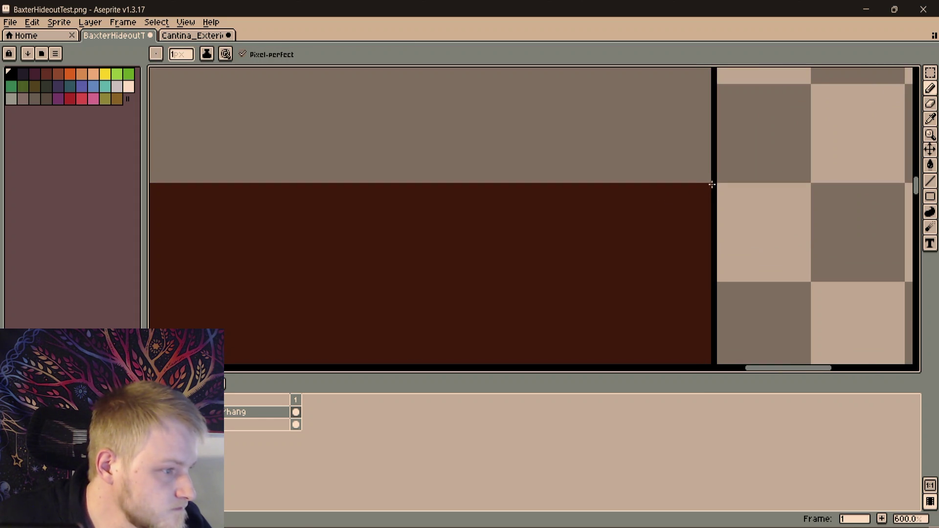
{"action": "scroll", "coordinate": [614, 218], "scroll_direction": "down", "scroll_amount": 3}
{"action": "scroll", "coordinate": [615, 222], "scroll_direction": "up", "scroll_amount": 4}
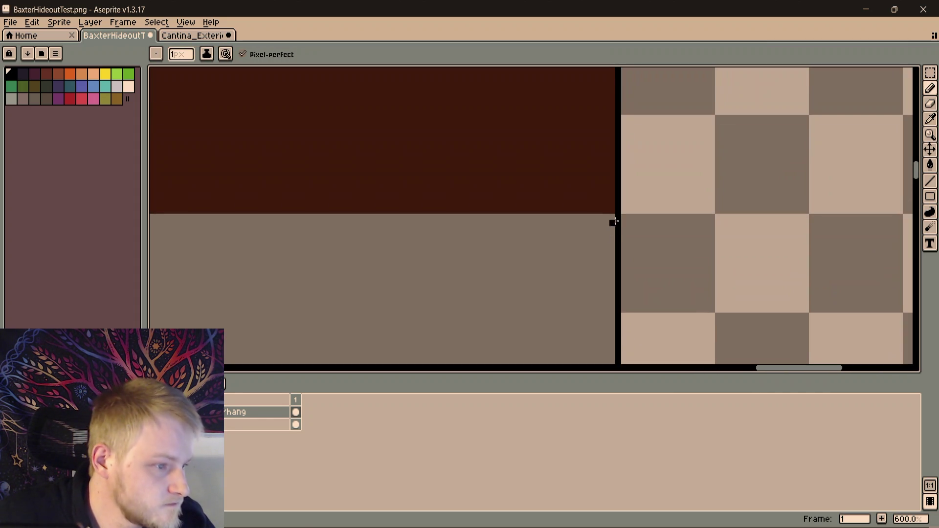
{"action": "scroll", "coordinate": [413, 233], "scroll_direction": "down", "scroll_amount": 2}
{"action": "scroll", "coordinate": [917, 130], "scroll_direction": "up", "scroll_amount": 2}
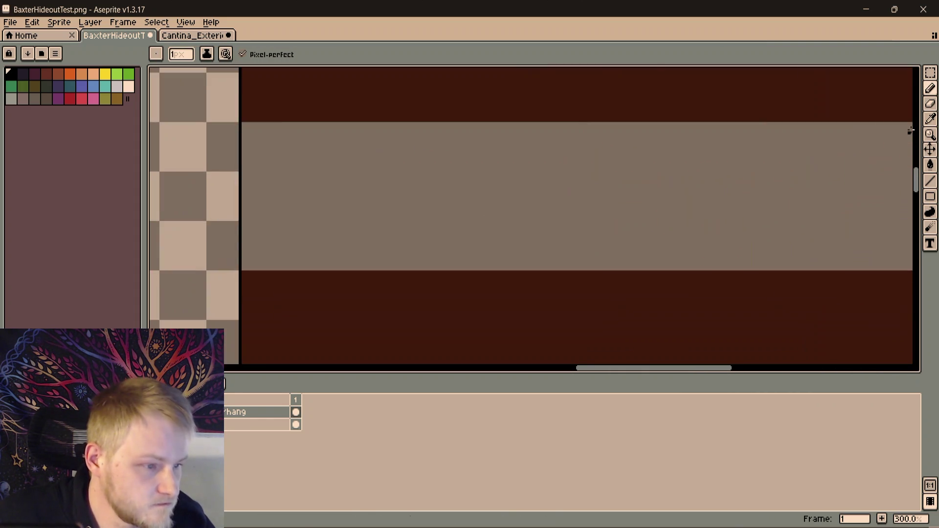
{"action": "scroll", "coordinate": [636, 169], "scroll_direction": "down", "scroll_amount": 2}
{"action": "scroll", "coordinate": [590, 157], "scroll_direction": "up", "scroll_amount": 2}
{"action": "left_click", "coordinate": [590, 172], "text": "shift"}
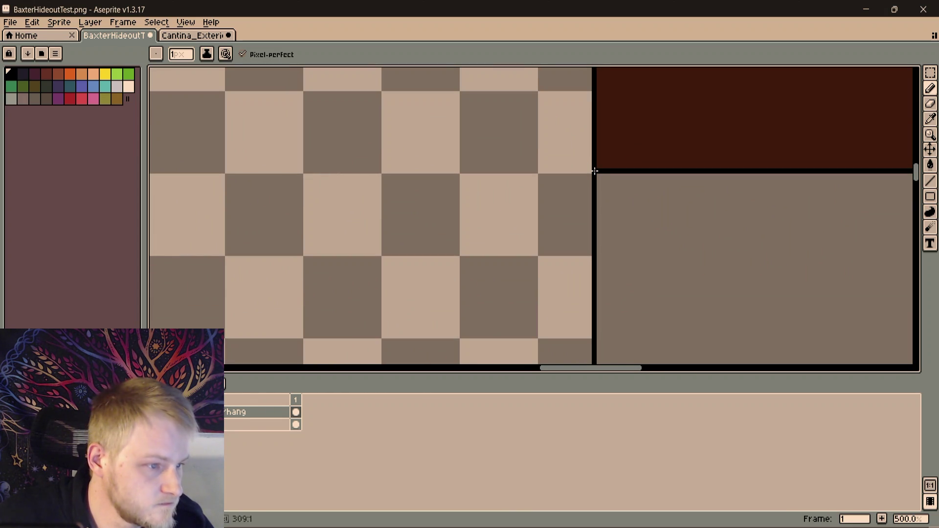
{"action": "scroll", "coordinate": [592, 180], "scroll_direction": "down", "scroll_amount": 1}
{"action": "scroll", "coordinate": [590, 213], "scroll_direction": "down", "scroll_amount": 3}
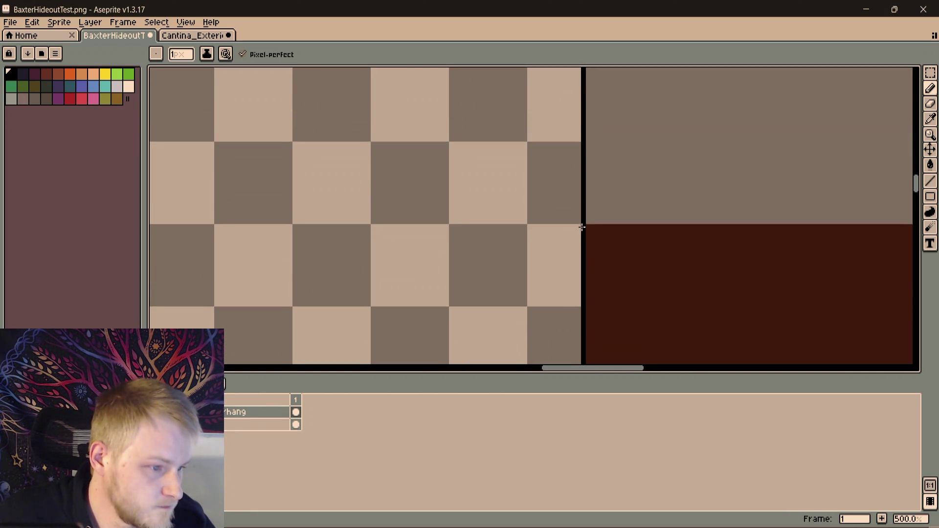
{"action": "scroll", "coordinate": [583, 227], "scroll_direction": "right", "scroll_amount": 3}
{"action": "scroll", "coordinate": [225, 250], "scroll_direction": "right", "scroll_amount": 2}
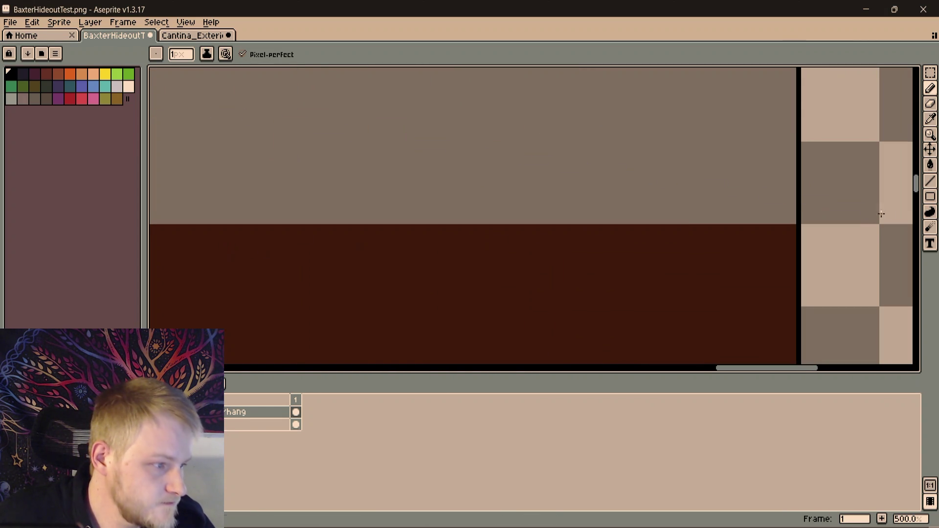
Finish the black edge line at the band's corner, undoing the sloped mistake
{"action": "left_click", "coordinate": [797, 222], "text": "shift"}
{"action": "key", "text": "ctrl+z"}
{"action": "scroll", "coordinate": [229, 241], "scroll_direction": "down", "scroll_amount": 1}
{"action": "scroll", "coordinate": [720, 176], "scroll_direction": "left", "scroll_amount": 2}
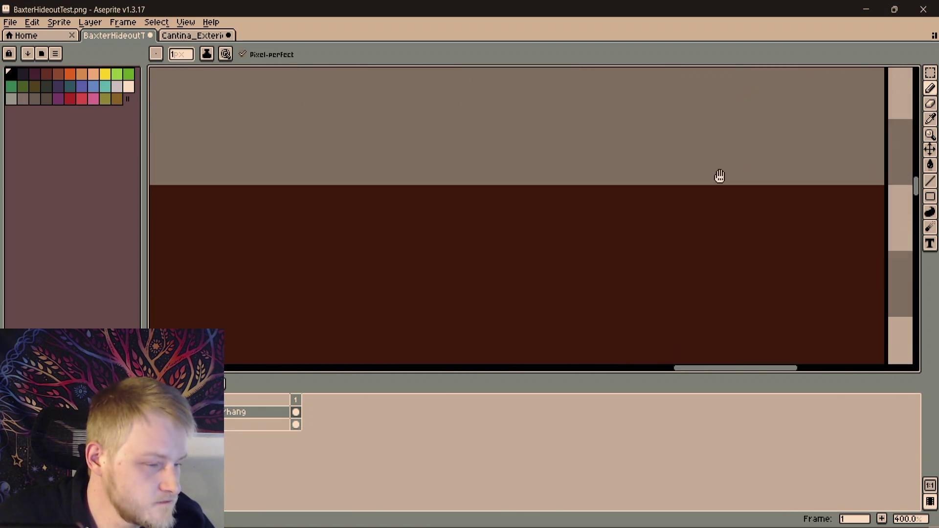
{"action": "scroll", "coordinate": [311, 168], "scroll_direction": "down", "scroll_amount": 1}
{"action": "scroll", "coordinate": [590, 188], "scroll_direction": "left", "scroll_amount": 3}
{"action": "scroll", "coordinate": [598, 176], "scroll_direction": "up", "scroll_amount": 3}
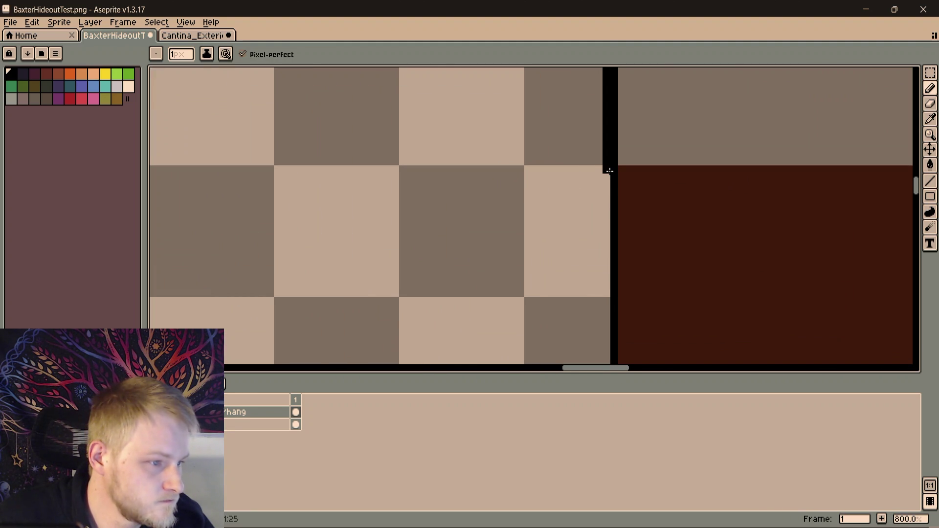
{"action": "scroll", "coordinate": [663, 186], "scroll_direction": "down", "scroll_amount": 1}
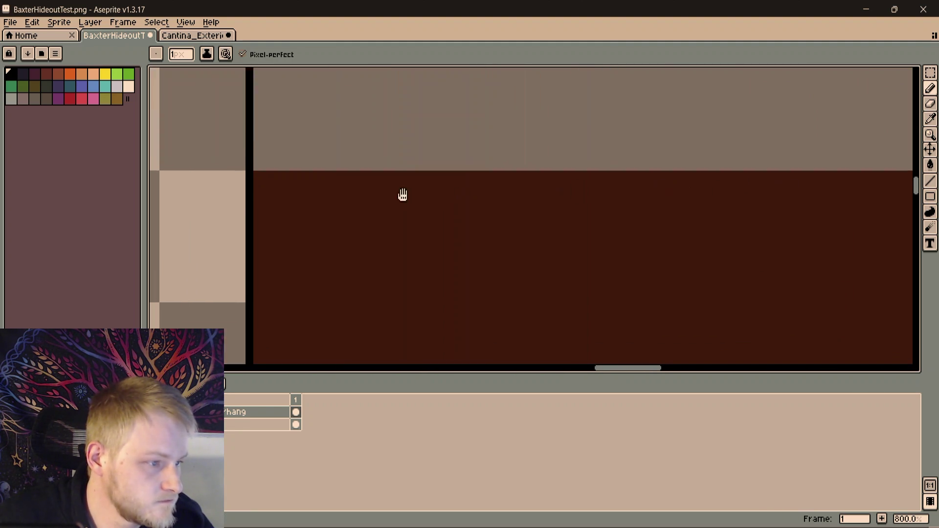
{"action": "scroll", "coordinate": [403, 195], "scroll_direction": "down", "scroll_amount": 3}
{"action": "scroll", "coordinate": [738, 250], "scroll_direction": "right", "scroll_amount": 3}
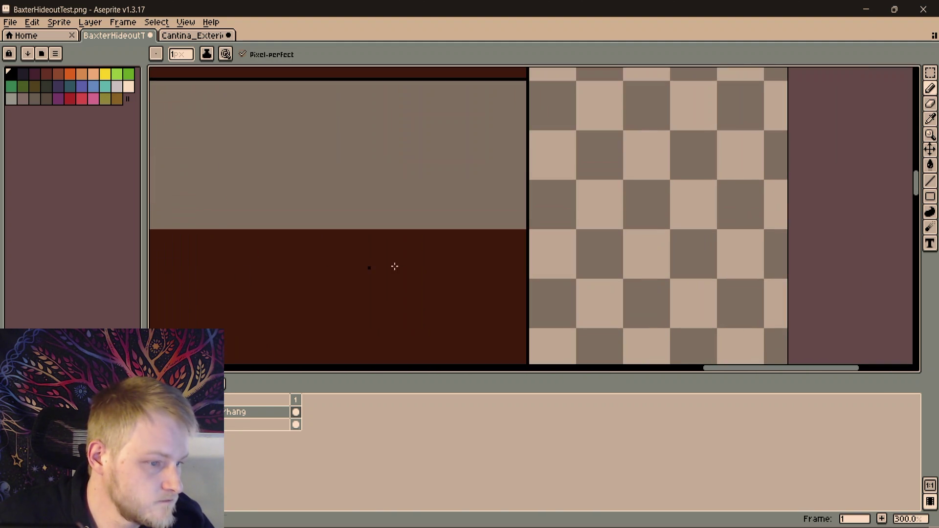
{"action": "left_click", "coordinate": [526, 231]}
{"action": "scroll", "coordinate": [331, 188], "scroll_direction": "left", "scroll_amount": 3}
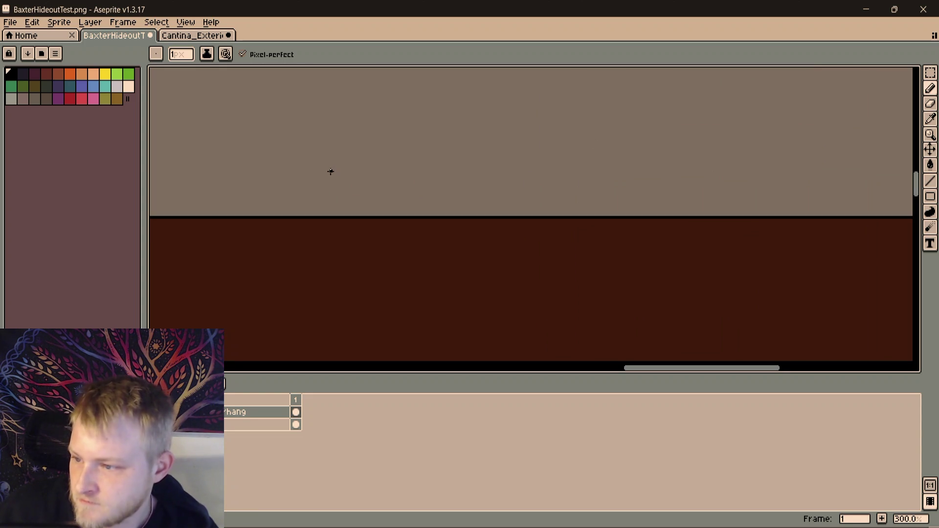
{"action": "key", "text": "i"}
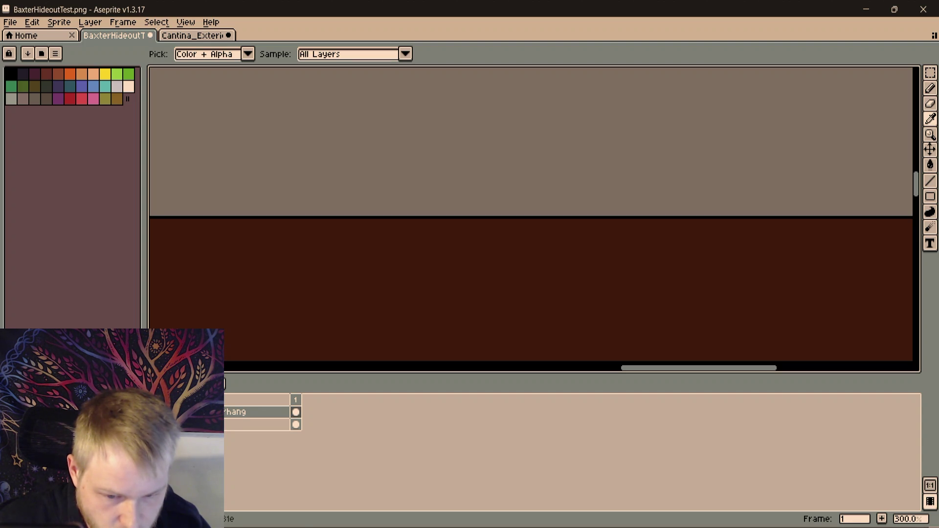
Bucket-fill the middle band with dark then lighter browns to compare shades
{"action": "key", "text": "g"}
{"action": "left_click", "coordinate": [589, 166]}
{"action": "scroll", "coordinate": [572, 173], "scroll_direction": "down", "scroll_amount": 3}
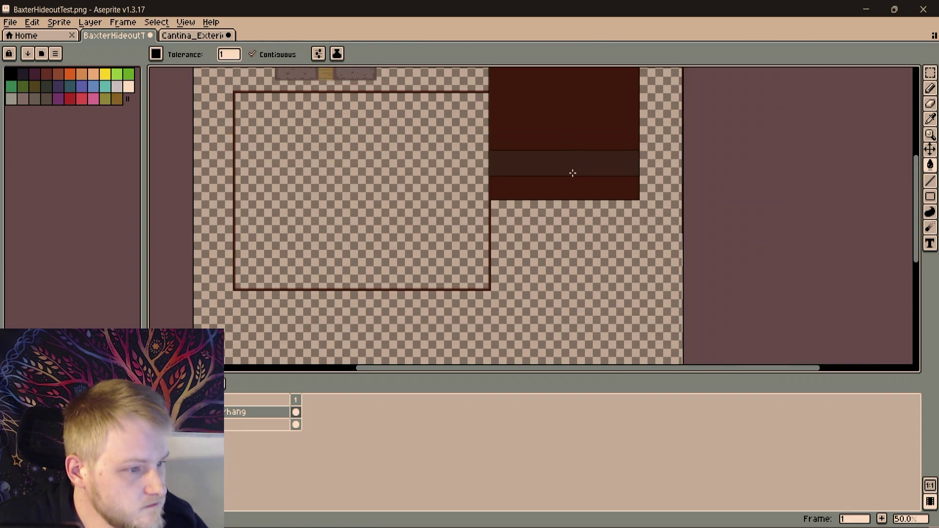
{"action": "scroll", "coordinate": [555, 201], "scroll_direction": "up", "scroll_amount": 2}
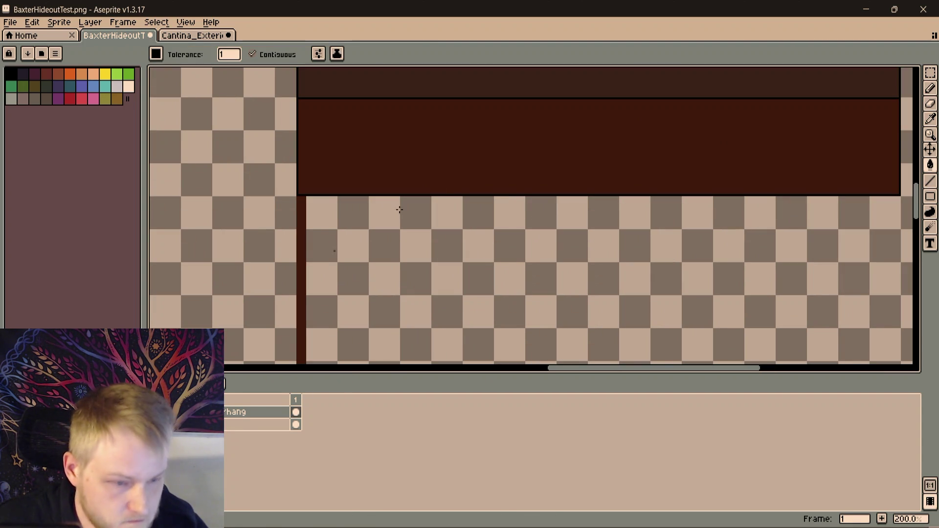
{"action": "left_click", "coordinate": [543, 181]}
{"action": "scroll", "coordinate": [573, 213], "scroll_direction": "down", "scroll_amount": 2}
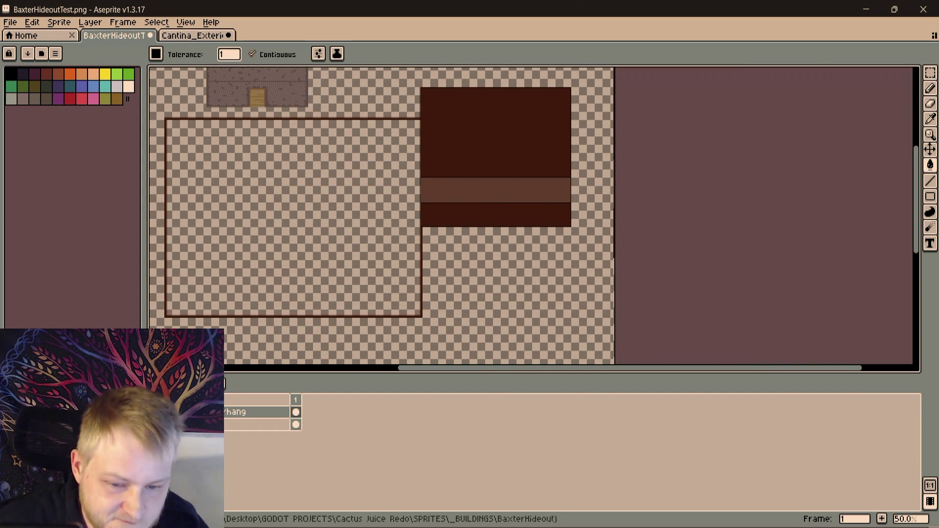
{"action": "scroll", "coordinate": [506, 163], "scroll_direction": "up", "scroll_amount": 2}
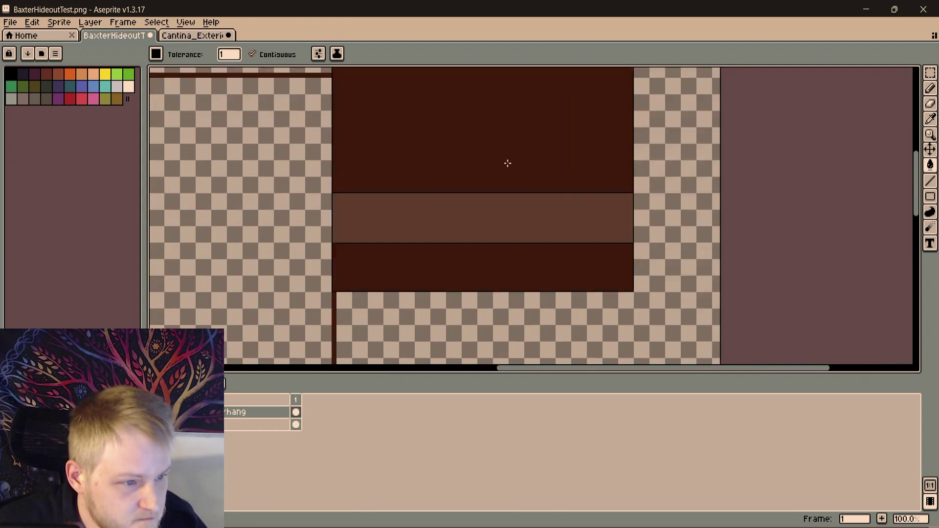
{"action": "scroll", "coordinate": [484, 258], "scroll_direction": "up", "scroll_amount": 2}
{"action": "left_click", "coordinate": [485, 259]}
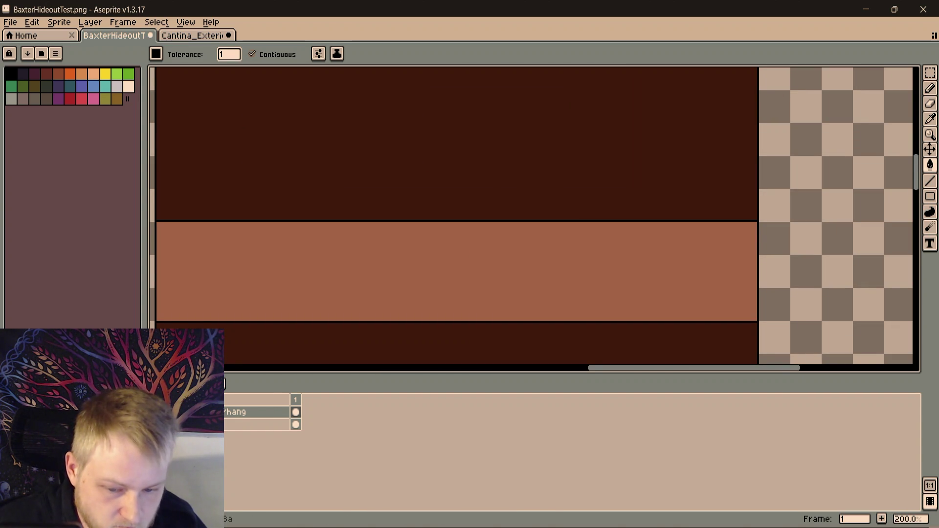
{"action": "key", "text": "ctrl+z"}
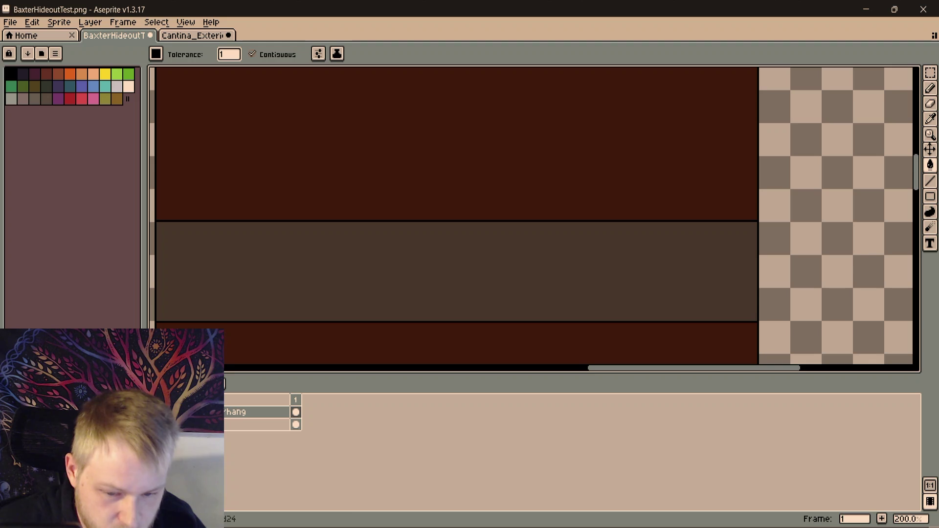
Try a lighter brown, then settle on the darker grey-brown fill for the band
{"action": "left_click", "coordinate": [495, 260]}
{"action": "scroll", "coordinate": [495, 259], "scroll_direction": "down", "scroll_amount": 2}
{"action": "scroll", "coordinate": [495, 260], "scroll_direction": "down", "scroll_amount": 2}
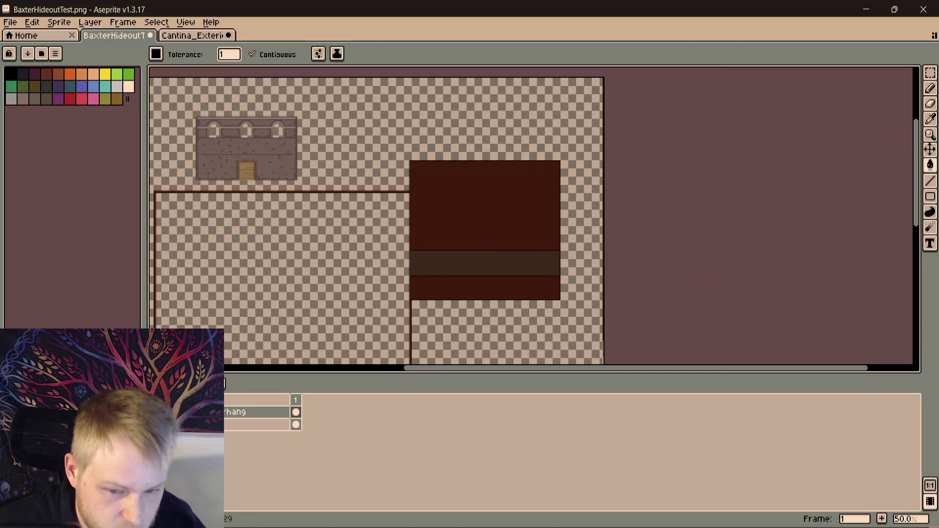
{"action": "scroll", "coordinate": [507, 262], "scroll_direction": "up", "scroll_amount": 2}
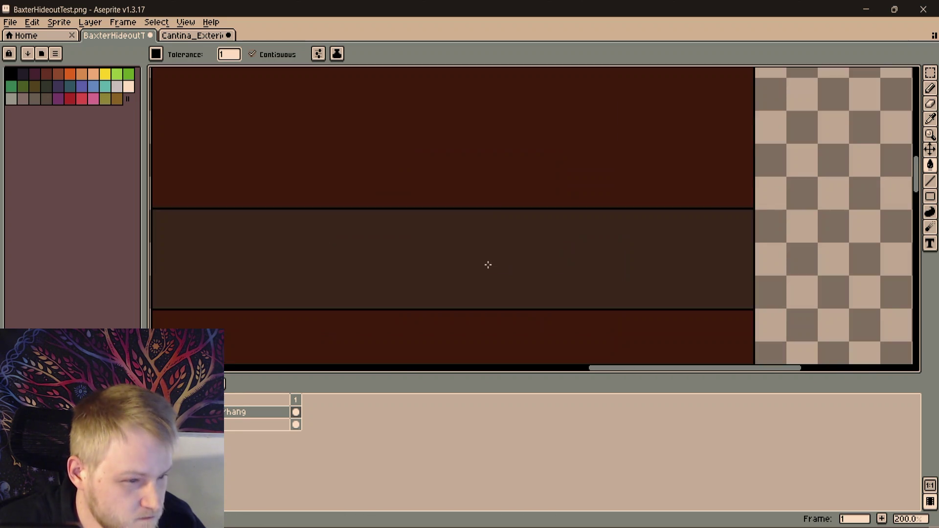
{"action": "scroll", "coordinate": [489, 264], "scroll_direction": "down", "scroll_amount": 1}
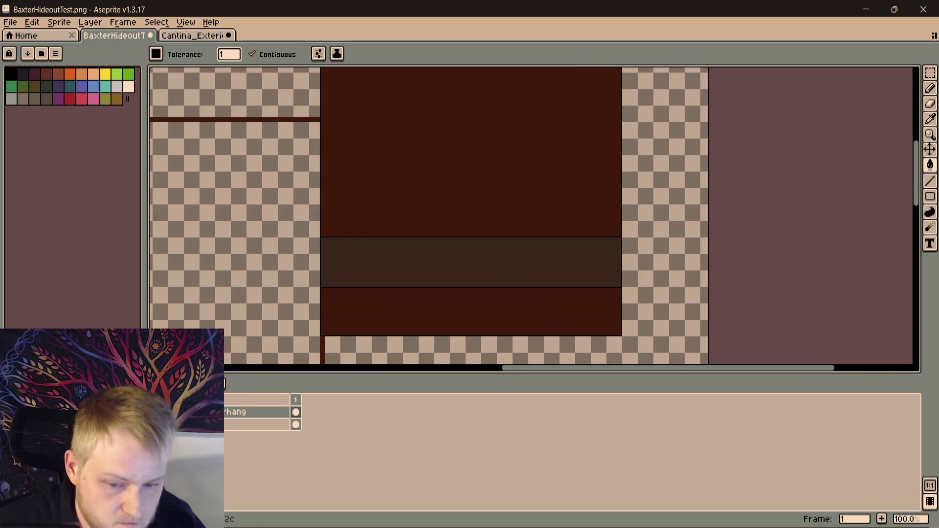
{"action": "left_click", "coordinate": [506, 275]}
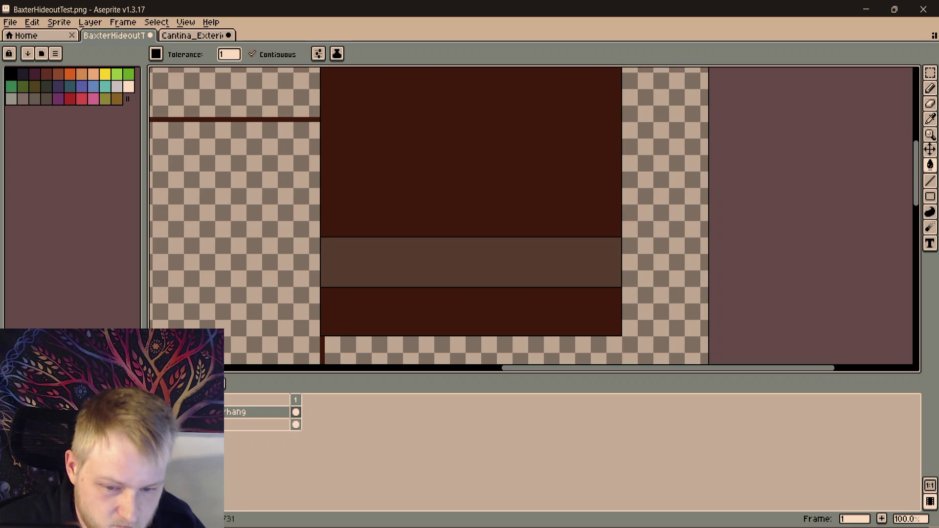
{"action": "left_click", "coordinate": [495, 247]}
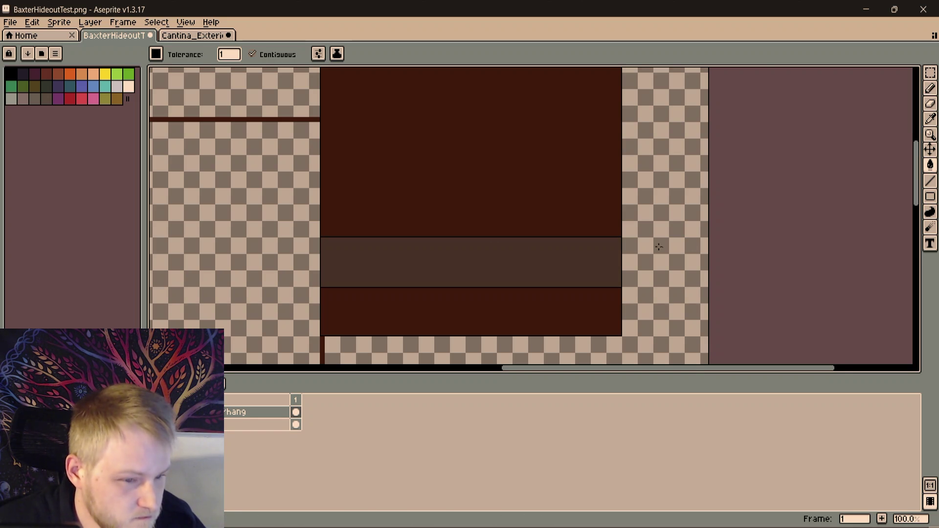
{"action": "scroll", "coordinate": [659, 247], "scroll_direction": "up", "scroll_amount": 2}
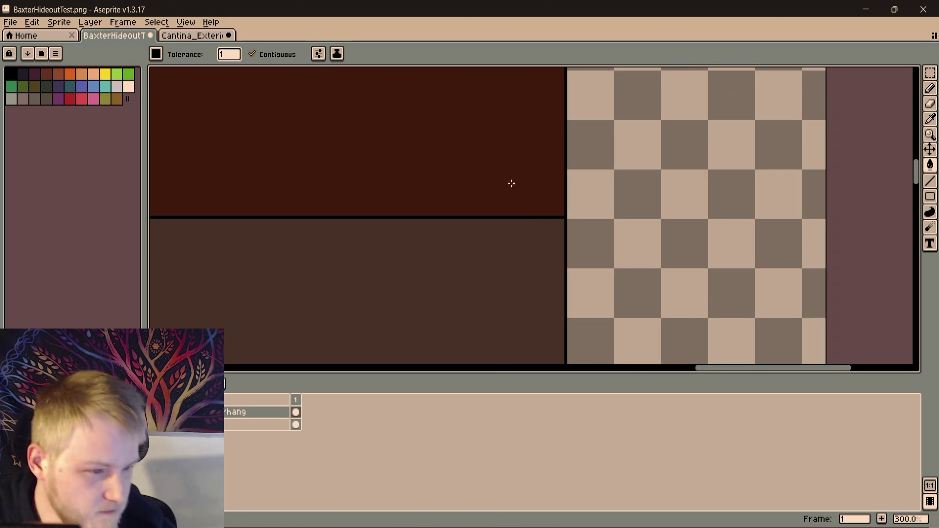
{"action": "scroll", "coordinate": [512, 183], "scroll_direction": "up", "scroll_amount": 1}
{"action": "scroll", "coordinate": [596, 212], "scroll_direction": "down", "scroll_amount": 6}
{"action": "scroll", "coordinate": [567, 221], "scroll_direction": "up", "scroll_amount": 1}
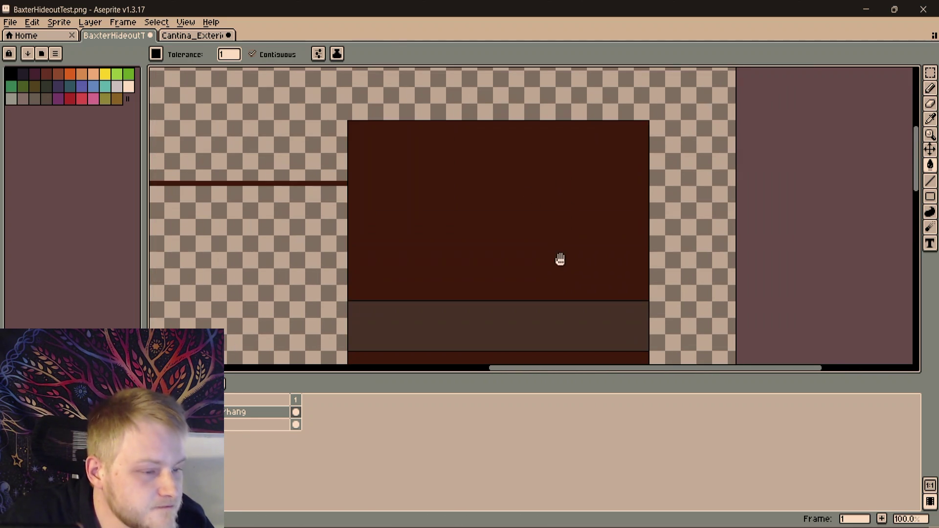
{"action": "key", "text": "i"}
{"action": "scroll", "coordinate": [561, 205], "scroll_direction": "up", "scroll_amount": 2}
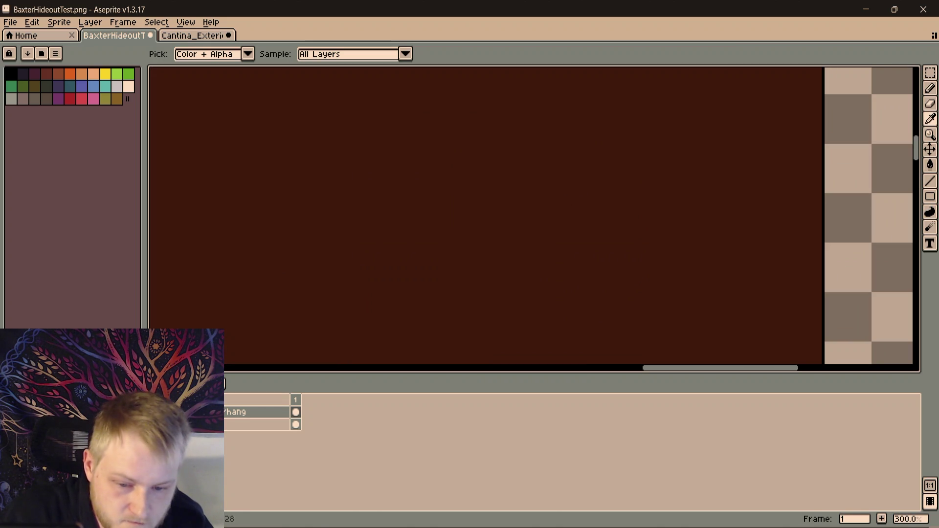
Sample a colour with the Eyedropper, return to the Pencil and frame the overhang's top edge
{"action": "key", "text": "b"}
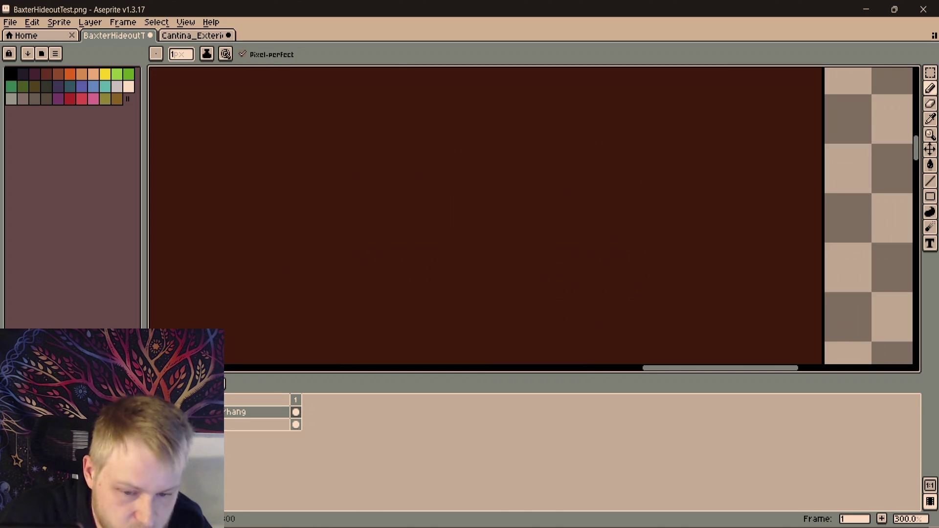
{"action": "key", "text": "i"}
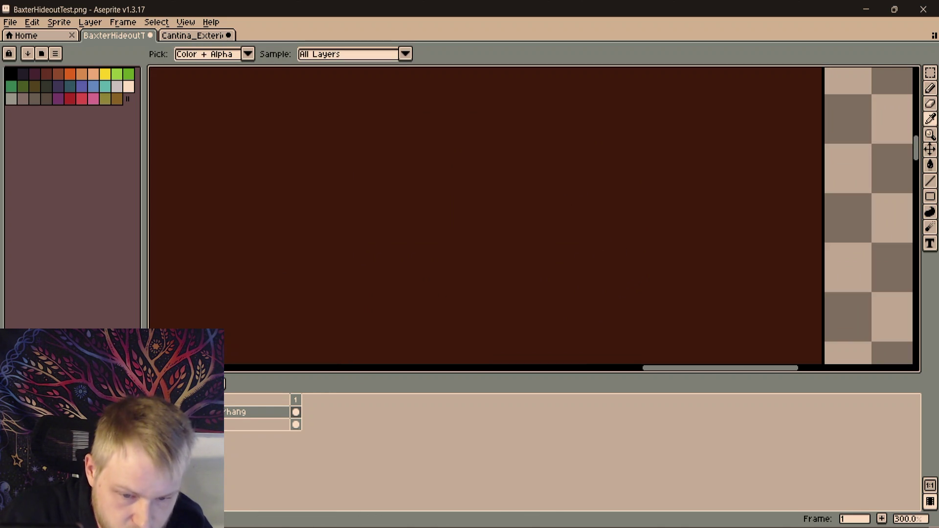
{"action": "key", "text": "b"}
{"action": "scroll", "coordinate": [811, 227], "scroll_direction": "up", "scroll_amount": 1}
{"action": "scroll", "coordinate": [694, 263], "scroll_direction": "up", "scroll_amount": 2}
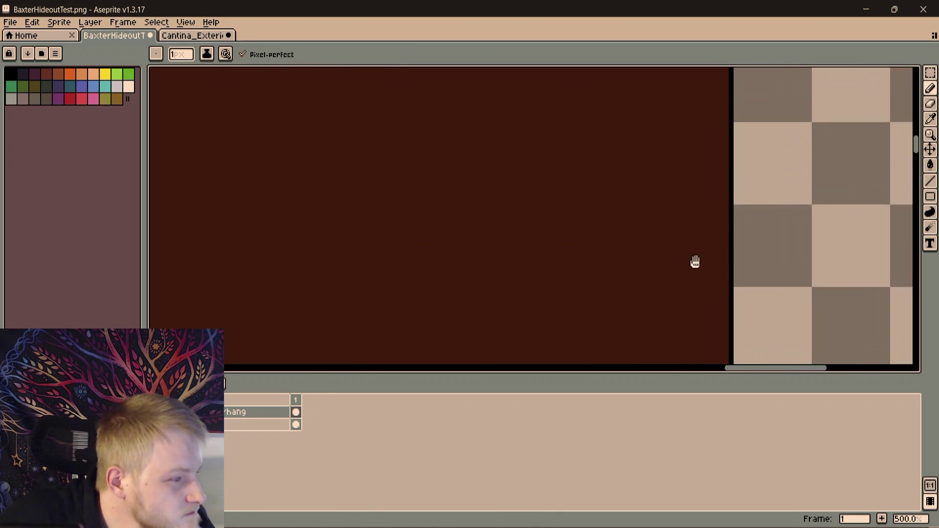
{"action": "scroll", "coordinate": [708, 259], "scroll_direction": "up", "scroll_amount": 2}
{"action": "scroll", "coordinate": [708, 258], "scroll_direction": "down", "scroll_amount": 4}
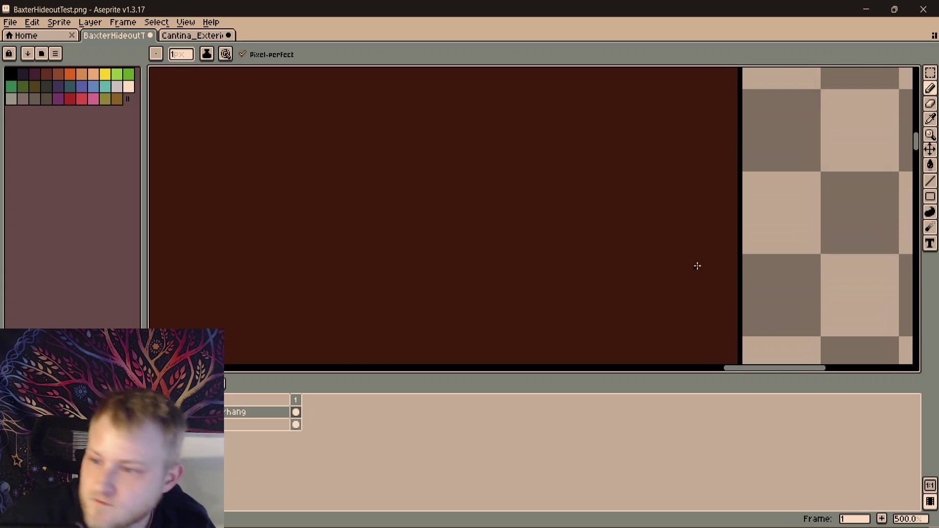
{"action": "scroll", "coordinate": [650, 221], "scroll_direction": "down", "scroll_amount": 1}
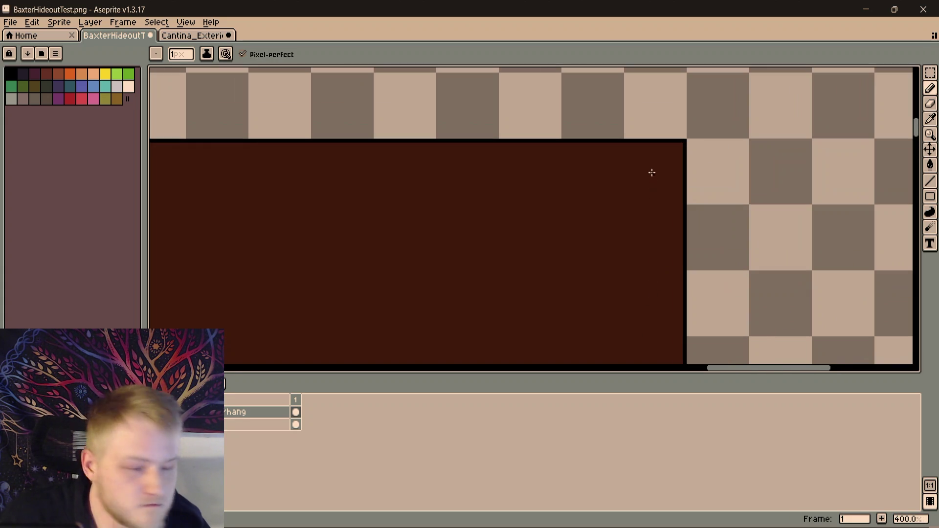
{"action": "left_click_drag", "start_coordinate": [652, 173], "coordinate": [659, 196]}
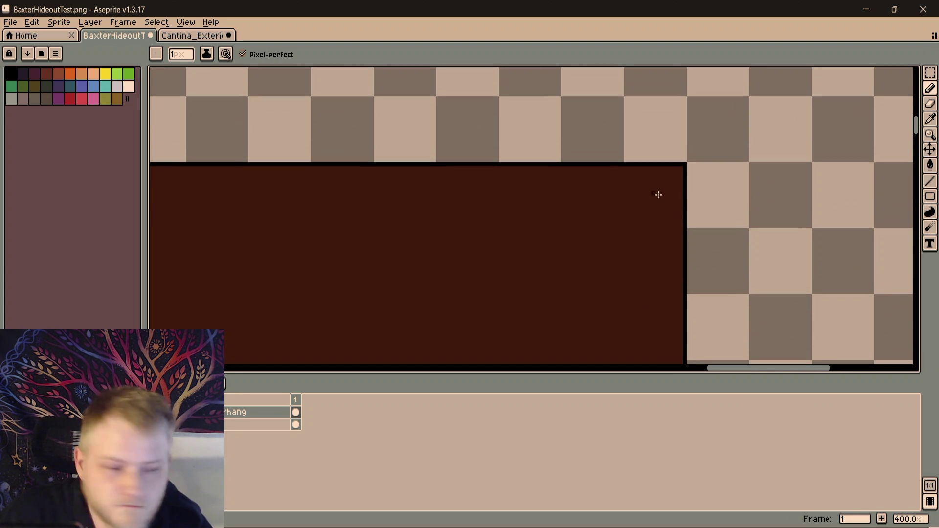
{"action": "scroll", "coordinate": [666, 171], "scroll_direction": "up", "scroll_amount": 1}
{"action": "scroll", "coordinate": [677, 169], "scroll_direction": "up", "scroll_amount": 5}
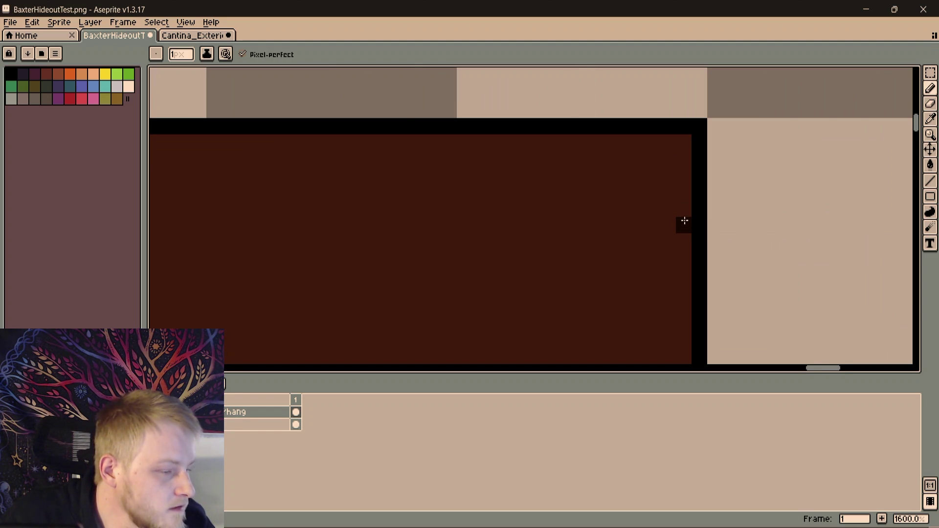
{"action": "scroll", "coordinate": [682, 220], "scroll_direction": "down", "scroll_amount": 2}
Draw straight dark plank seams in two rows, leaving staggered gaps between plank ends
{"action": "left_click_drag", "start_coordinate": [657, 221], "coordinate": [433, 224]}
{"action": "scroll", "coordinate": [738, 225], "scroll_direction": "left", "scroll_amount": 3}
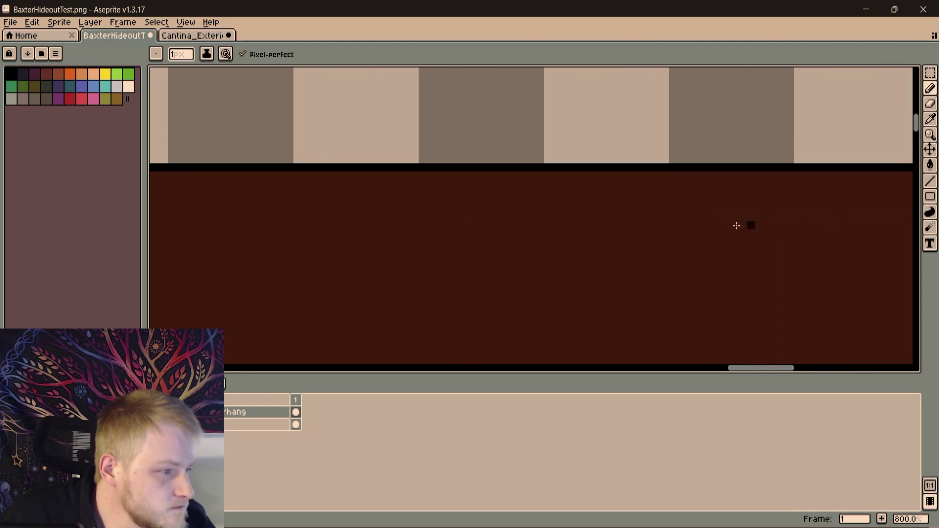
{"action": "scroll", "coordinate": [820, 218], "scroll_direction": "down", "scroll_amount": 2}
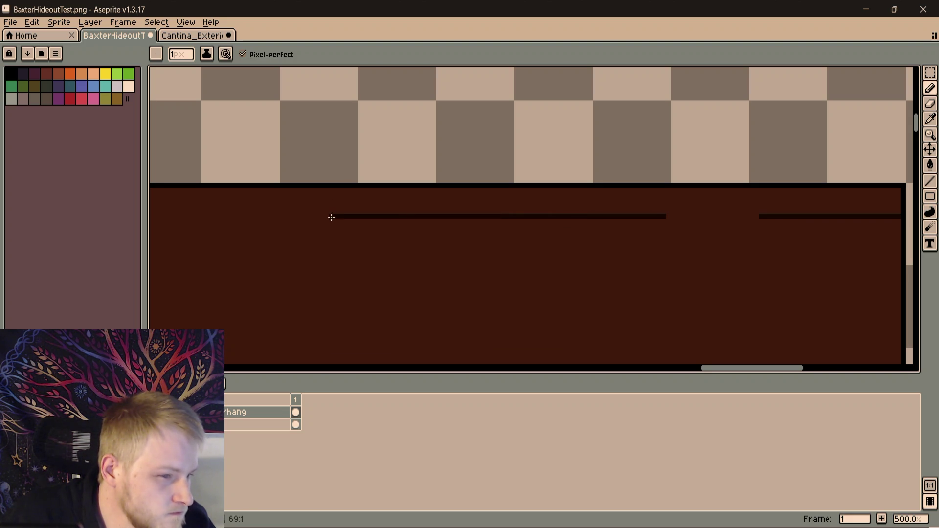
{"action": "left_click_drag", "start_coordinate": [341, 217], "coordinate": [538, 216]}
{"action": "scroll", "coordinate": [534, 218], "scroll_direction": "down", "scroll_amount": 1}
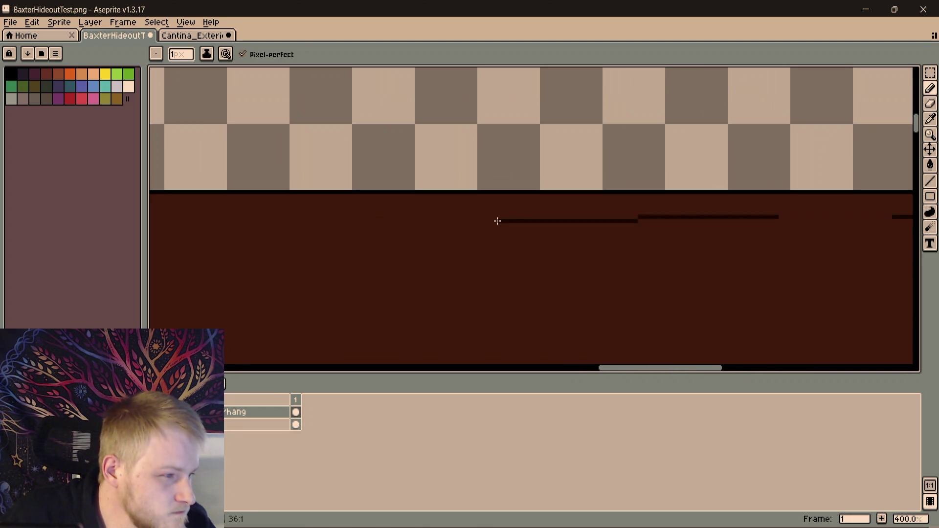
{"action": "left_click_drag", "start_coordinate": [477, 218], "coordinate": [642, 216]}
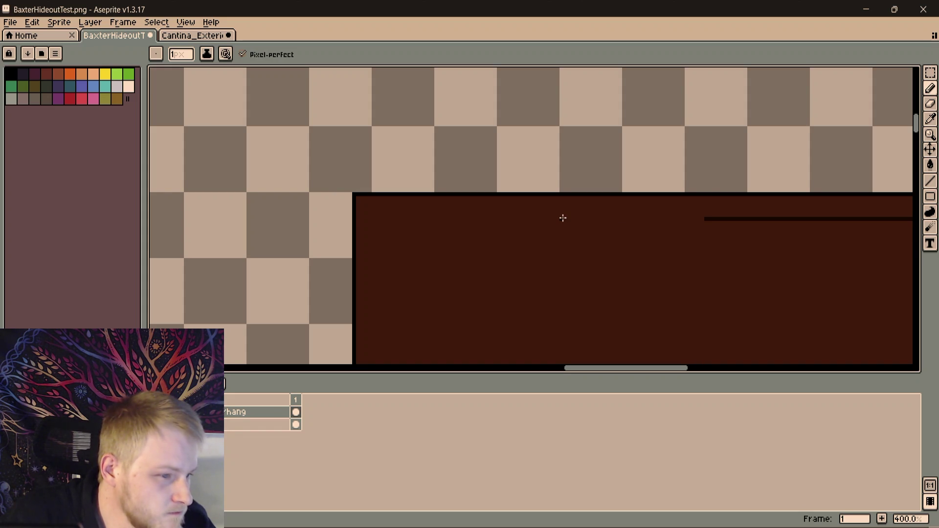
{"action": "scroll", "coordinate": [358, 217], "scroll_direction": "down", "scroll_amount": 1}
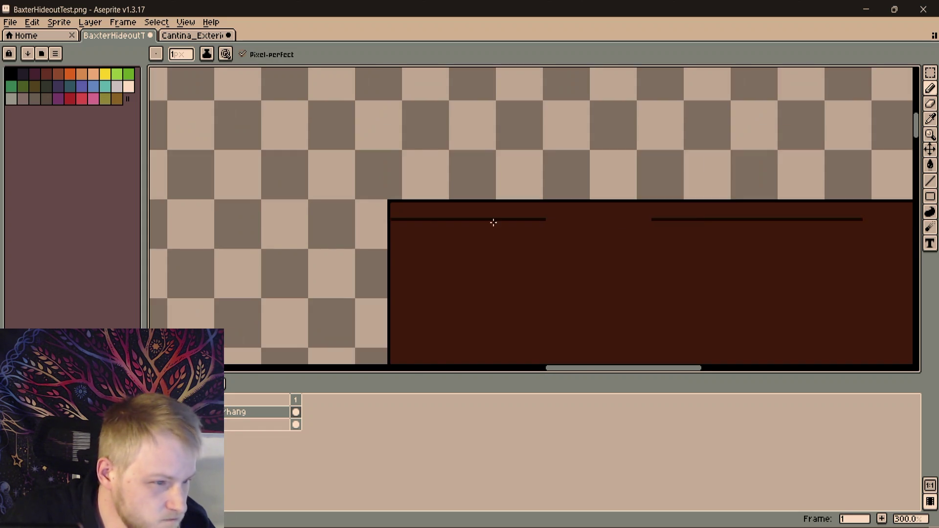
{"action": "scroll", "coordinate": [493, 220], "scroll_direction": "down", "scroll_amount": 2}
{"action": "scroll", "coordinate": [600, 268], "scroll_direction": "up", "scroll_amount": 1}
{"action": "scroll", "coordinate": [432, 273], "scroll_direction": "down", "scroll_amount": 1}
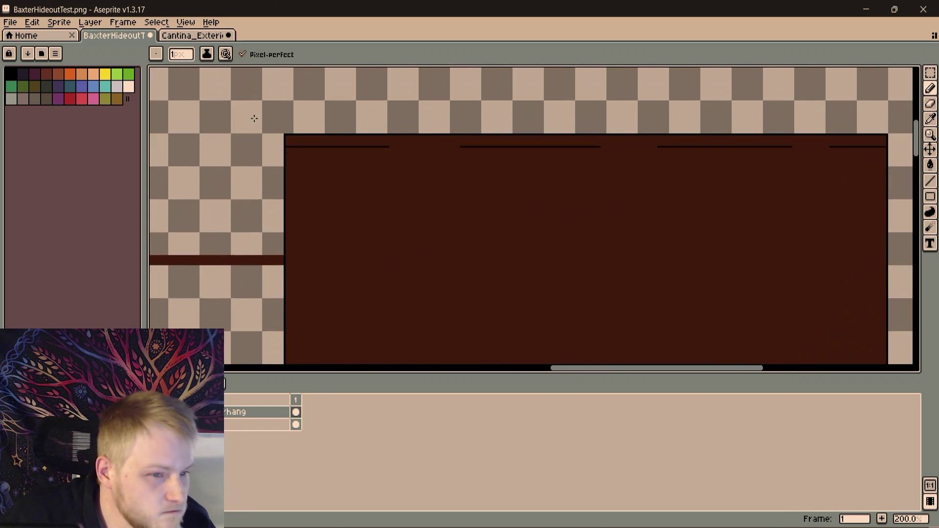
{"action": "scroll", "coordinate": [455, 202], "scroll_direction": "up", "scroll_amount": 3}
{"action": "scroll", "coordinate": [413, 187], "scroll_direction": "up", "scroll_amount": 2}
{"action": "scroll", "coordinate": [414, 165], "scroll_direction": "up", "scroll_amount": 1}
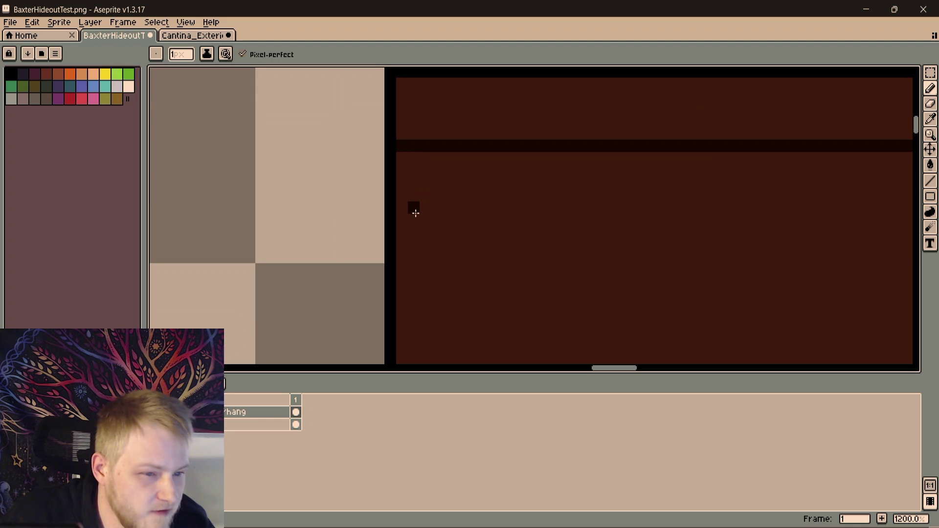
{"action": "scroll", "coordinate": [807, 234], "scroll_direction": "down", "scroll_amount": 1}
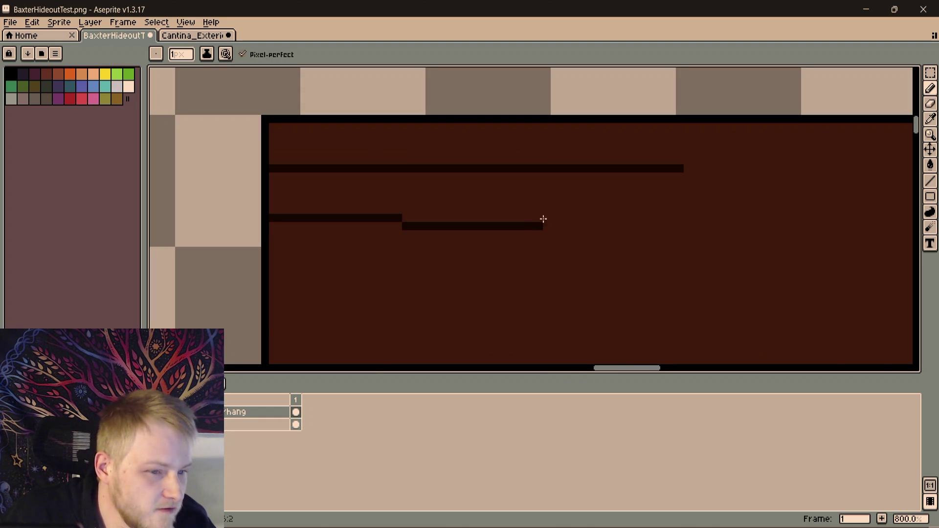
{"action": "left_click", "coordinate": [547, 217], "text": "shift"}
{"action": "scroll", "coordinate": [458, 228], "scroll_direction": "right", "scroll_amount": 4}
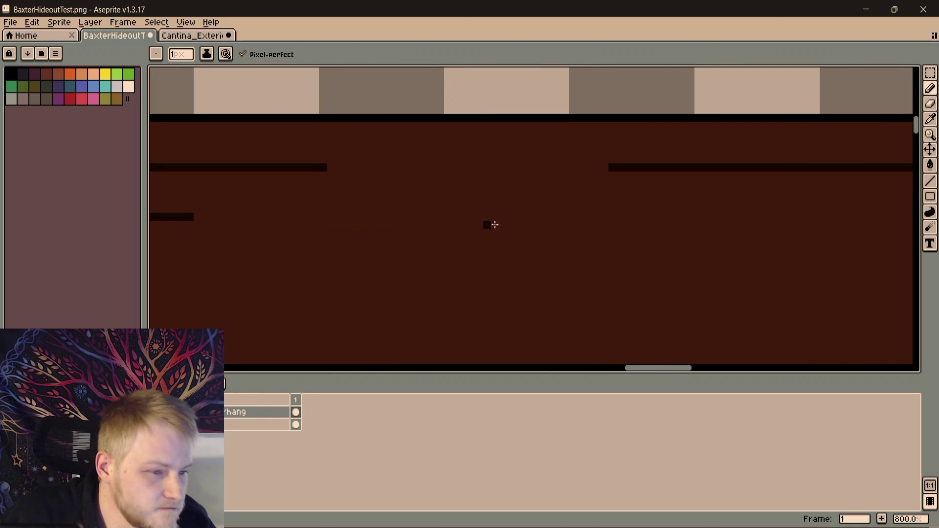
{"action": "left_click_drag", "start_coordinate": [496, 225], "coordinate": [864, 223]}
{"action": "scroll", "coordinate": [866, 224], "scroll_direction": "right", "scroll_amount": 2}
{"action": "scroll", "coordinate": [338, 228], "scroll_direction": "down", "scroll_amount": 1}
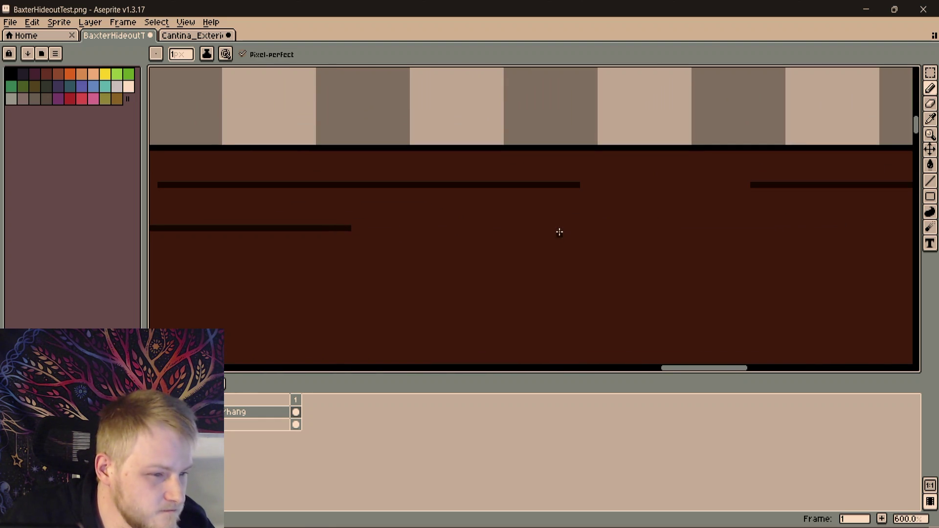
{"action": "left_click_drag", "start_coordinate": [550, 228], "coordinate": [884, 230]}
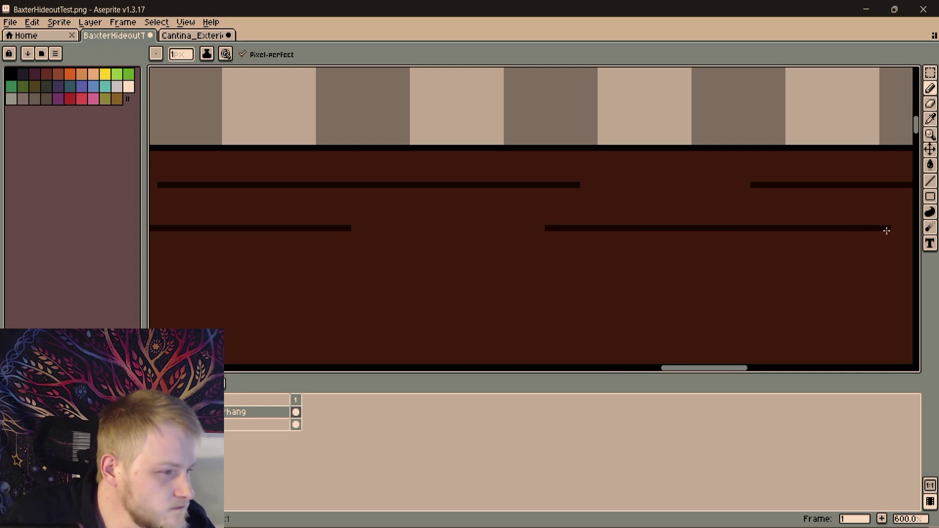
{"action": "scroll", "coordinate": [886, 230], "scroll_direction": "down", "scroll_amount": 3}
{"action": "scroll", "coordinate": [734, 227], "scroll_direction": "right", "scroll_amount": 3}
{"action": "scroll", "coordinate": [520, 245], "scroll_direction": "up", "scroll_amount": 2}
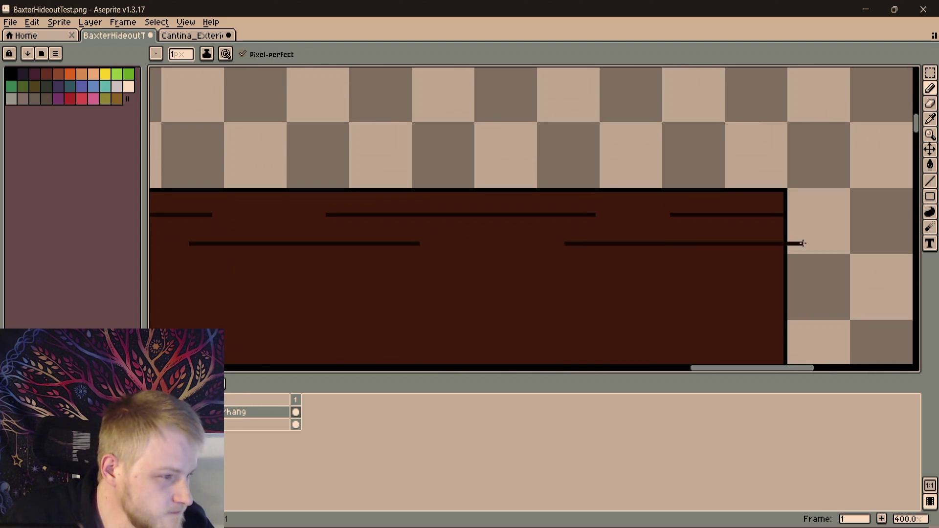
{"action": "scroll", "coordinate": [781, 271], "scroll_direction": "up", "scroll_amount": 2}
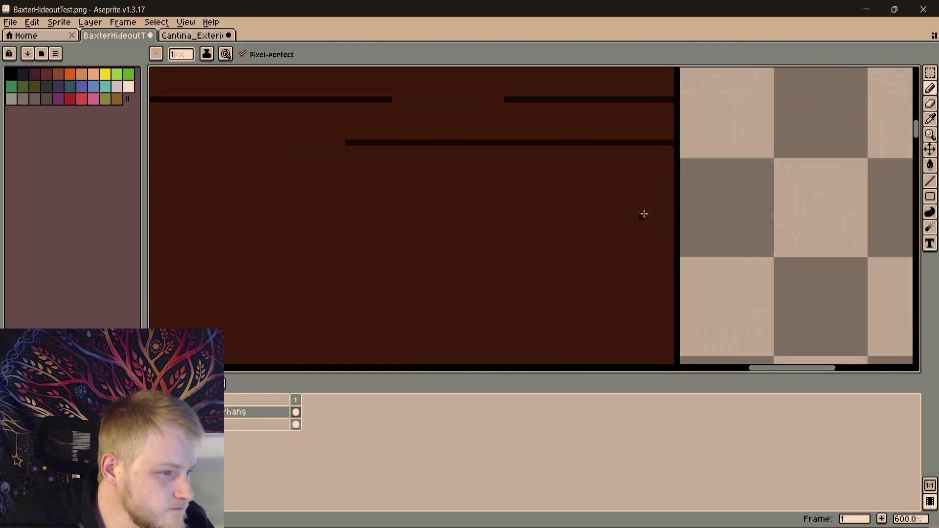
{"action": "scroll", "coordinate": [644, 212], "scroll_direction": "up", "scroll_amount": 1}
{"action": "scroll", "coordinate": [683, 129], "scroll_direction": "up", "scroll_amount": 1}
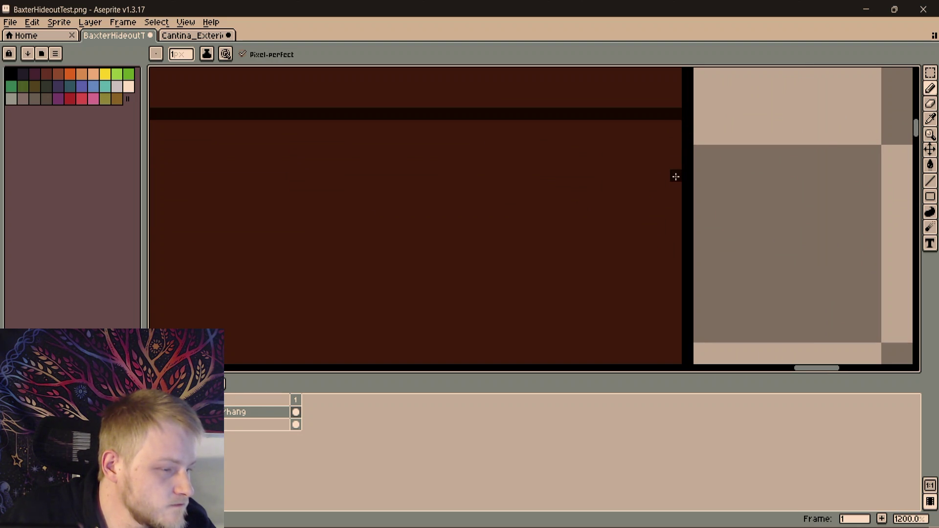
{"action": "scroll", "coordinate": [677, 176], "scroll_direction": "up", "scroll_amount": 2}
{"action": "scroll", "coordinate": [636, 247], "scroll_direction": "down", "scroll_amount": 1}
Marquee-select the band holding the two dark plank lines and cut it
{"action": "key", "text": "m"}
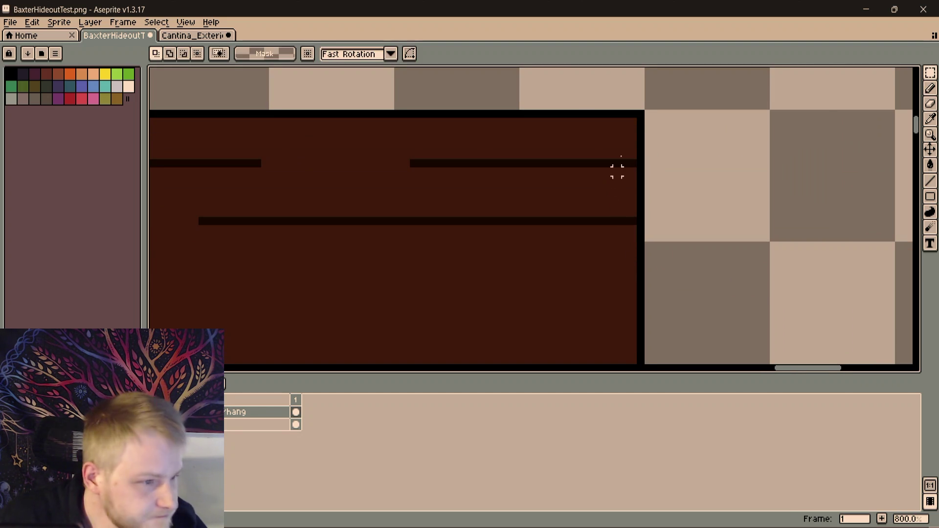
{"action": "scroll", "coordinate": [618, 170], "scroll_direction": "up", "scroll_amount": 1}
{"action": "left_click_drag", "start_coordinate": [632, 118], "coordinate": [639, 275]}
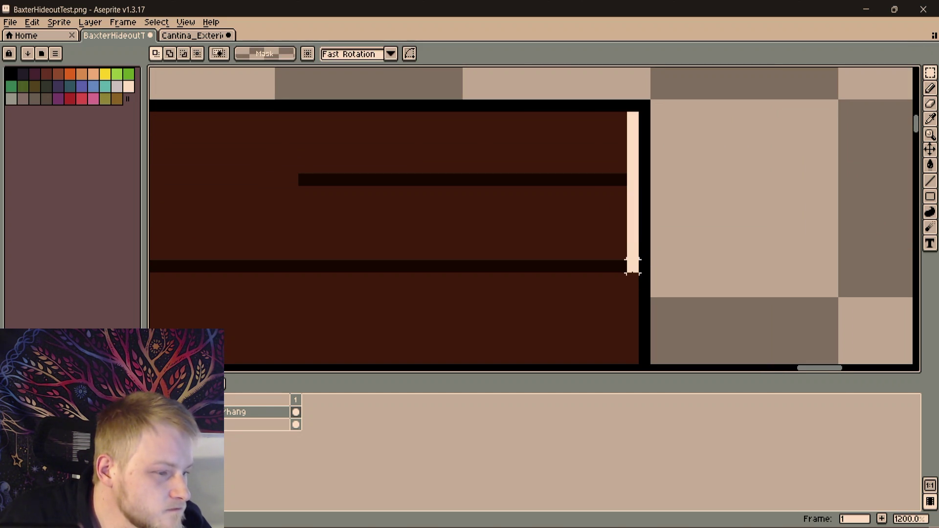
{"action": "left_click", "coordinate": [574, 205]}
{"action": "scroll", "coordinate": [574, 205], "scroll_direction": "down", "scroll_amount": 2}
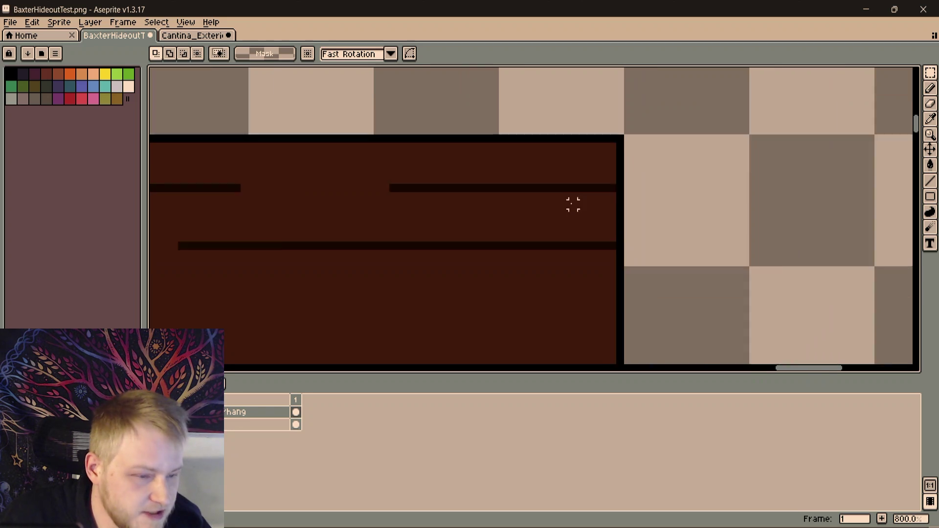
{"action": "left_click_drag", "start_coordinate": [602, 162], "coordinate": [154, 367]}
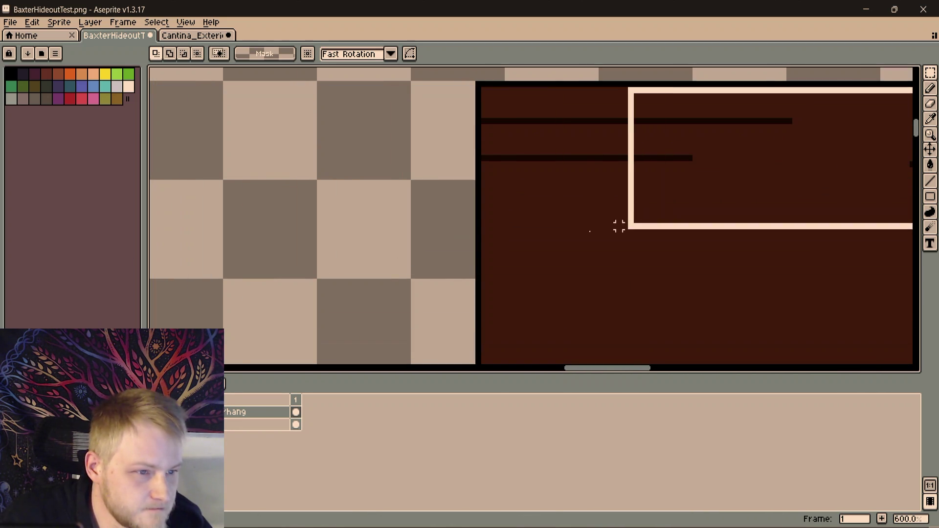
{"action": "left_click_drag", "start_coordinate": [154, 367], "coordinate": [481, 248]}
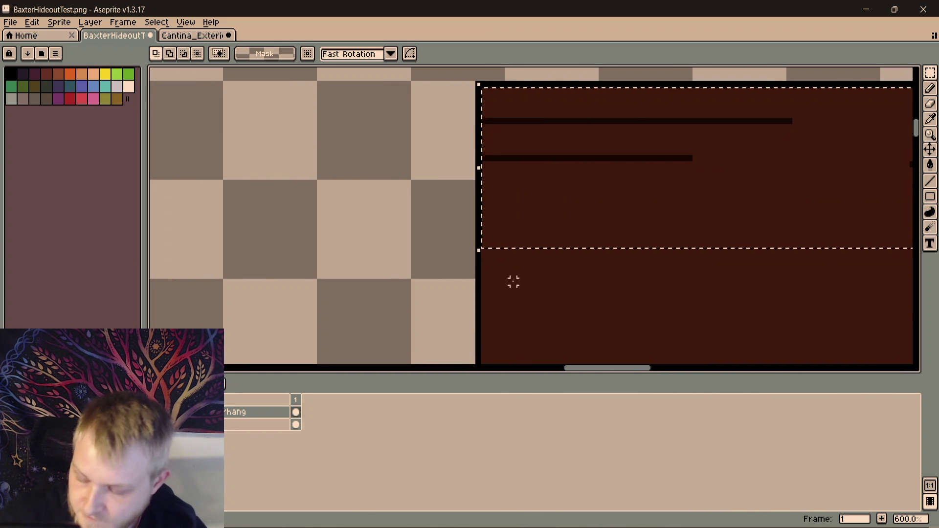
{"action": "key", "text": "ctrl+x"}
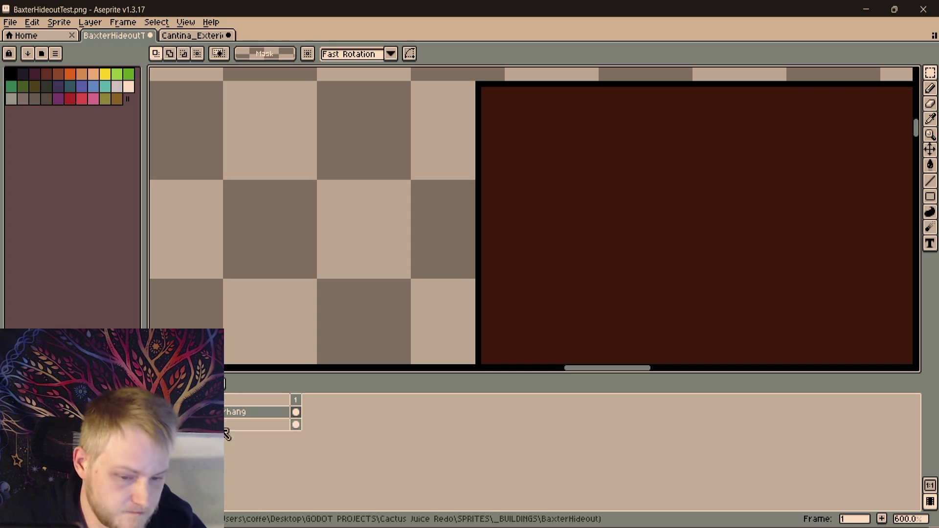
Paste the cut lines onto the second layer and drag them further right
{"action": "left_click", "coordinate": [228, 425]}
{"action": "key", "text": "ctrl+v"}
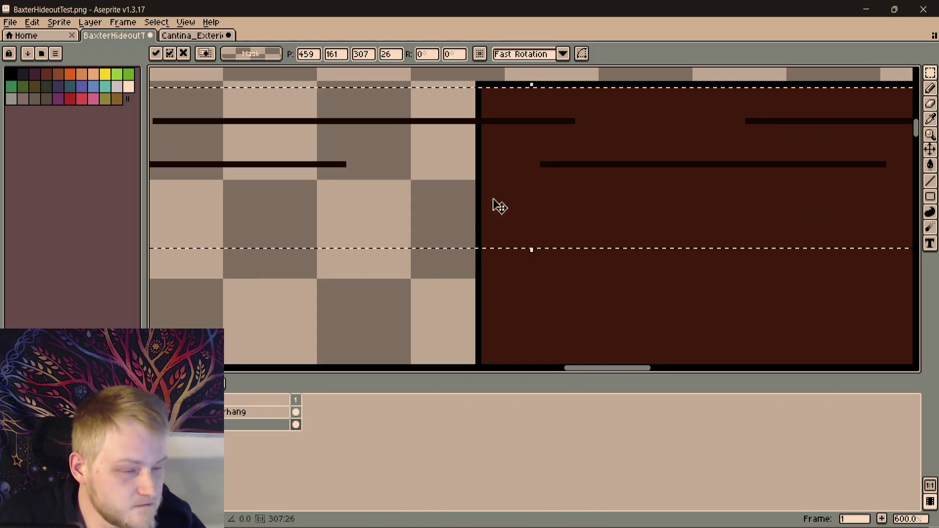
{"action": "scroll", "coordinate": [727, 189], "scroll_direction": "down", "scroll_amount": 4}
{"action": "scroll", "coordinate": [348, 255], "scroll_direction": "up", "scroll_amount": 1}
{"action": "left_click_drag", "start_coordinate": [224, 277], "coordinate": [650, 287]}
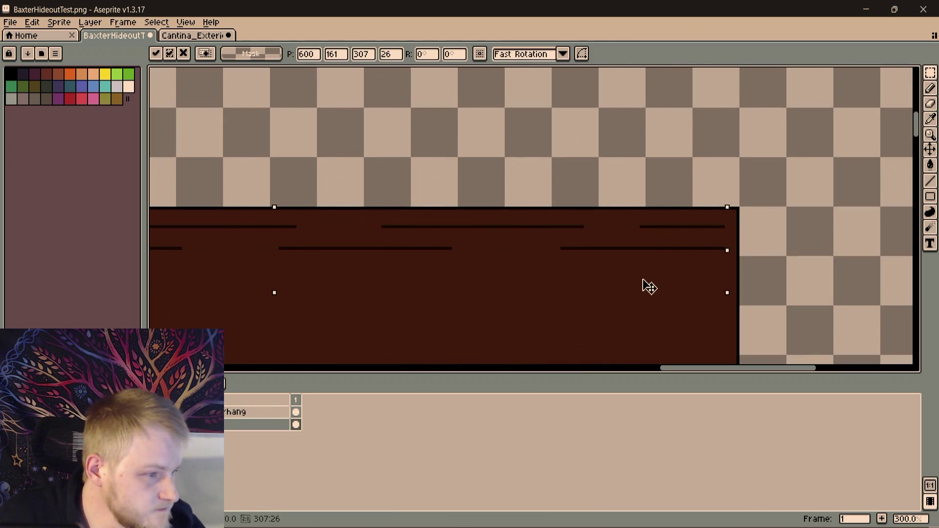
Drop the paste and select the short plank-end stubs by the right wall
{"action": "left_click", "coordinate": [803, 213]}
{"action": "scroll", "coordinate": [761, 227], "scroll_direction": "up", "scroll_amount": 5}
{"action": "scroll", "coordinate": [847, 147], "scroll_direction": "up", "scroll_amount": 2}
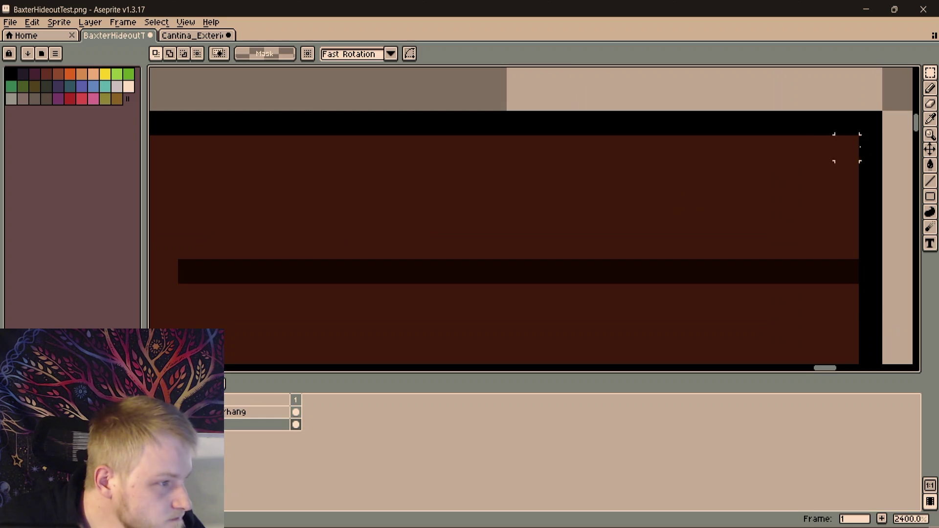
{"action": "left_click_drag", "start_coordinate": [848, 147], "coordinate": [766, 230]}
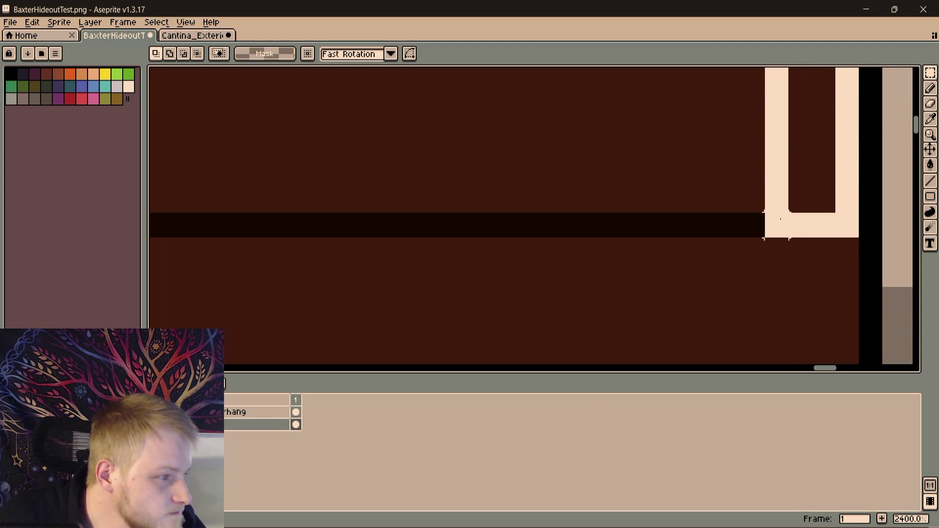
{"action": "scroll", "coordinate": [764, 196], "scroll_direction": "down", "scroll_amount": 2}
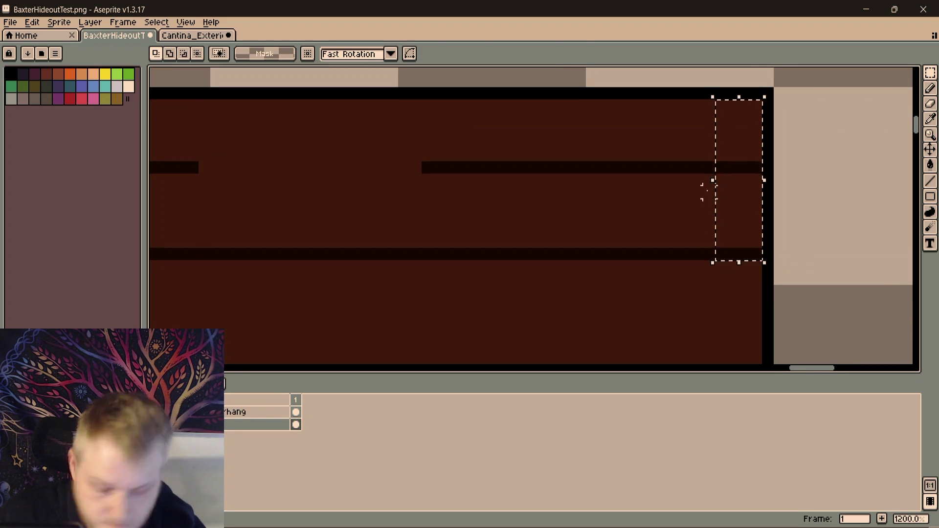
{"action": "left_click", "coordinate": [733, 230]}
Move the selected stubs down a few pixels and commit them in place
{"action": "mouse_move", "coordinate": [732, 230]}
{"action": "left_mouse_down"}
{"action": "mouse_move", "coordinate": [724, 174]}
{"action": "mouse_move", "coordinate": [728, 281]}
{"action": "left_mouse_up"}
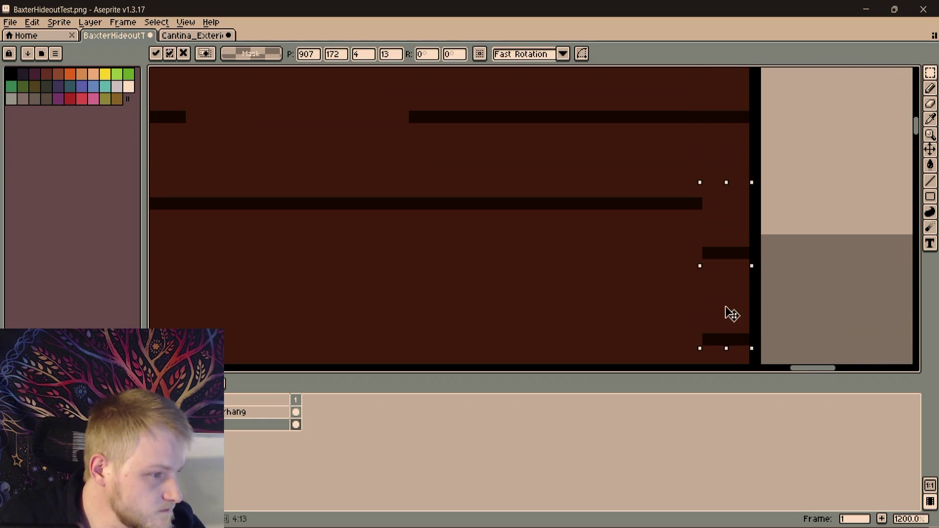
{"action": "left_click_drag", "start_coordinate": [719, 227], "coordinate": [726, 274]}
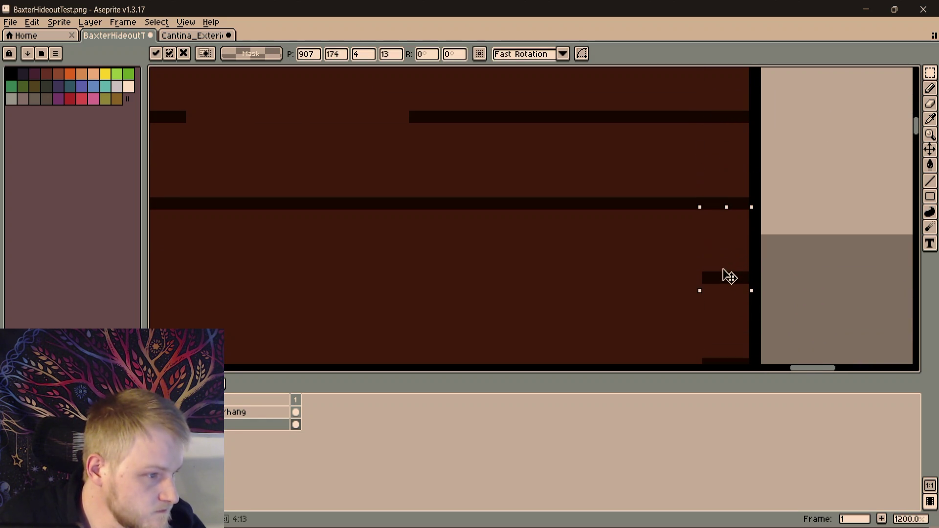
{"action": "scroll", "coordinate": [728, 274], "scroll_direction": "down", "scroll_amount": 3}
{"action": "left_click", "coordinate": [651, 286]}
{"action": "left_click_drag", "start_coordinate": [705, 320], "coordinate": [660, 260]}
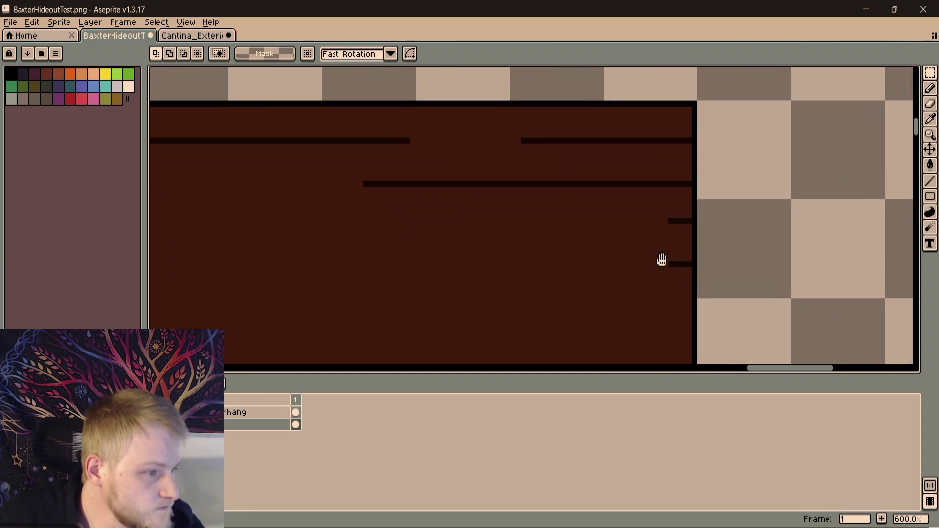
{"action": "scroll", "coordinate": [694, 208], "scroll_direction": "up", "scroll_amount": 3}
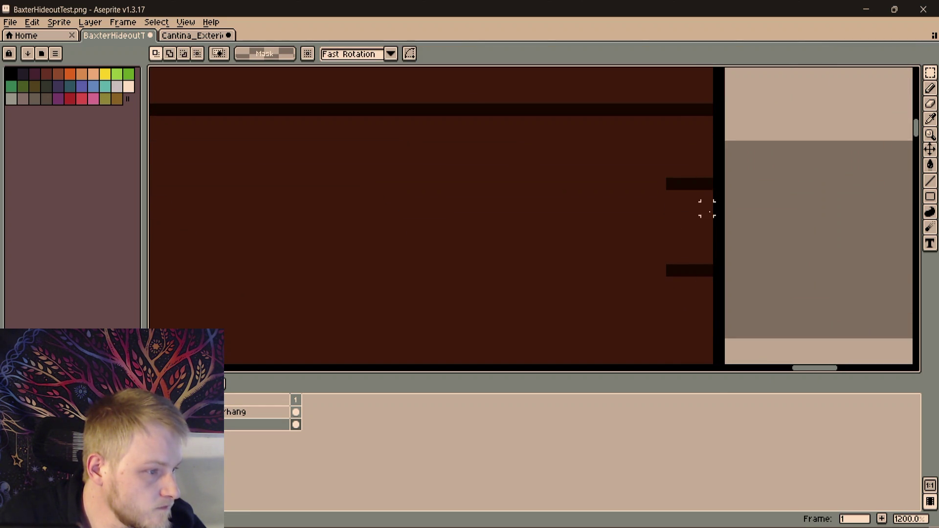
{"action": "scroll", "coordinate": [707, 258], "scroll_direction": "right", "scroll_amount": 2}
{"action": "scroll", "coordinate": [660, 228], "scroll_direction": "up", "scroll_amount": 3}
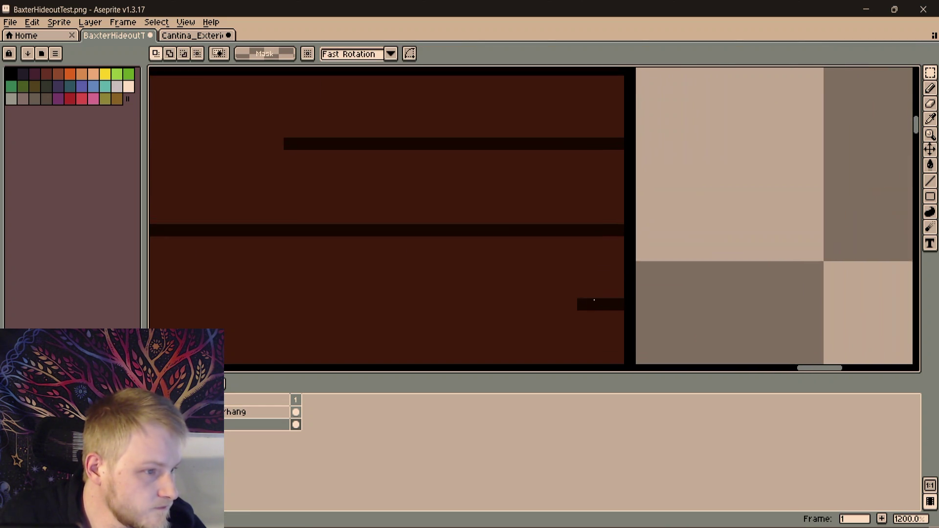
{"action": "scroll", "coordinate": [605, 194], "scroll_direction": "up", "scroll_amount": 1}
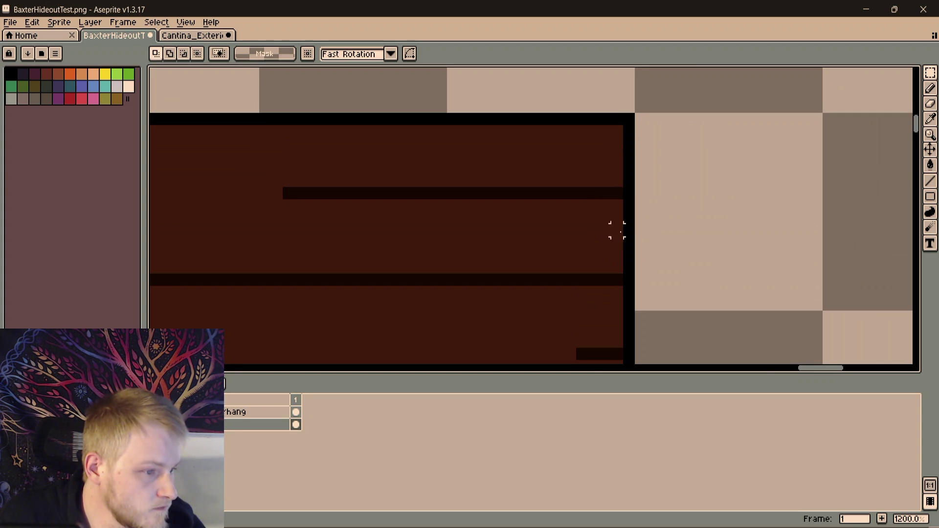
{"action": "scroll", "coordinate": [617, 267], "scroll_direction": "down", "scroll_amount": 4}
Select one dark plank row and move it up one pixel, undoing a wrong first selection
{"action": "left_click_drag", "start_coordinate": [569, 223], "coordinate": [585, 307]}
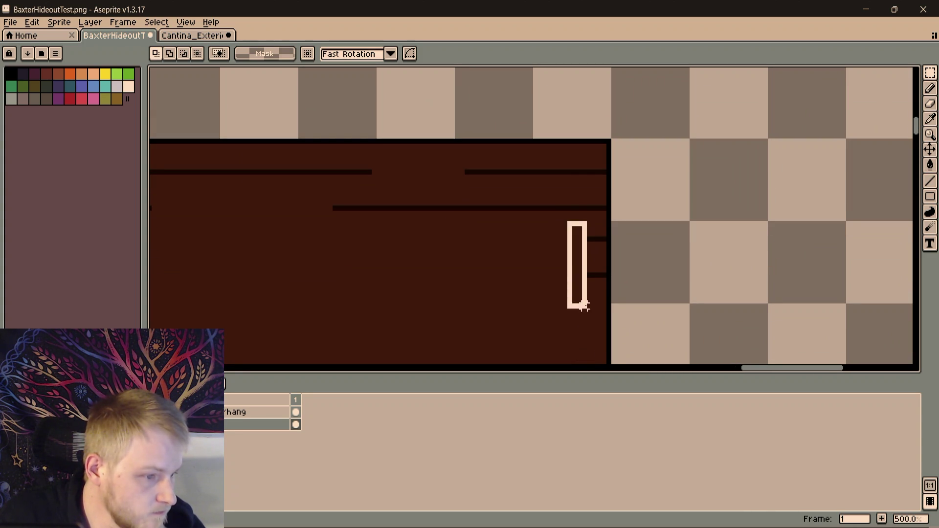
{"action": "left_click_drag", "start_coordinate": [580, 237], "coordinate": [564, 223]}
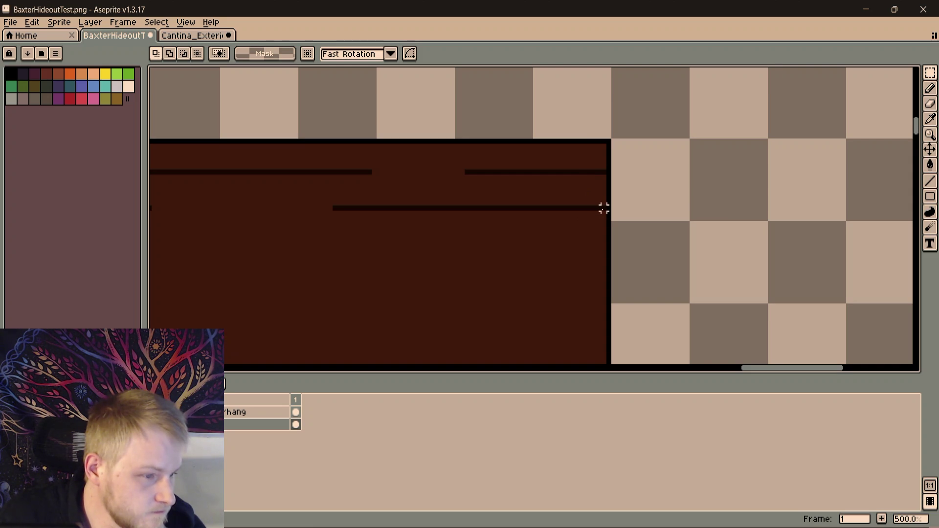
{"action": "key", "text": "ctrl+z"}
{"action": "left_click_drag", "start_coordinate": [604, 209], "coordinate": [327, 222]}
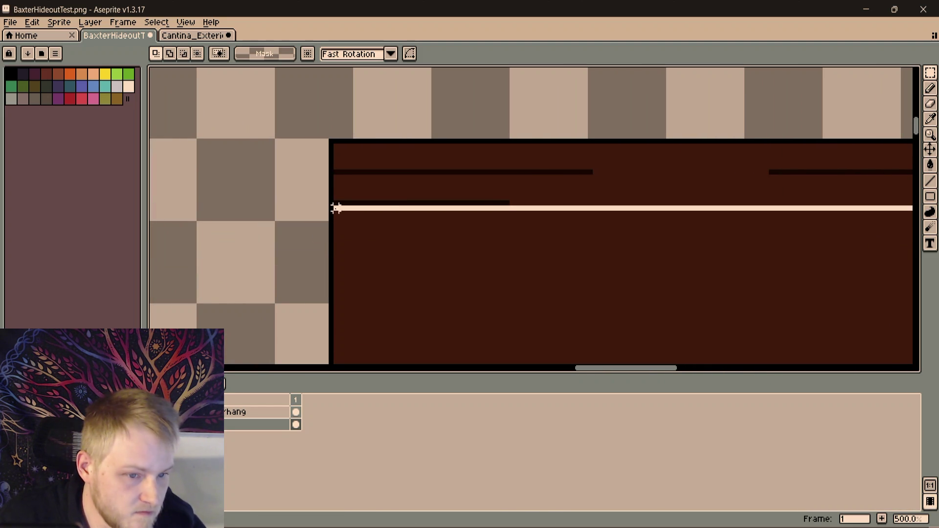
{"action": "left_click_drag", "start_coordinate": [327, 223], "coordinate": [330, 196]}
{"action": "scroll", "coordinate": [348, 208], "scroll_direction": "up", "scroll_amount": 4}
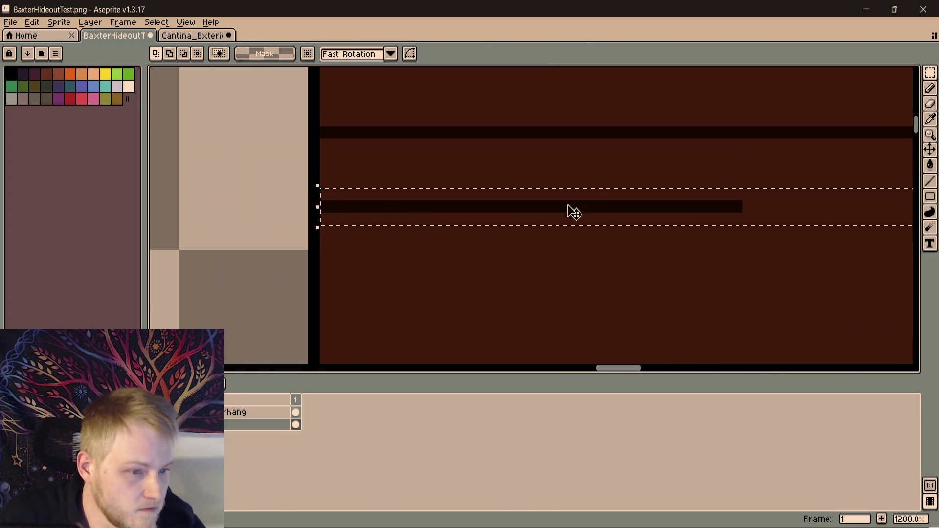
{"action": "left_click_drag", "start_coordinate": [568, 211], "coordinate": [589, 192]}
{"action": "key", "text": "ctrl+d"}
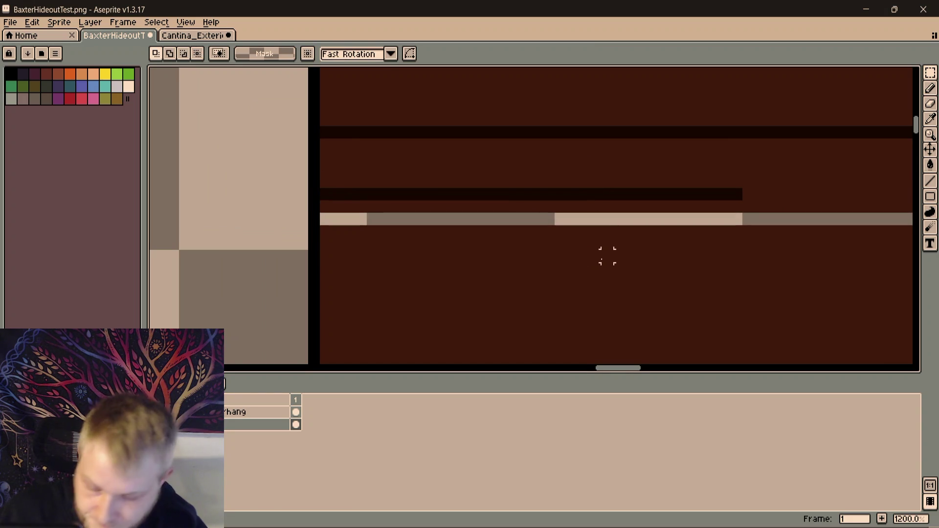
{"action": "scroll", "coordinate": [587, 264], "scroll_direction": "right", "scroll_amount": 2}
Sample the plank brown and bucket-fill the empty row the move left behind
{"action": "key", "text": "i"}
{"action": "key", "text": "g"}
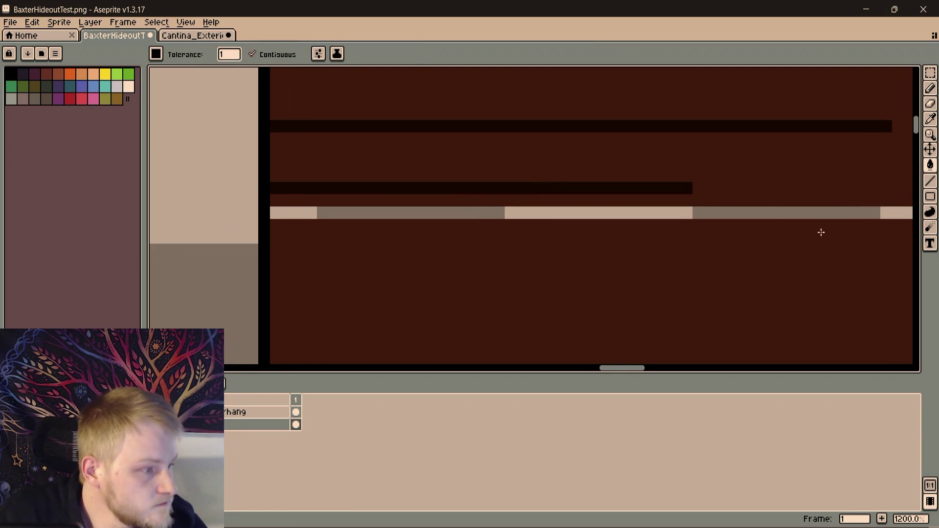
{"action": "left_click", "coordinate": [840, 215]}
{"action": "scroll", "coordinate": [814, 216], "scroll_direction": "down", "scroll_amount": 2}
{"action": "scroll", "coordinate": [241, 208], "scroll_direction": "up", "scroll_amount": 1}
Move the selected plank-end marks down the overhang's right edge and drop them in place
{"action": "key", "text": "m"}
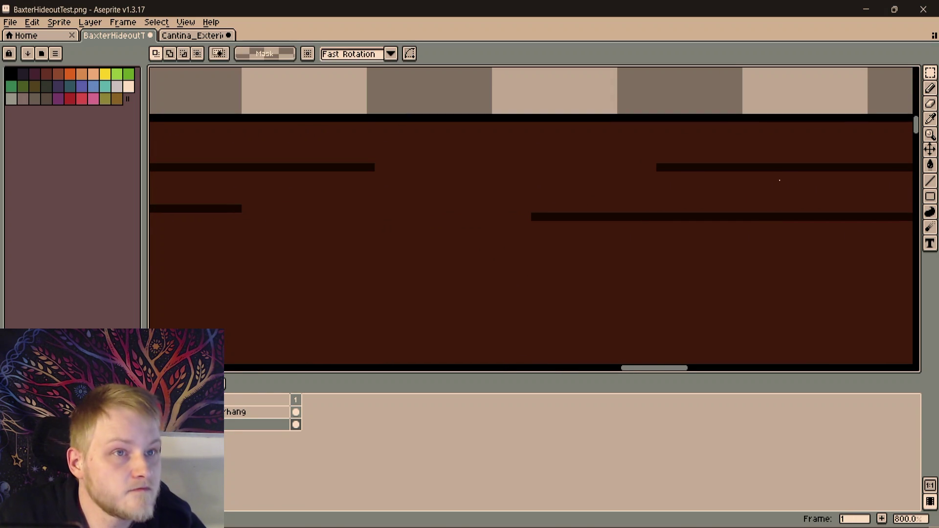
{"action": "scroll", "coordinate": [438, 231], "scroll_direction": "up", "scroll_amount": 2}
{"action": "scroll", "coordinate": [438, 230], "scroll_direction": "down", "scroll_amount": 1}
{"action": "scroll", "coordinate": [286, 227], "scroll_direction": "right", "scroll_amount": 3}
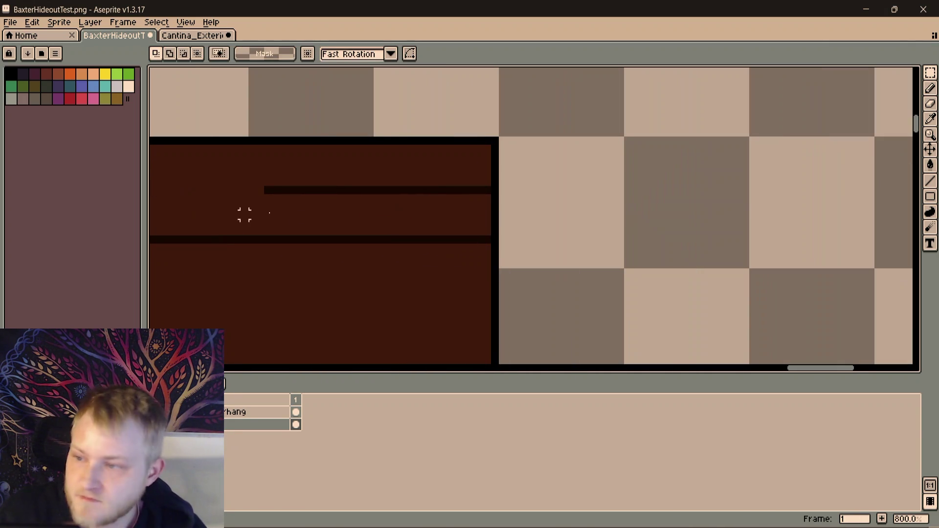
{"action": "scroll", "coordinate": [419, 226], "scroll_direction": "up", "scroll_amount": 2}
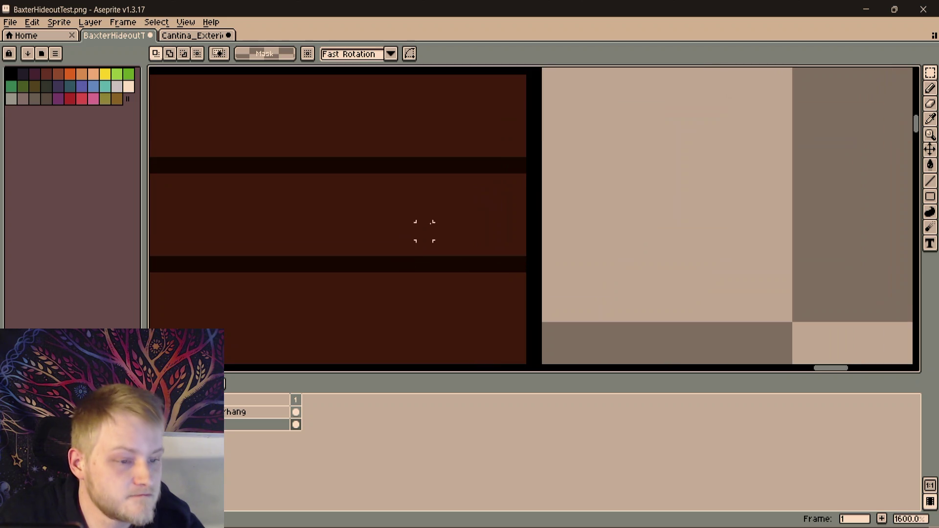
{"action": "scroll", "coordinate": [504, 164], "scroll_direction": "up", "scroll_amount": 1}
{"action": "scroll", "coordinate": [485, 166], "scroll_direction": "up", "scroll_amount": 1}
{"action": "left_click_drag", "start_coordinate": [516, 133], "coordinate": [479, 218]}
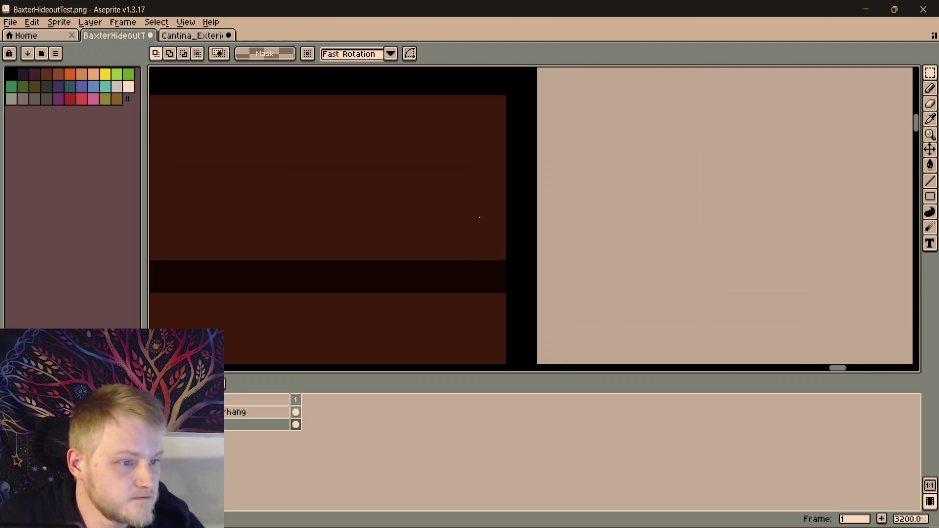
{"action": "scroll", "coordinate": [477, 147], "scroll_direction": "down", "scroll_amount": 1}
{"action": "scroll", "coordinate": [455, 191], "scroll_direction": "down", "scroll_amount": 1}
{"action": "scroll", "coordinate": [433, 234], "scroll_direction": "down", "scroll_amount": 1}
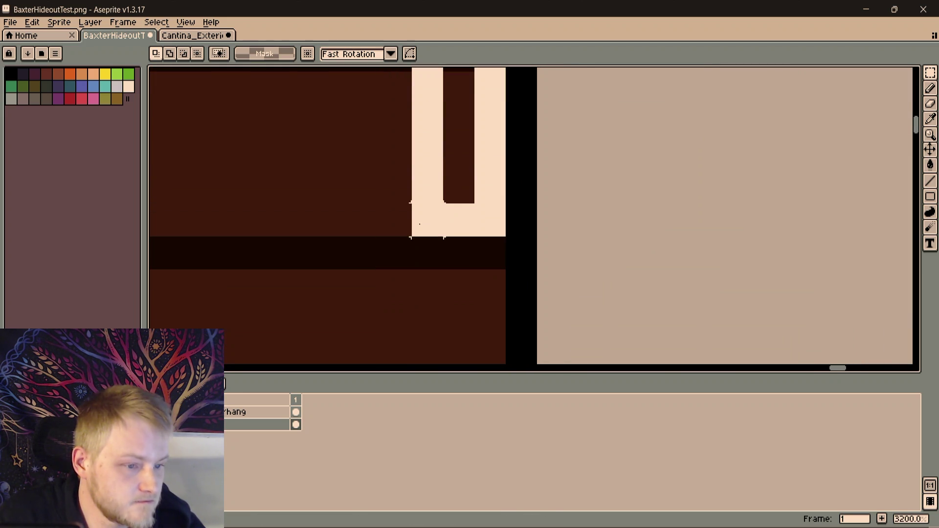
{"action": "scroll", "coordinate": [489, 169], "scroll_direction": "down", "scroll_amount": 1}
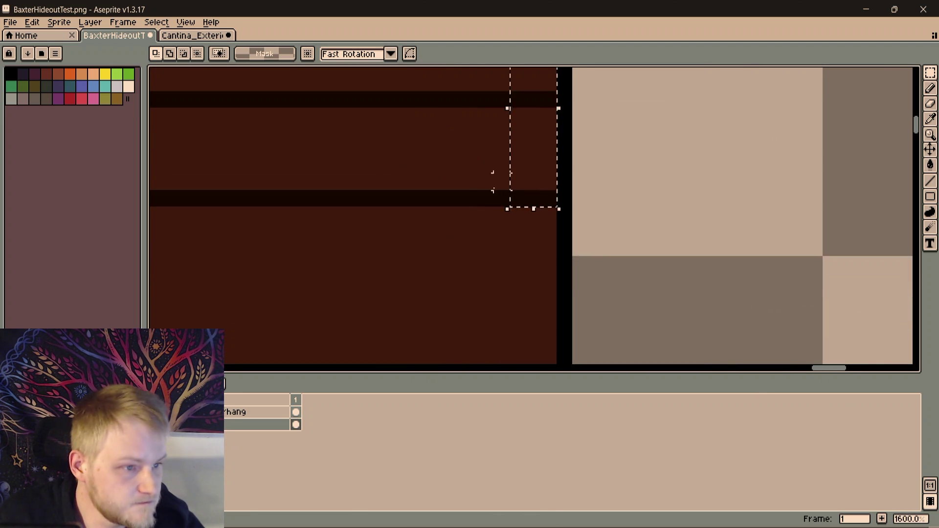
{"action": "scroll", "coordinate": [501, 181], "scroll_direction": "down", "scroll_amount": 1}
{"action": "scroll", "coordinate": [528, 177], "scroll_direction": "up", "scroll_amount": 1}
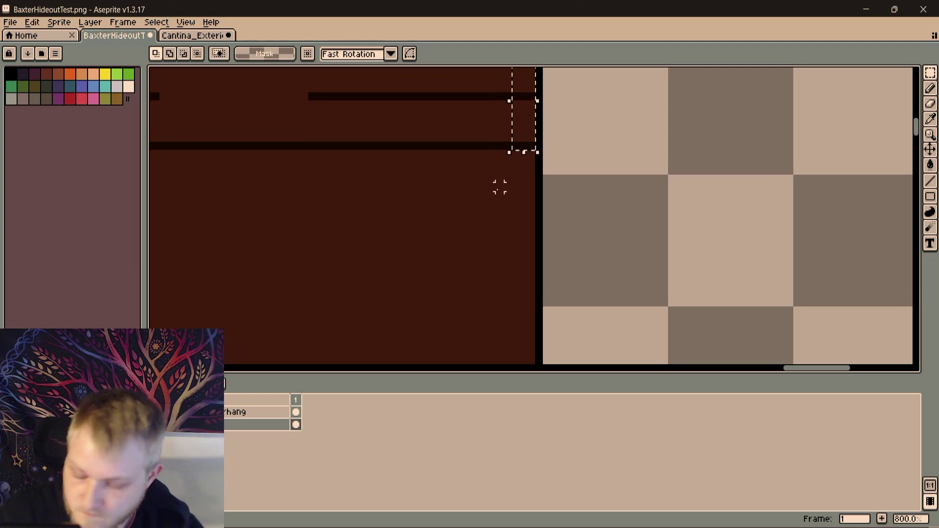
{"action": "key", "text": "ctrl+t"}
{"action": "left_click_drag", "start_coordinate": [527, 129], "coordinate": [507, 230]}
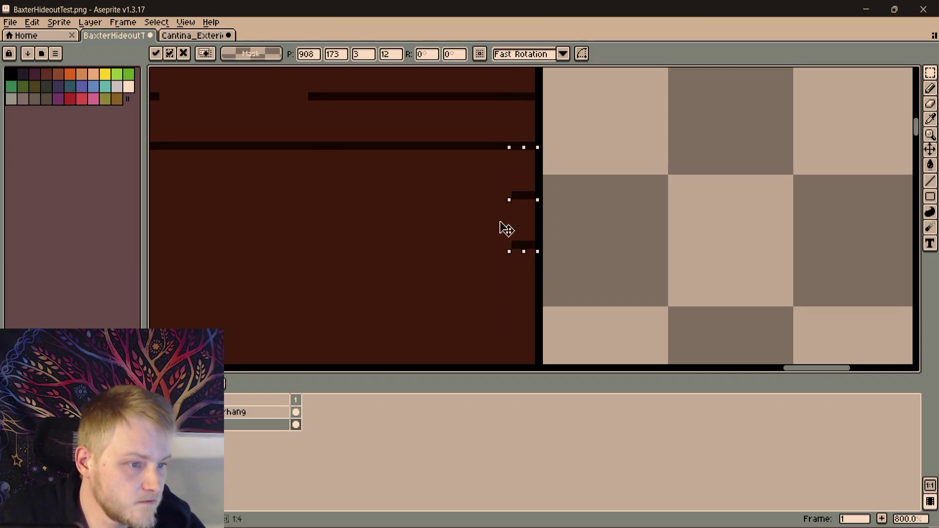
{"action": "scroll", "coordinate": [501, 228], "scroll_direction": "down", "scroll_amount": 2}
{"action": "left_click_drag", "start_coordinate": [523, 132], "coordinate": [523, 238]}
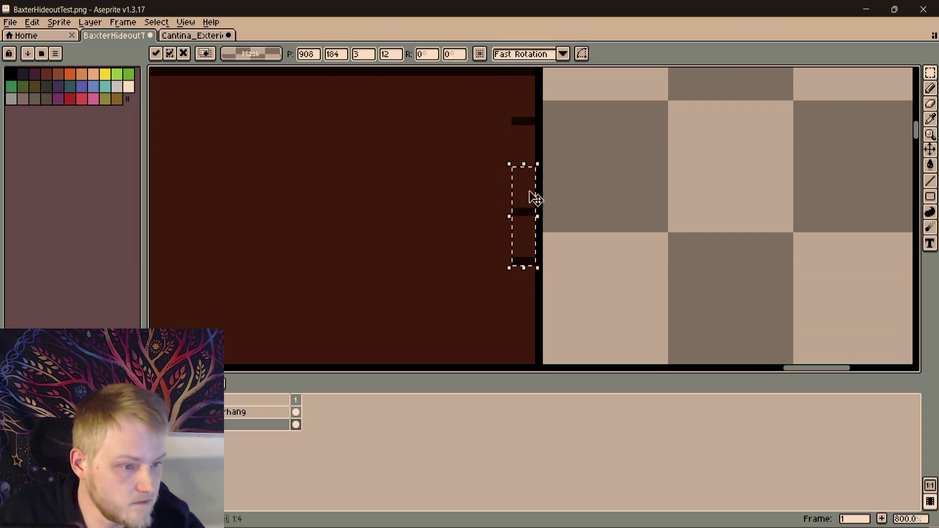
{"action": "scroll", "coordinate": [528, 228], "scroll_direction": "down", "scroll_amount": 1}
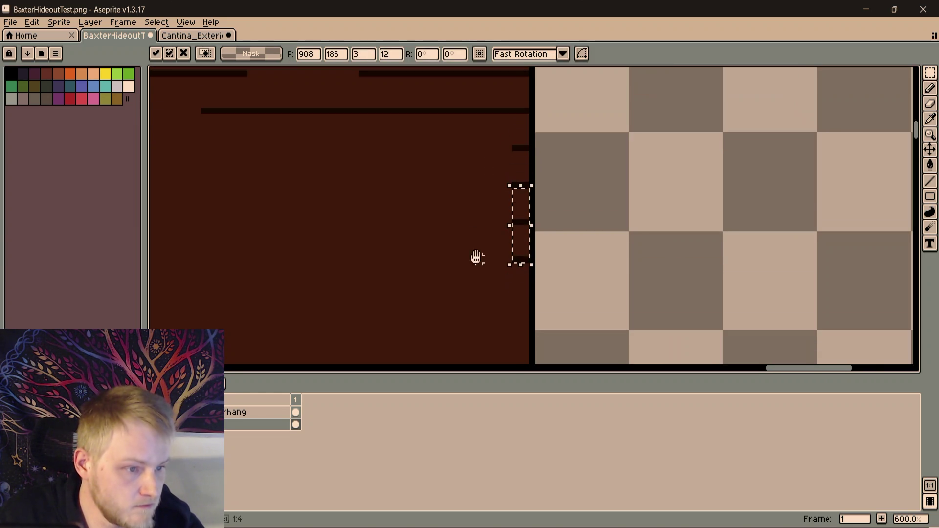
{"action": "left_click", "coordinate": [430, 204]}
{"action": "scroll", "coordinate": [436, 210], "scroll_direction": "down", "scroll_amount": 2}
{"action": "scroll", "coordinate": [437, 210], "scroll_direction": "down", "scroll_amount": 2}
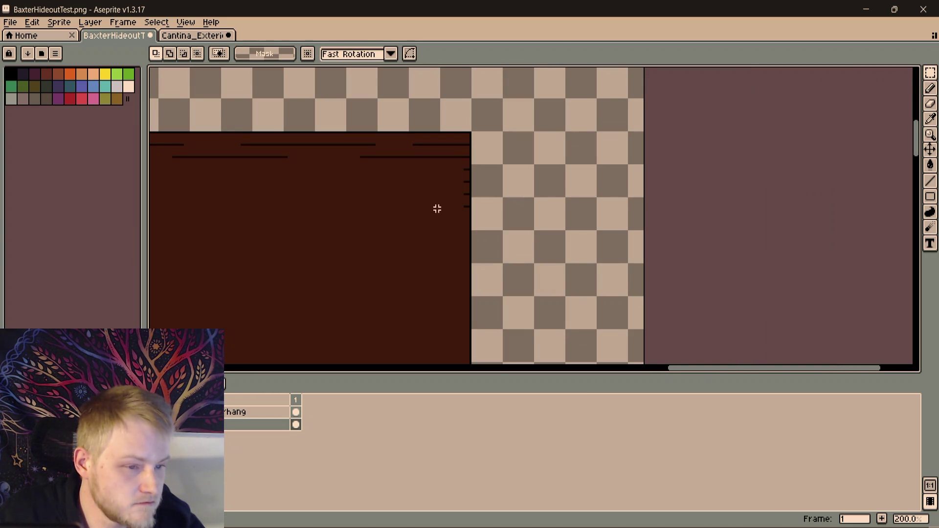
{"action": "scroll", "coordinate": [486, 152], "scroll_direction": "down", "scroll_amount": 1}
{"action": "scroll", "coordinate": [704, 110], "scroll_direction": "down", "scroll_amount": 2}
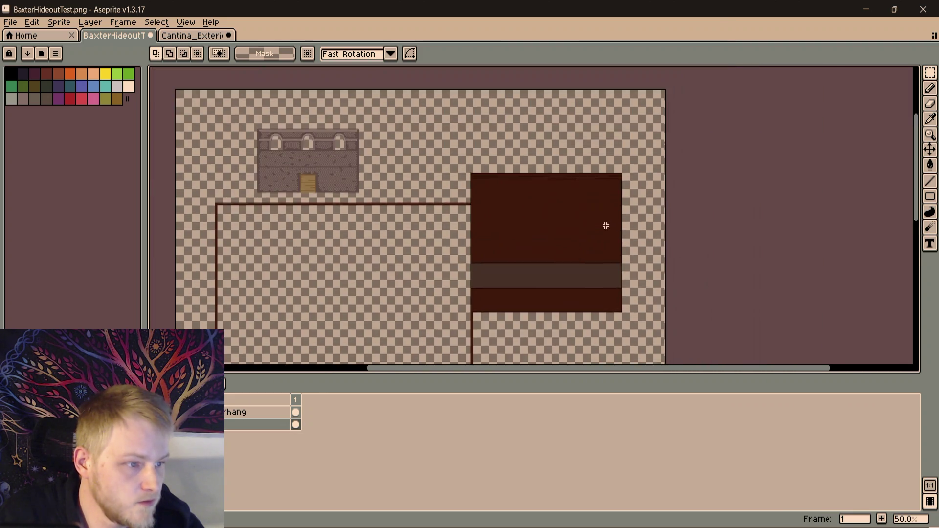
{"action": "scroll", "coordinate": [607, 225], "scroll_direction": "up", "scroll_amount": 3}
{"action": "scroll", "coordinate": [677, 146], "scroll_direction": "up", "scroll_amount": 1}
{"action": "scroll", "coordinate": [541, 168], "scroll_direction": "up", "scroll_amount": 2}
{"action": "scroll", "coordinate": [541, 168], "scroll_direction": "up", "scroll_amount": 1}
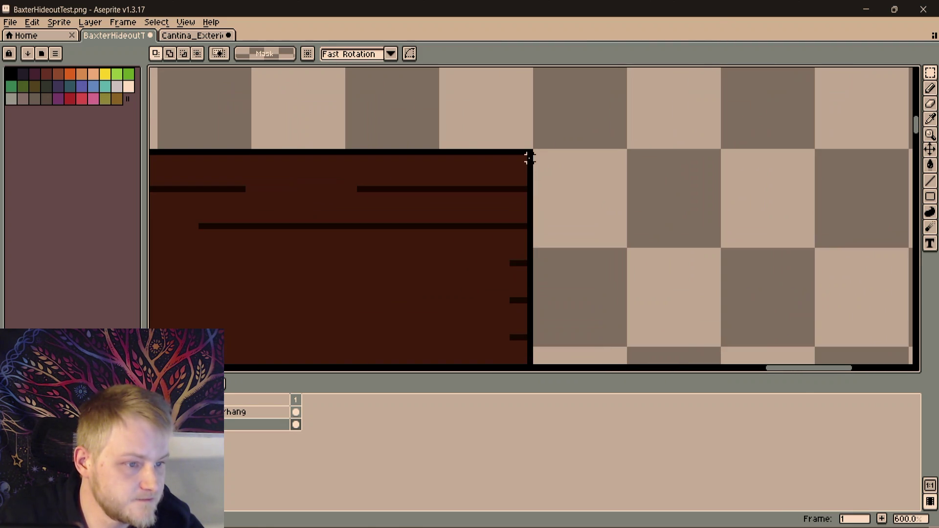
Select a strip of edge marks, move it lower on the right wall and drop it
{"action": "mouse_move", "coordinate": [524, 158]}
{"action": "left_mouse_down"}
{"action": "mouse_move", "coordinate": [514, 357]}
{"action": "mouse_move", "coordinate": [513, 340]}
{"action": "left_mouse_up"}
{"action": "scroll", "coordinate": [513, 323], "scroll_direction": "down", "scroll_amount": 2}
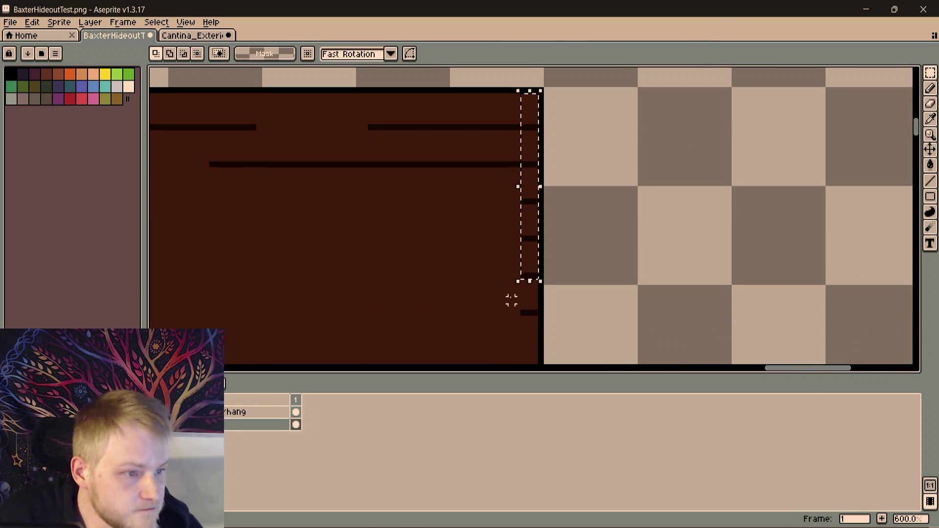
{"action": "scroll", "coordinate": [518, 302], "scroll_direction": "down", "scroll_amount": 2}
{"action": "mouse_move", "coordinate": [540, 246]}
{"action": "left_mouse_down"}
{"action": "mouse_move", "coordinate": [541, 208]}
{"action": "mouse_move", "coordinate": [502, 357]}
{"action": "left_mouse_up"}
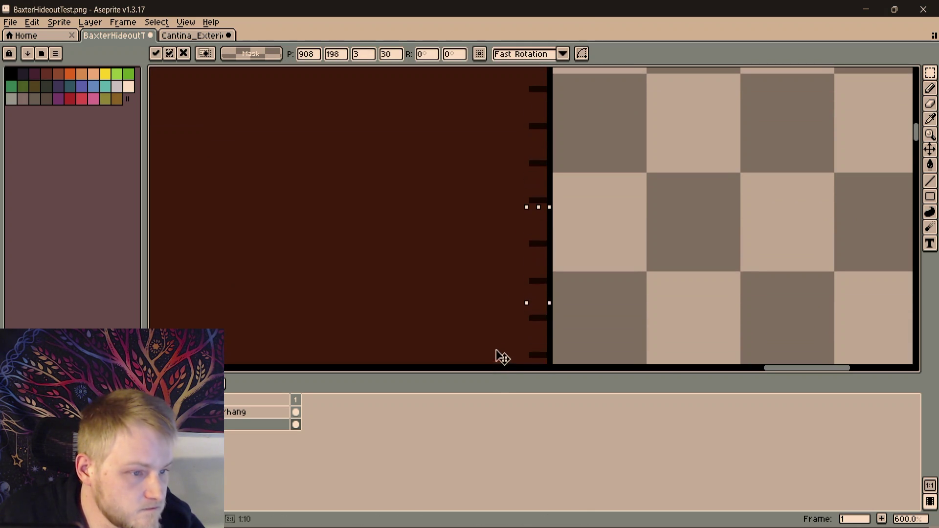
{"action": "scroll", "coordinate": [498, 242], "scroll_direction": "down", "scroll_amount": 1}
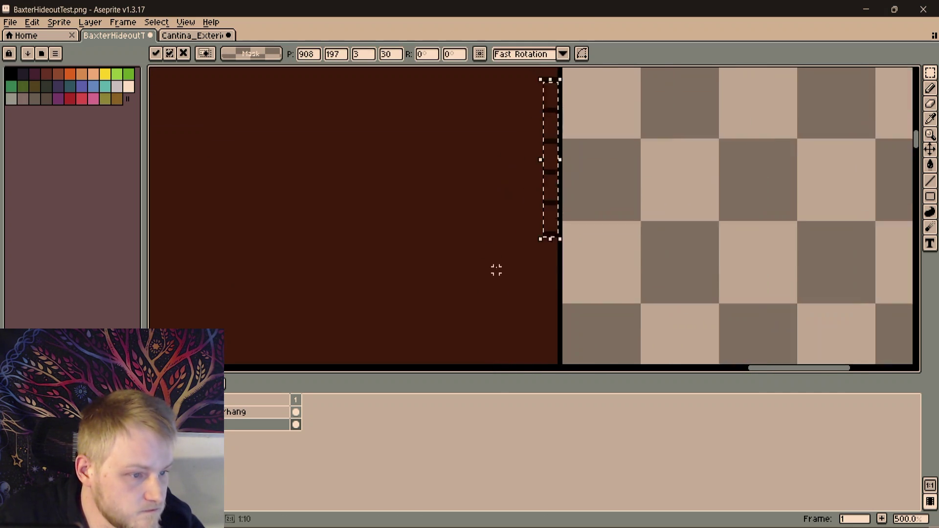
{"action": "scroll", "coordinate": [506, 257], "scroll_direction": "down", "scroll_amount": 1}
{"action": "key", "text": "ctrl+d"}
{"action": "scroll", "coordinate": [541, 241], "scroll_direction": "up", "scroll_amount": 3}
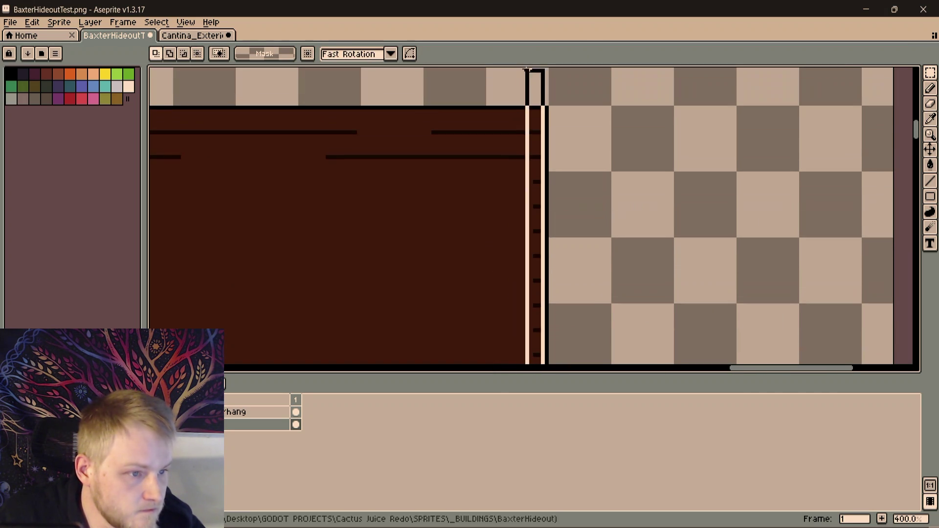
Move a tall strip of marks further down the right edge so stubs run its full height, then deselect
{"action": "left_click_drag", "start_coordinate": [538, 115], "coordinate": [529, 305]}
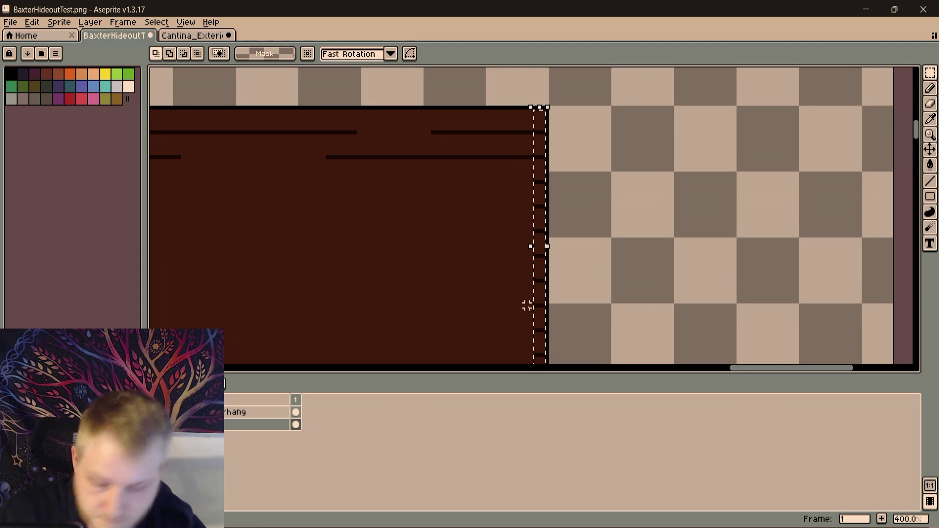
{"action": "scroll", "coordinate": [518, 300], "scroll_direction": "down", "scroll_amount": 2}
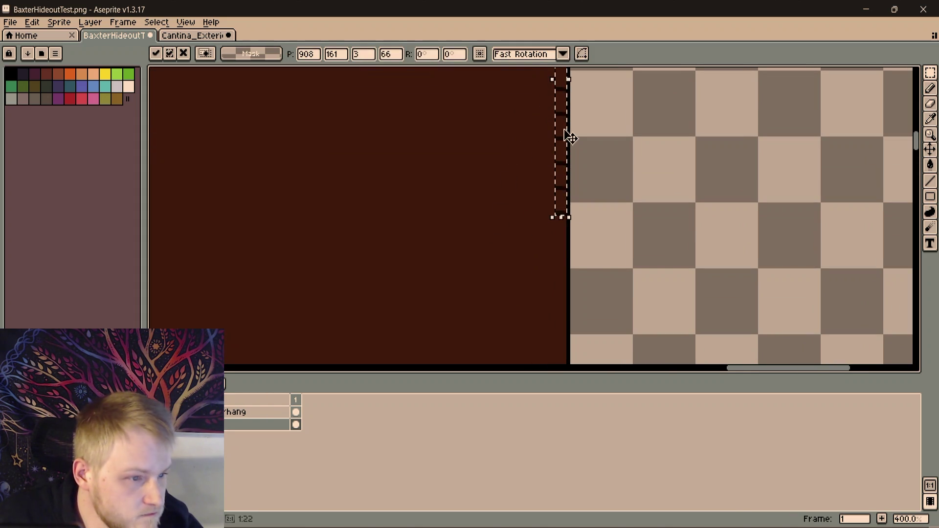
{"action": "left_click_drag", "start_coordinate": [571, 137], "coordinate": [547, 325]}
{"action": "scroll", "coordinate": [611, 174], "scroll_direction": "down", "scroll_amount": 1}
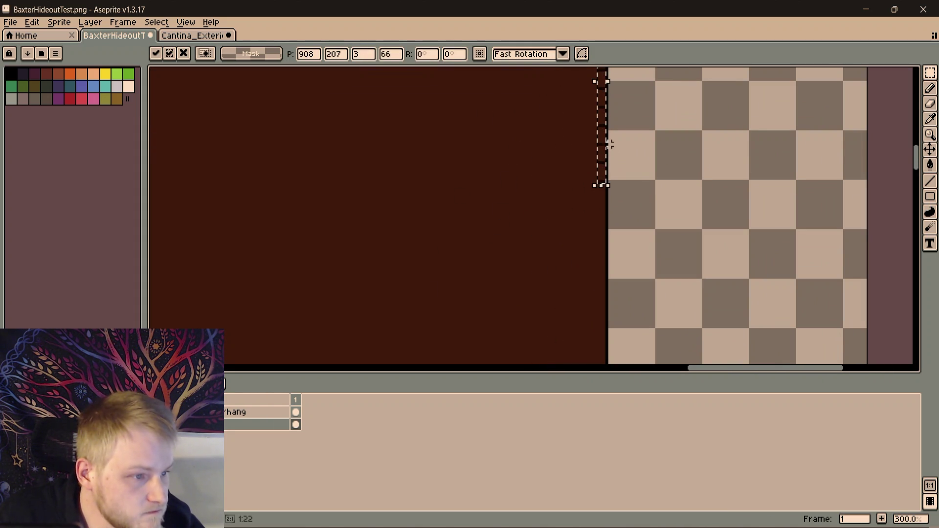
{"action": "left_click_drag", "start_coordinate": [607, 149], "coordinate": [598, 279]}
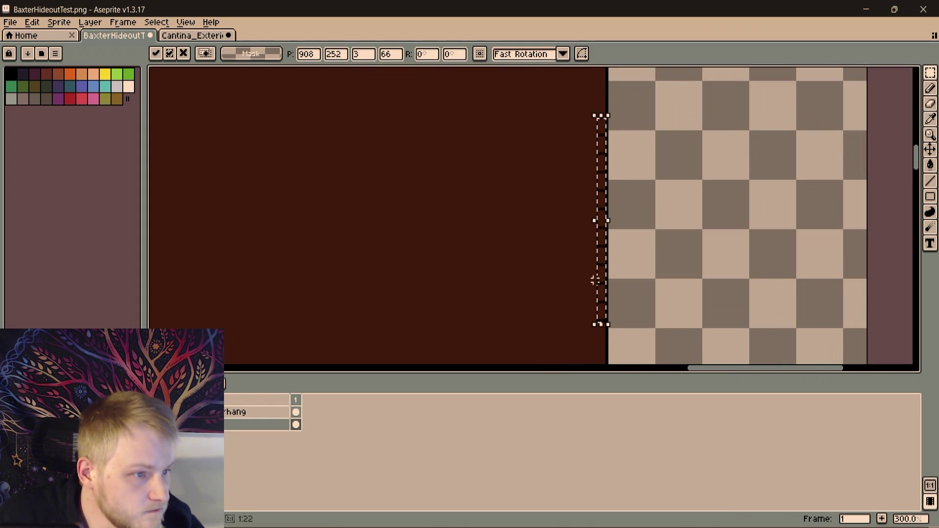
{"action": "scroll", "coordinate": [601, 171], "scroll_direction": "up", "scroll_amount": 3}
{"action": "scroll", "coordinate": [601, 184], "scroll_direction": "down", "scroll_amount": 1}
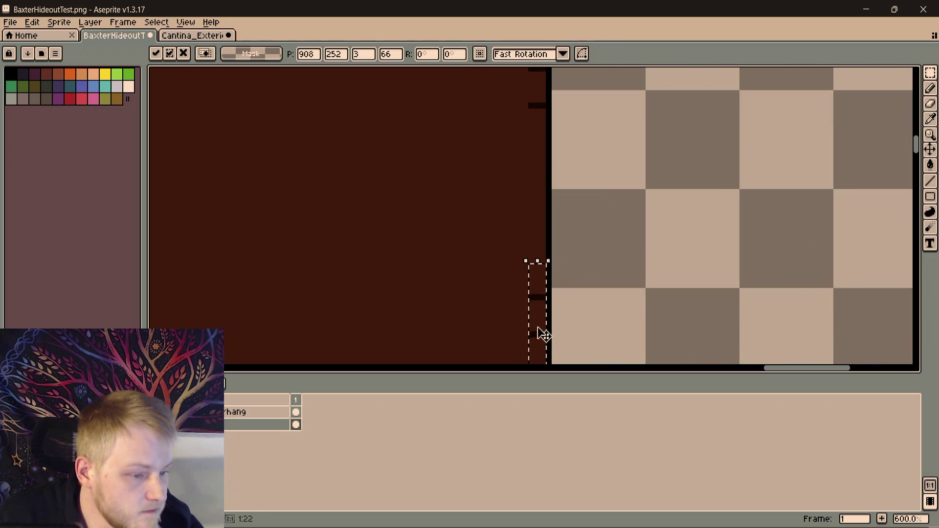
{"action": "left_click_drag", "start_coordinate": [543, 334], "coordinate": [539, 184]}
{"action": "scroll", "coordinate": [488, 256], "scroll_direction": "up", "scroll_amount": 1}
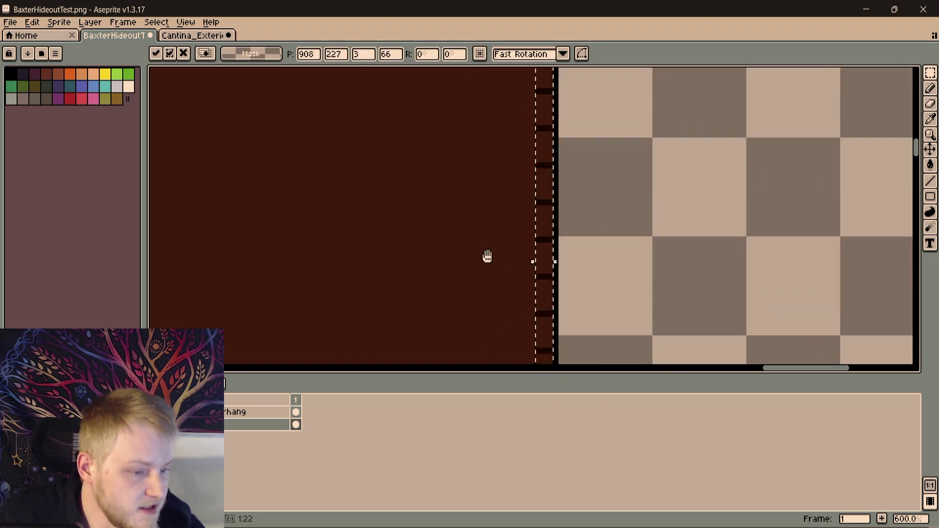
{"action": "mouse_move", "coordinate": [487, 256]}
{"action": "left_mouse_down"}
{"action": "mouse_move", "coordinate": [522, 301]}
{"action": "mouse_move", "coordinate": [454, 261]}
{"action": "mouse_move", "coordinate": [491, 279]}
{"action": "mouse_move", "coordinate": [559, 268]}
{"action": "mouse_move", "coordinate": [589, 215]}
{"action": "mouse_move", "coordinate": [602, 160]}
{"action": "left_mouse_up"}
{"action": "key", "text": "ctrl+z"}
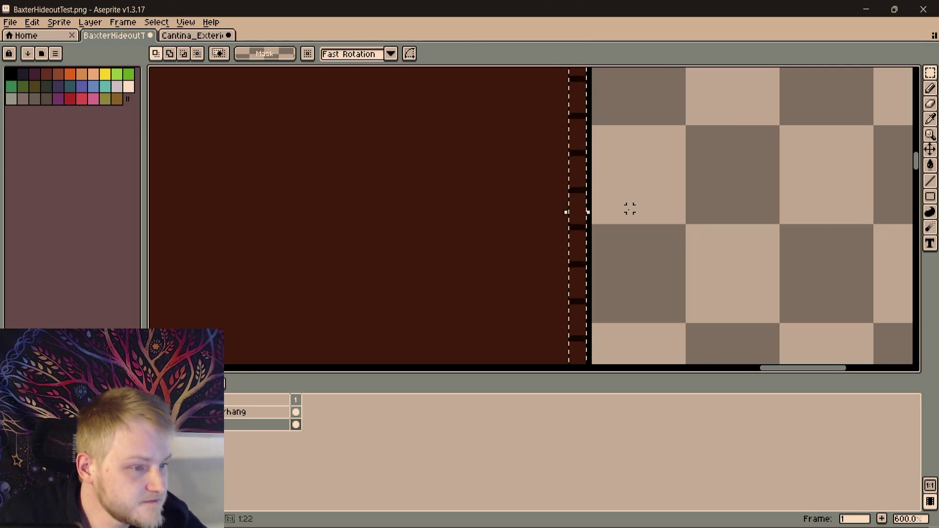
{"action": "scroll", "coordinate": [624, 137], "scroll_direction": "down", "scroll_amount": 1}
{"action": "scroll", "coordinate": [609, 281], "scroll_direction": "down", "scroll_amount": 1}
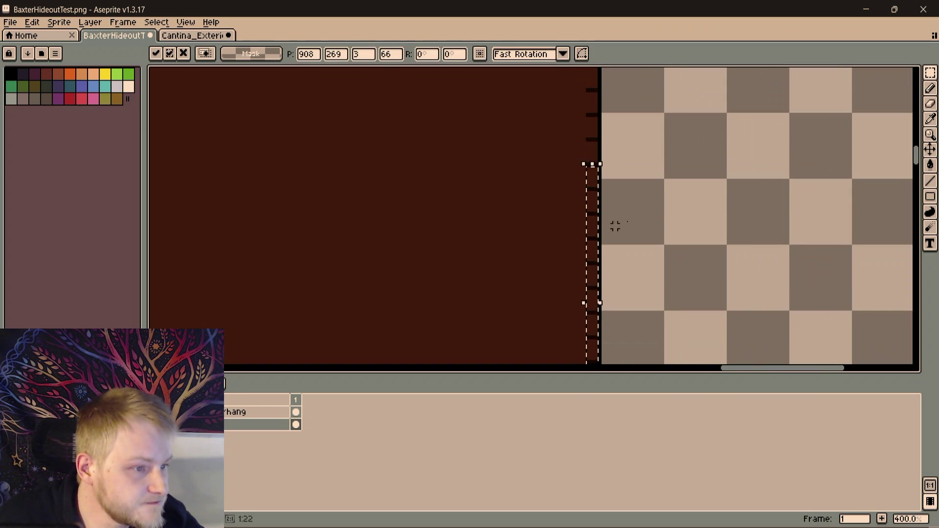
{"action": "key", "text": "ctrl+d"}
{"action": "mouse_move", "coordinate": [646, 262]}
{"action": "left_mouse_down"}
{"action": "mouse_move", "coordinate": [514, 189]}
{"action": "mouse_move", "coordinate": [557, 201]}
{"action": "left_mouse_up"}
{"action": "scroll", "coordinate": [557, 202], "scroll_direction": "down", "scroll_amount": 2}
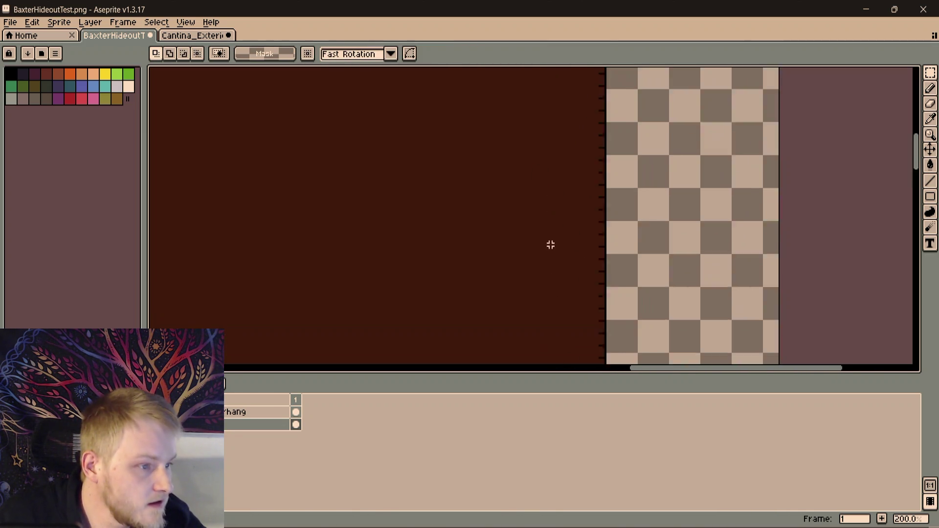
{"action": "scroll", "coordinate": [550, 246], "scroll_direction": "down", "scroll_amount": 1}
{"action": "scroll", "coordinate": [557, 235], "scroll_direction": "up", "scroll_amount": 2}
{"action": "scroll", "coordinate": [557, 235], "scroll_direction": "up", "scroll_amount": 2}
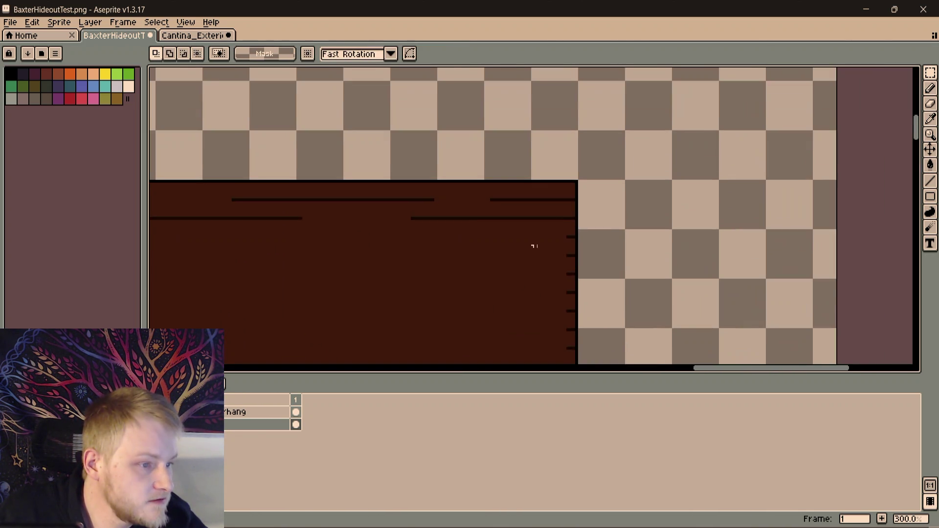
{"action": "scroll", "coordinate": [531, 245], "scroll_direction": "up", "scroll_amount": 1}
{"action": "scroll", "coordinate": [566, 176], "scroll_direction": "up", "scroll_amount": 1}
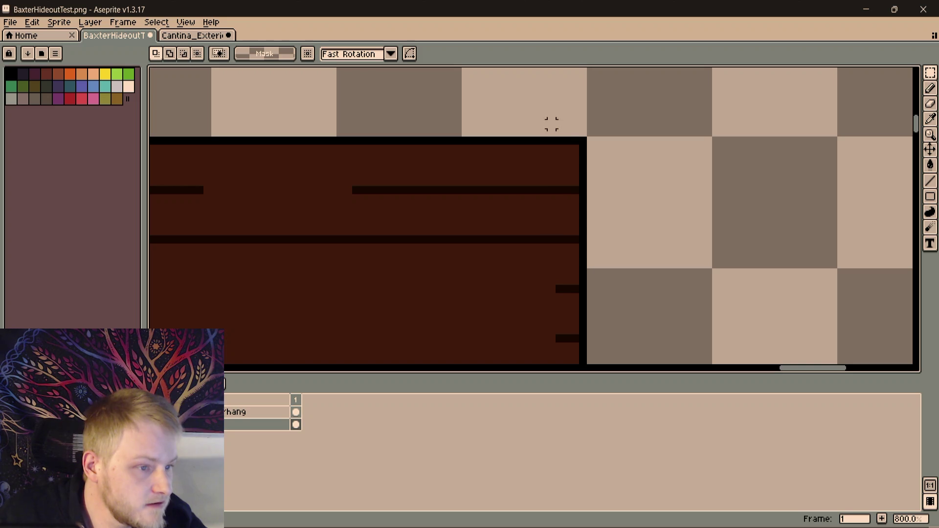
{"action": "mouse_move", "coordinate": [560, 148]}
{"action": "left_mouse_down"}
{"action": "mouse_move", "coordinate": [668, 358]}
{"action": "mouse_move", "coordinate": [576, 242]}
{"action": "left_mouse_up"}
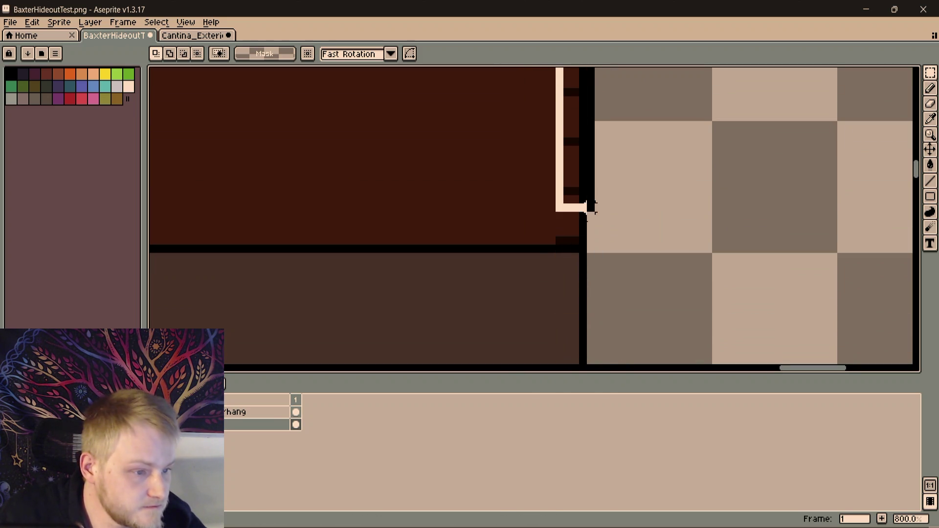
{"action": "scroll", "coordinate": [566, 215], "scroll_direction": "down", "scroll_amount": 2}
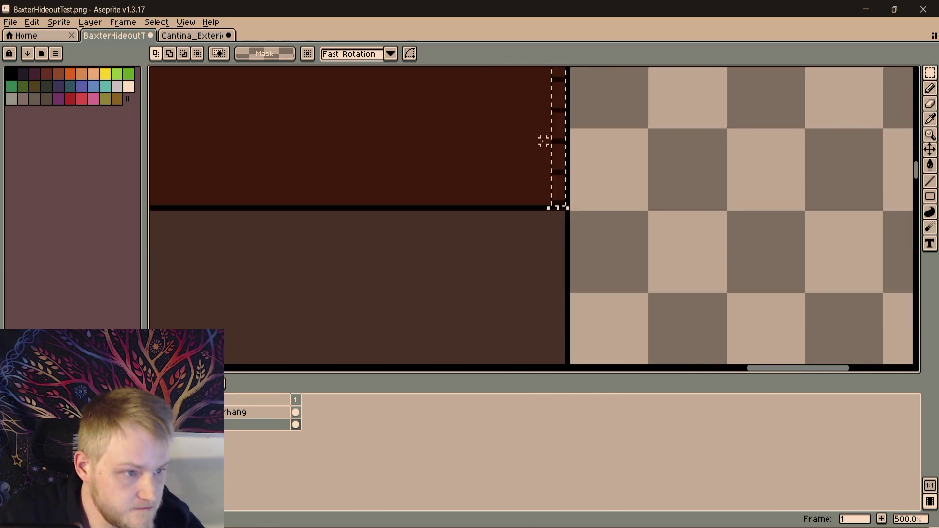
{"action": "scroll", "coordinate": [550, 140], "scroll_direction": "down", "scroll_amount": 2}
{"action": "scroll", "coordinate": [572, 191], "scroll_direction": "left", "scroll_amount": 1}
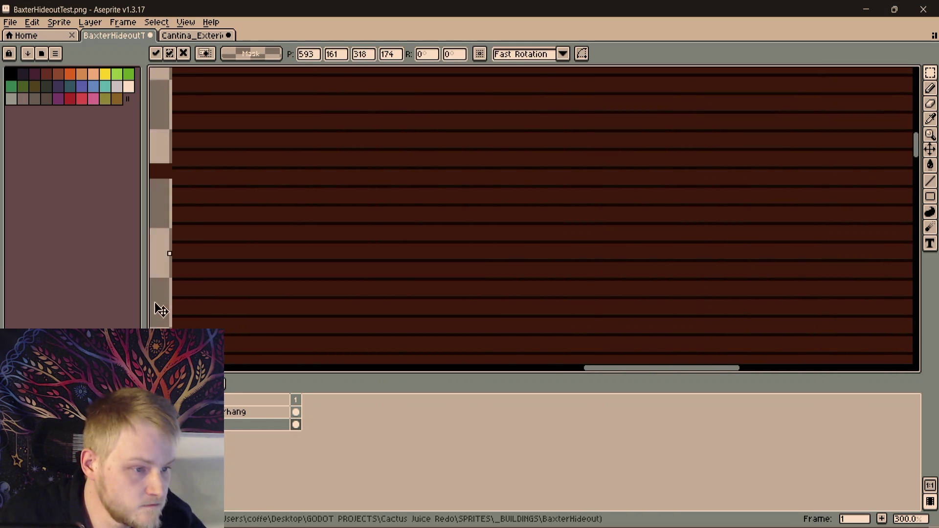
Stretch the selected column of plank marks leftward across the overhang's full width
{"action": "mouse_move", "coordinate": [591, 253]}
{"action": "left_mouse_down"}
{"action": "mouse_move", "coordinate": [486, 295]}
{"action": "mouse_move", "coordinate": [427, 301]}
{"action": "left_mouse_up"}
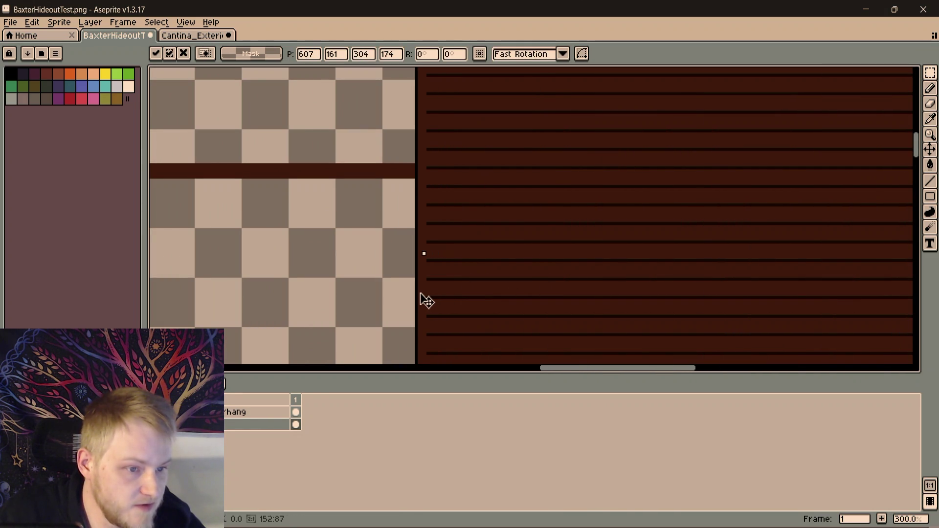
Commit the stretched plank lines, pick the dark colour and ready the Pencil over the overhang's bottom edge
{"action": "key", "text": "Return"}
{"action": "key", "text": "1"}
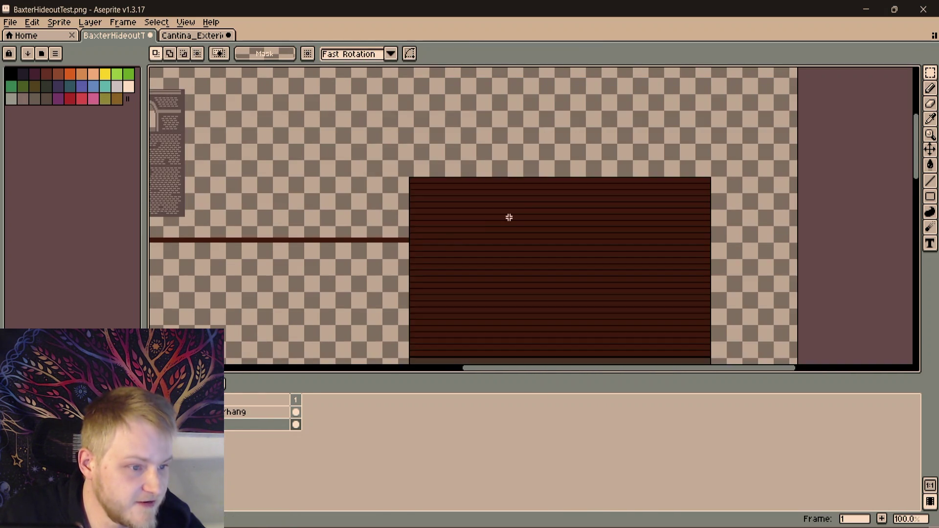
{"action": "scroll", "coordinate": [507, 216], "scroll_direction": "down", "scroll_amount": 3}
{"action": "scroll", "coordinate": [486, 130], "scroll_direction": "down", "scroll_amount": 2}
{"action": "scroll", "coordinate": [694, 203], "scroll_direction": "down", "scroll_amount": 1}
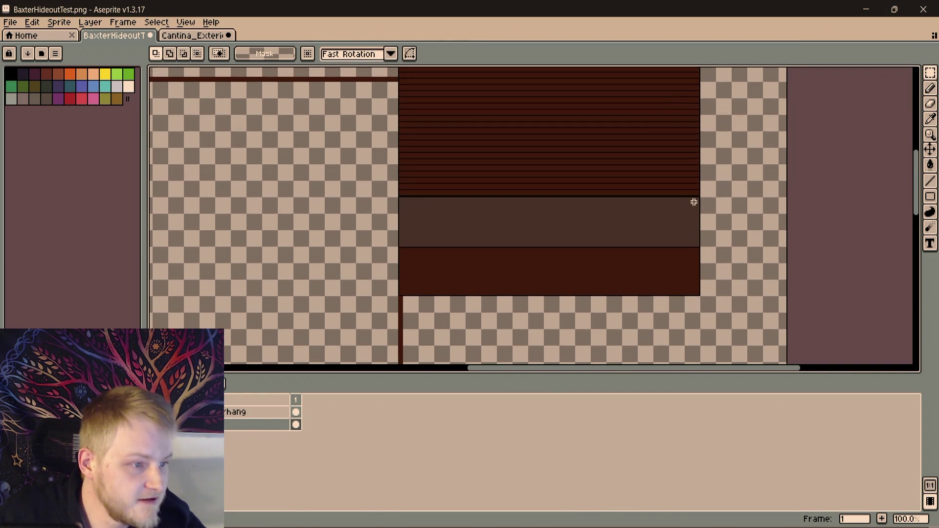
{"action": "scroll", "coordinate": [702, 267], "scroll_direction": "up", "scroll_amount": 3}
{"action": "scroll", "coordinate": [653, 193], "scroll_direction": "down", "scroll_amount": 4}
{"action": "key", "text": "2"}
{"action": "scroll", "coordinate": [647, 234], "scroll_direction": "down", "scroll_amount": 3}
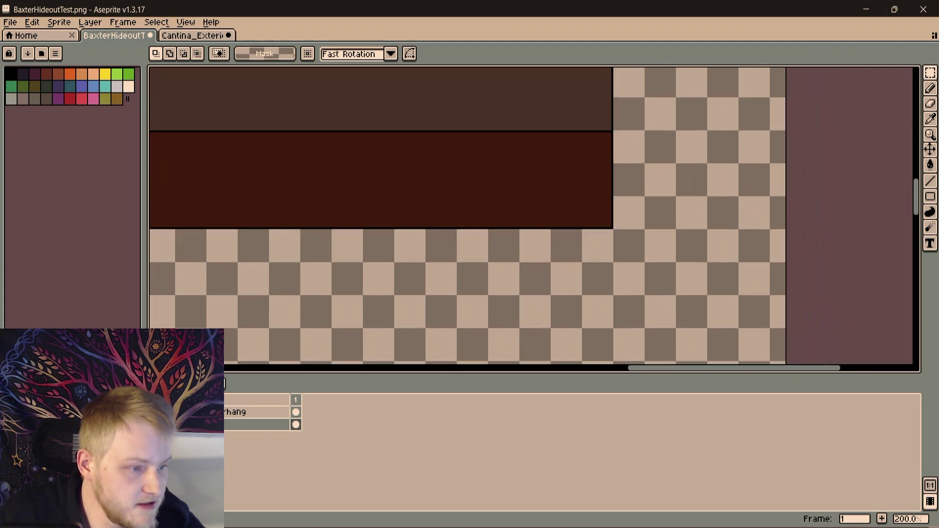
{"action": "scroll", "coordinate": [591, 154], "scroll_direction": "up", "scroll_amount": 2}
{"action": "key", "text": "i"}
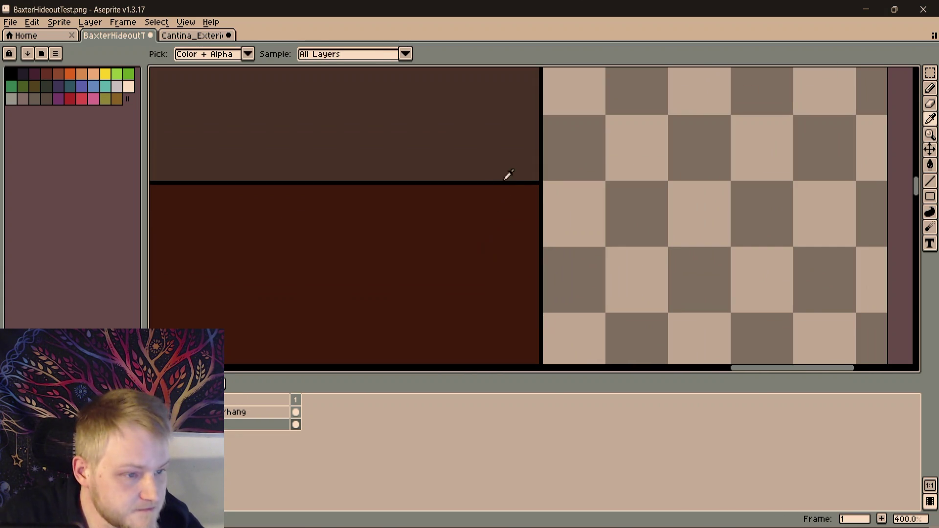
{"action": "scroll", "coordinate": [531, 163], "scroll_direction": "up", "scroll_amount": 2}
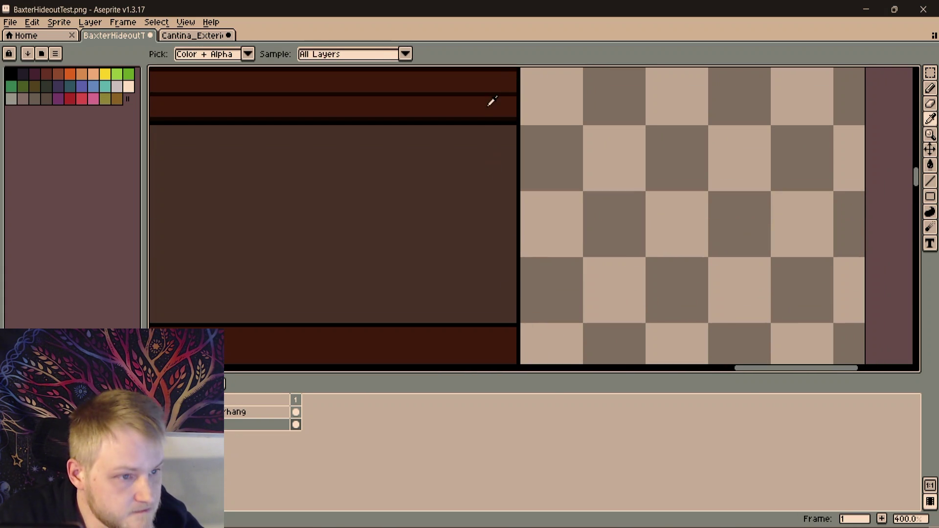
{"action": "scroll", "coordinate": [484, 247], "scroll_direction": "down", "scroll_amount": 2}
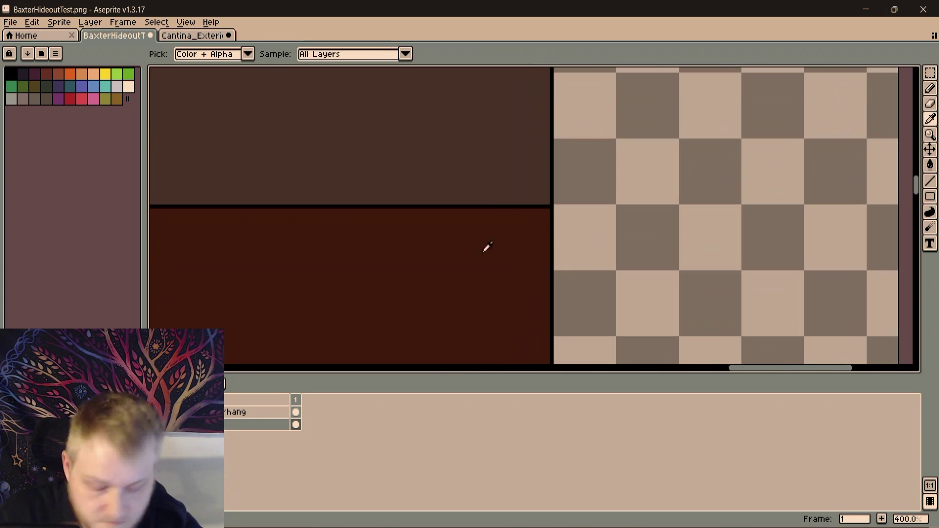
{"action": "key", "text": "b"}
{"action": "scroll", "coordinate": [525, 227], "scroll_direction": "up", "scroll_amount": 2}
{"action": "scroll", "coordinate": [627, 275], "scroll_direction": "up", "scroll_amount": 3}
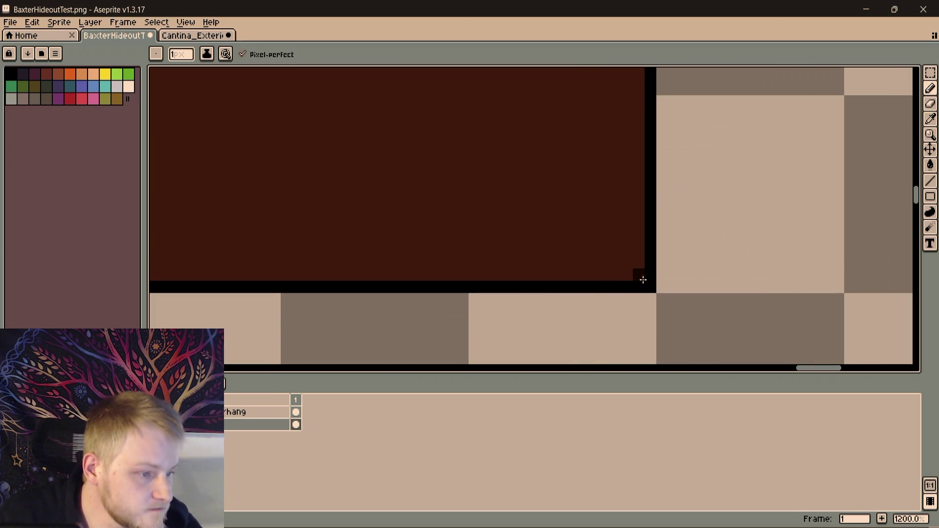
{"action": "scroll", "coordinate": [634, 275], "scroll_direction": "down", "scroll_amount": 2}
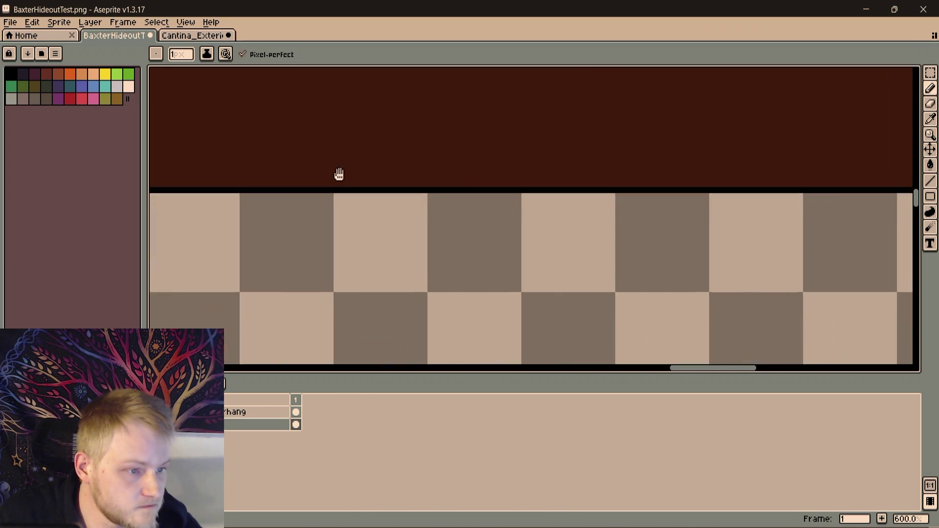
{"action": "left_click_drag", "start_coordinate": [339, 175], "coordinate": [785, 178]}
{"action": "scroll", "coordinate": [469, 208], "scroll_direction": "up", "scroll_amount": 3}
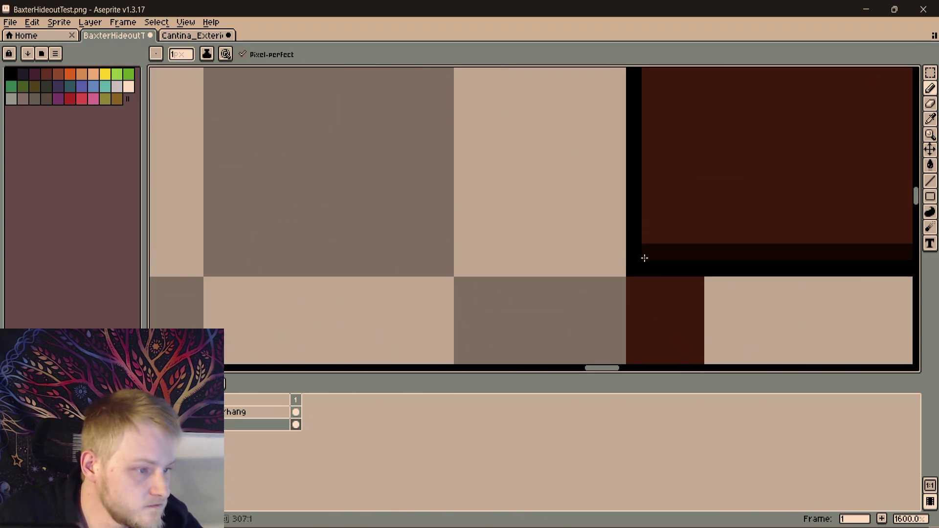
{"action": "scroll", "coordinate": [652, 238], "scroll_direction": "down", "scroll_amount": 4}
{"action": "mouse_move", "coordinate": [642, 199]}
{"action": "left_mouse_down"}
{"action": "mouse_move", "coordinate": [575, 191]}
{"action": "mouse_move", "coordinate": [535, 159]}
{"action": "left_mouse_up"}
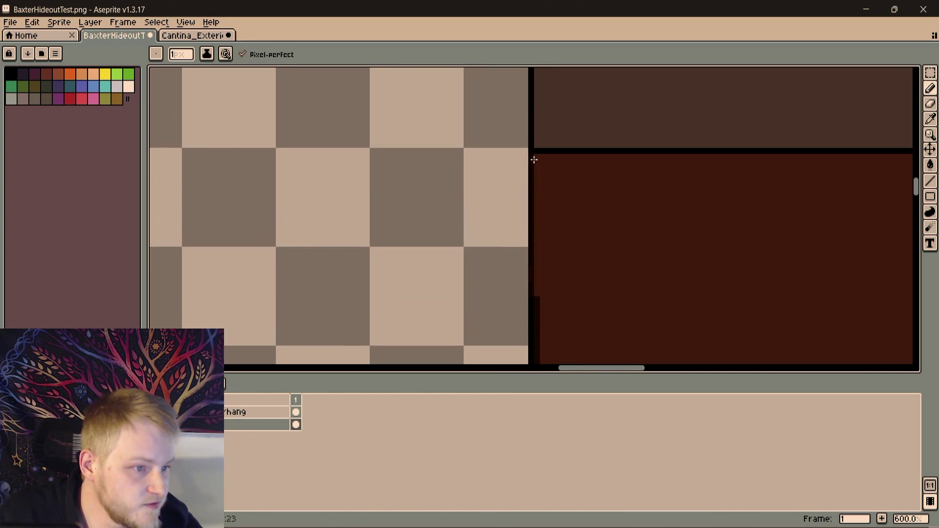
{"action": "scroll", "coordinate": [558, 158], "scroll_direction": "right", "scroll_amount": 3}
Draw dark plank-gap lines of varying lengths into the right edge, undoing a crooked one
{"action": "left_click", "coordinate": [930, 211]}
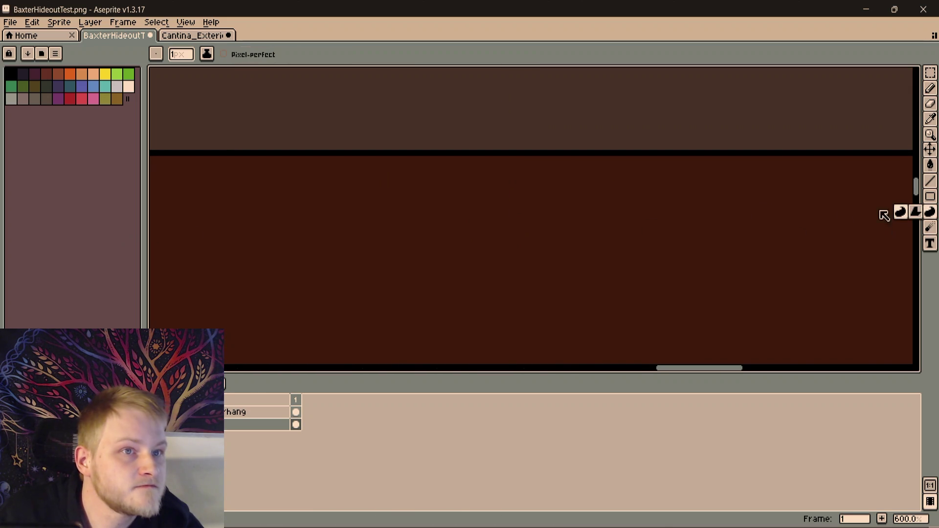
{"action": "scroll", "coordinate": [573, 213], "scroll_direction": "right", "scroll_amount": 3}
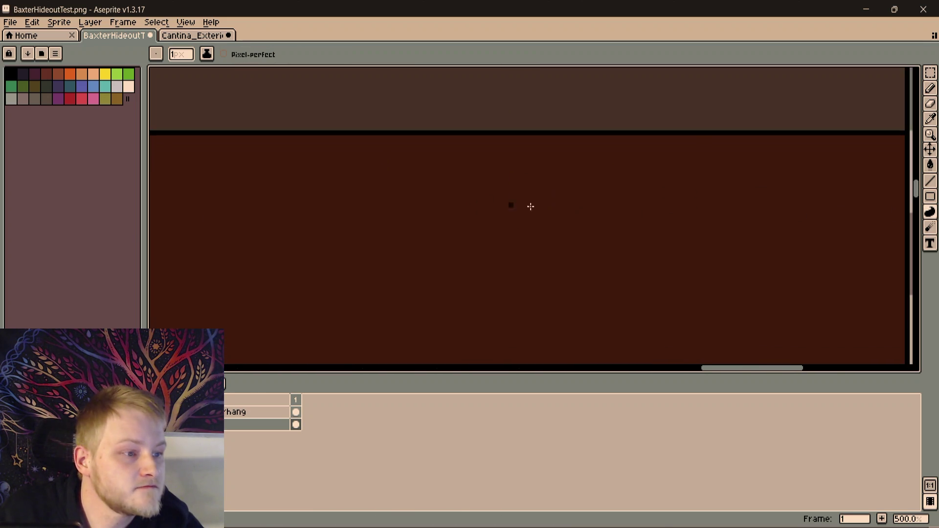
{"action": "scroll", "coordinate": [530, 206], "scroll_direction": "down", "scroll_amount": 2}
{"action": "scroll", "coordinate": [546, 216], "scroll_direction": "up", "scroll_amount": 2}
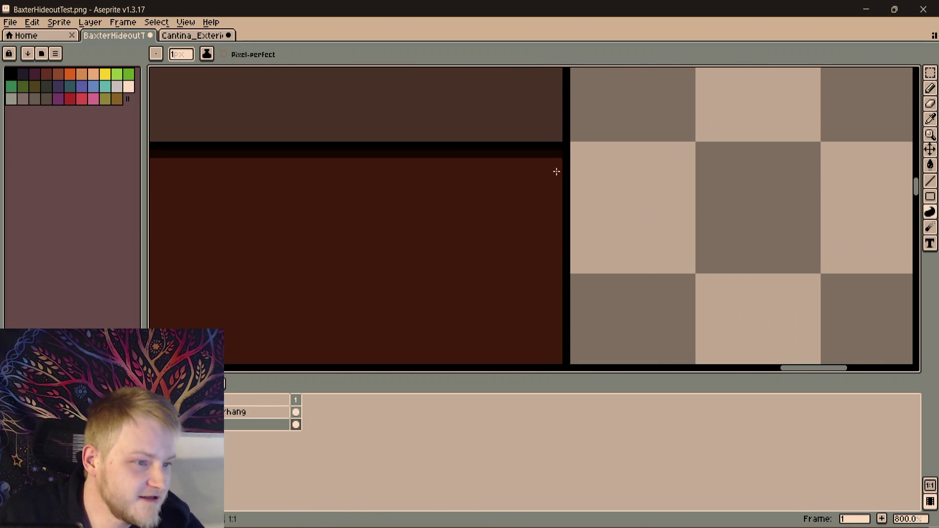
{"action": "scroll", "coordinate": [572, 221], "scroll_direction": "down", "scroll_amount": 2}
{"action": "scroll", "coordinate": [589, 267], "scroll_direction": "down", "scroll_amount": 2}
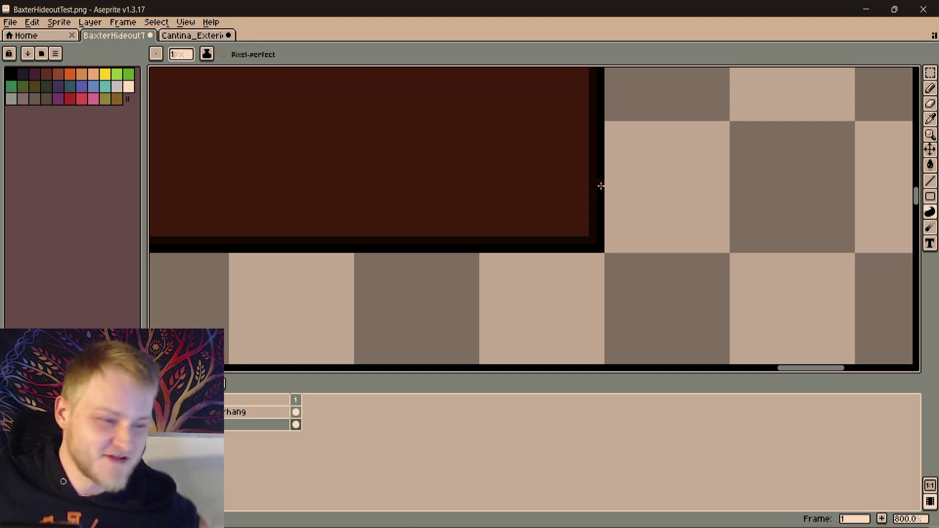
{"action": "scroll", "coordinate": [539, 205], "scroll_direction": "down", "scroll_amount": 2}
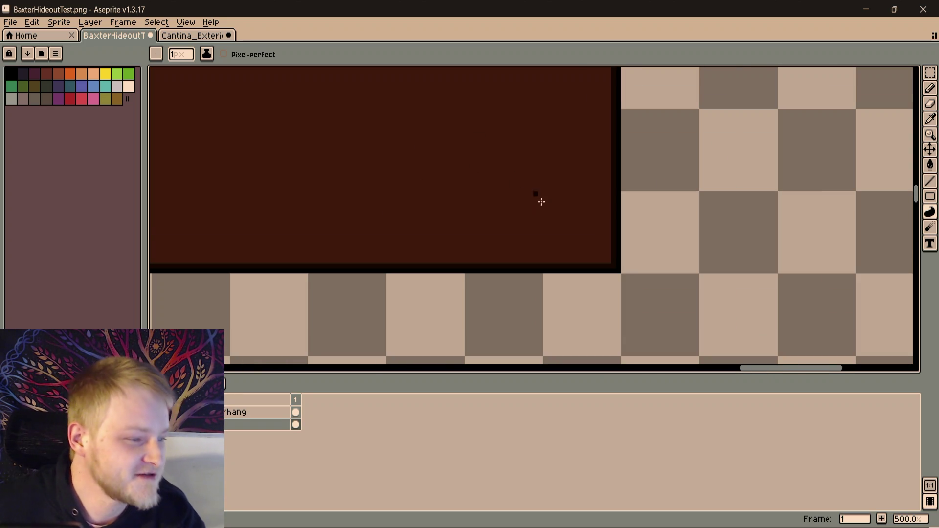
{"action": "scroll", "coordinate": [609, 294], "scroll_direction": "up", "scroll_amount": 3}
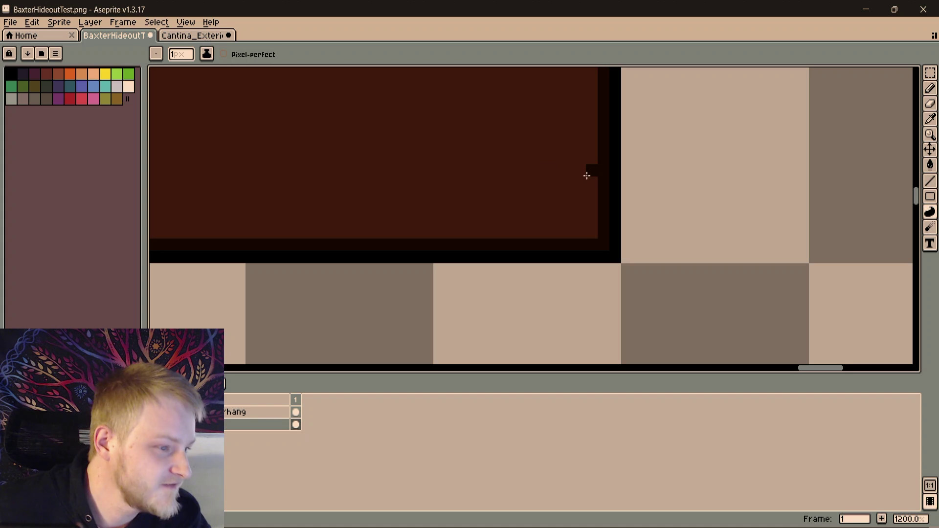
{"action": "left_click_drag", "start_coordinate": [588, 176], "coordinate": [398, 170]}
{"action": "scroll", "coordinate": [470, 160], "scroll_direction": "up", "scroll_amount": 3}
{"action": "scroll", "coordinate": [491, 212], "scroll_direction": "right", "scroll_amount": 2}
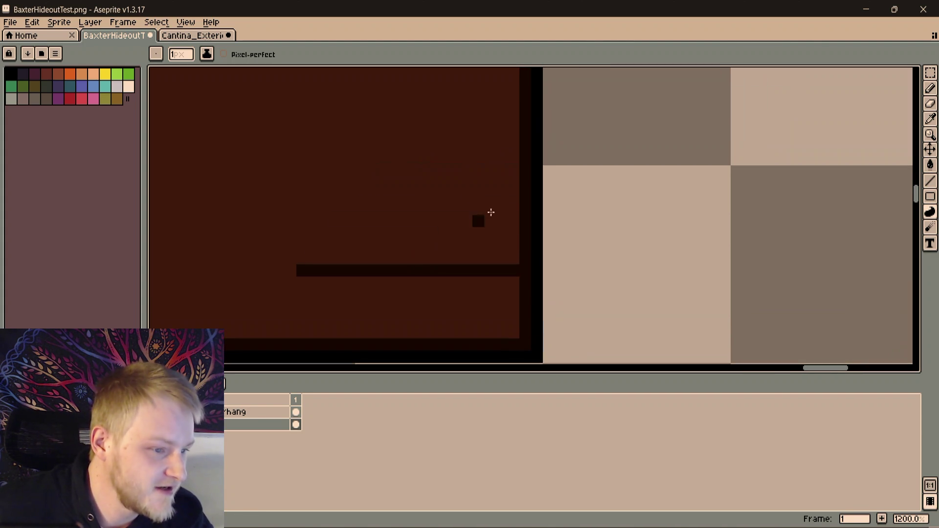
{"action": "scroll", "coordinate": [515, 207], "scroll_direction": "up", "scroll_amount": 3}
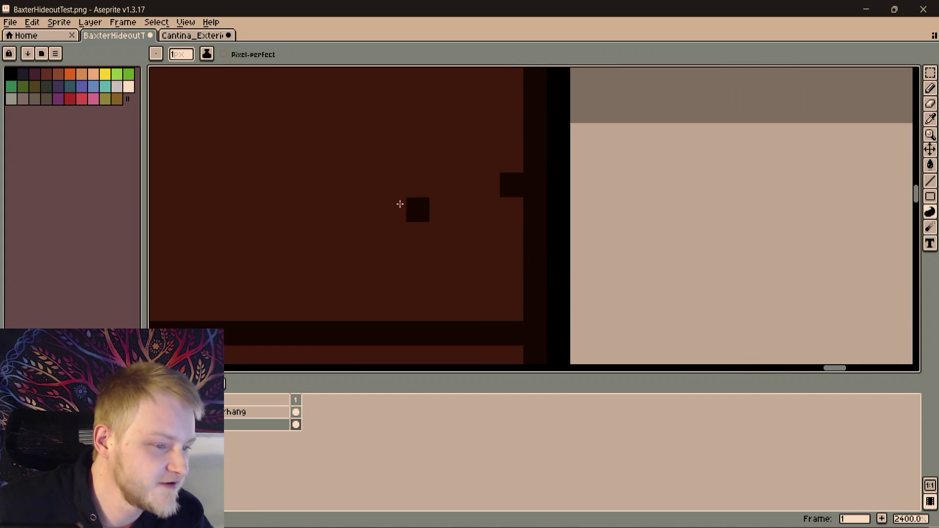
{"action": "scroll", "coordinate": [400, 204], "scroll_direction": "down", "scroll_amount": 5}
{"action": "left_click_drag", "start_coordinate": [408, 197], "coordinate": [335, 198]}
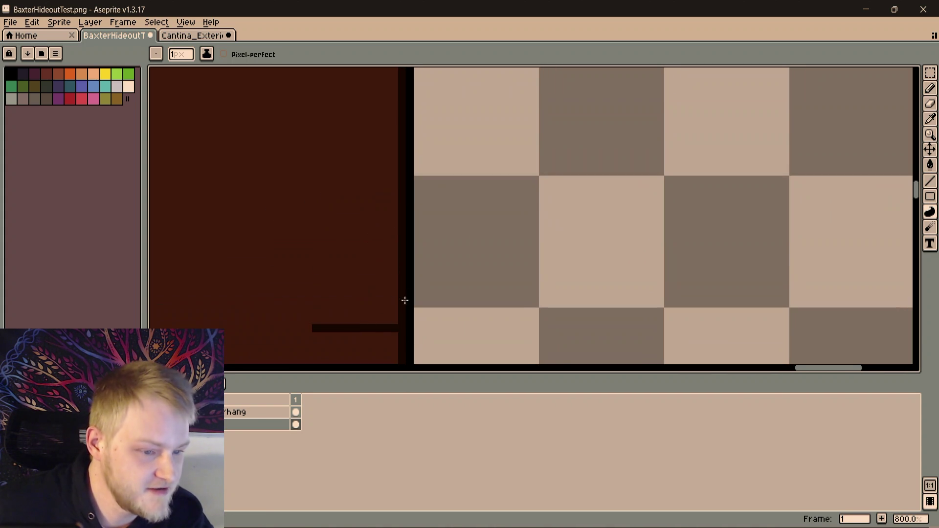
{"action": "scroll", "coordinate": [541, 255], "scroll_direction": "up", "scroll_amount": 1}
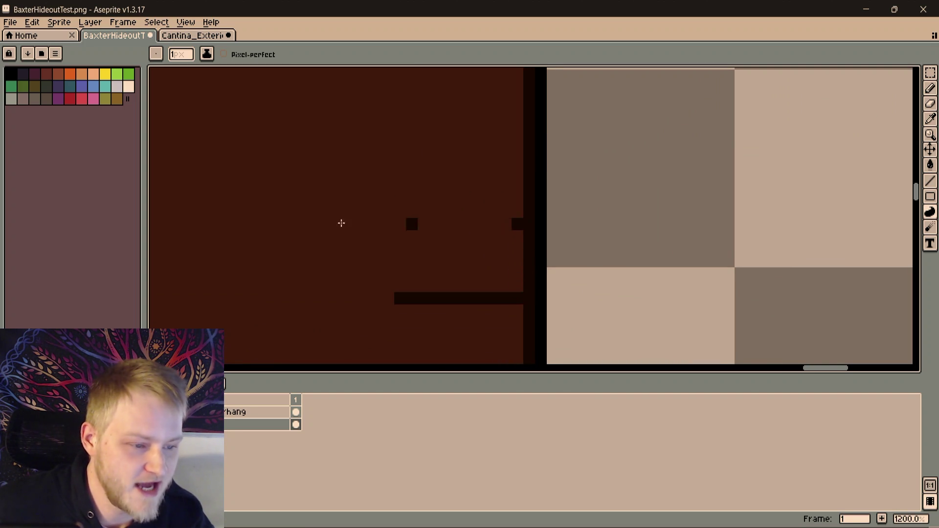
{"action": "left_click", "coordinate": [257, 224], "text": "shift"}
{"action": "scroll", "coordinate": [419, 212], "scroll_direction": "down", "scroll_amount": 1}
{"action": "scroll", "coordinate": [480, 179], "scroll_direction": "up", "scroll_amount": 1}
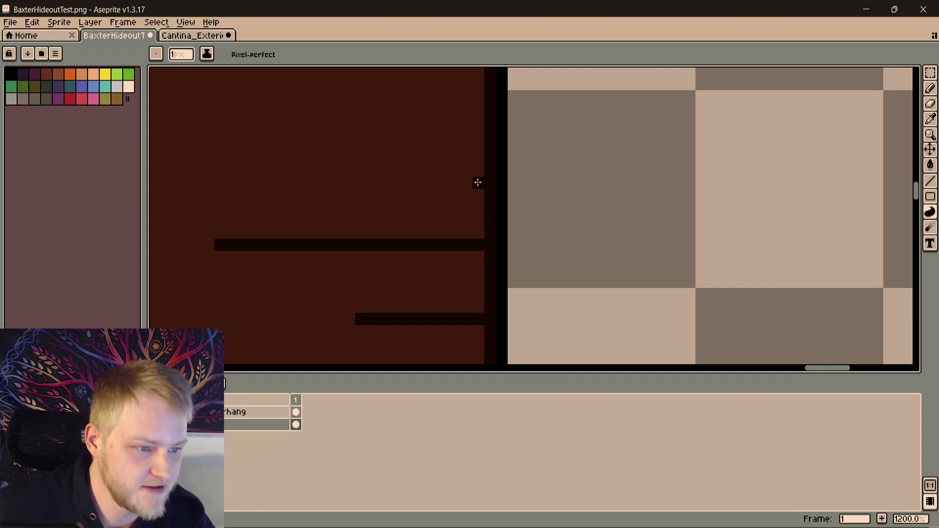
{"action": "scroll", "coordinate": [243, 172], "scroll_direction": "left", "scroll_amount": 1}
{"action": "scroll", "coordinate": [331, 175], "scroll_direction": "left", "scroll_amount": 3}
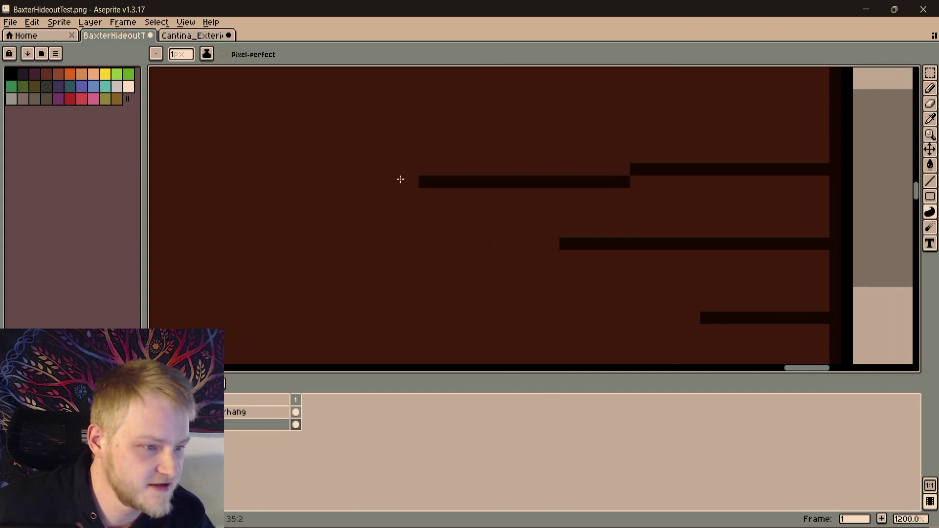
{"action": "scroll", "coordinate": [402, 166], "scroll_direction": "down", "scroll_amount": 2}
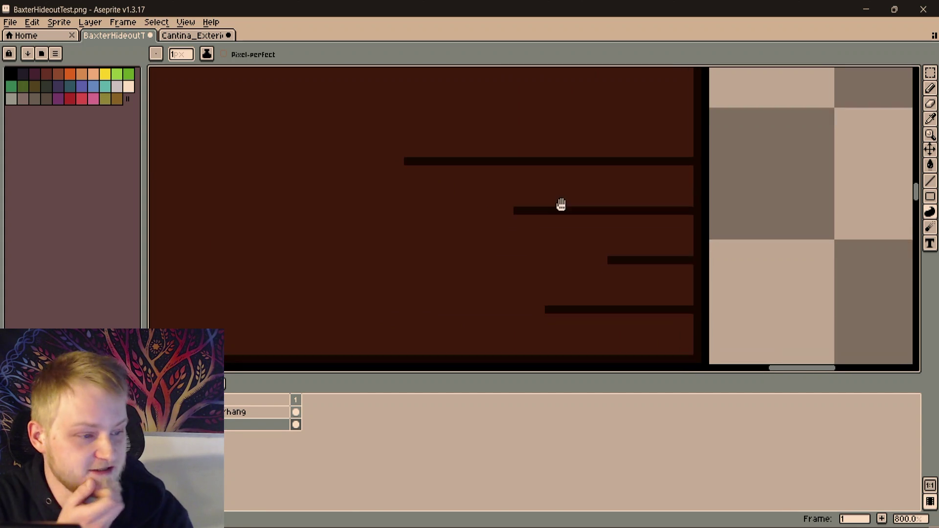
{"action": "scroll", "coordinate": [596, 186], "scroll_direction": "down", "scroll_amount": 1}
{"action": "scroll", "coordinate": [608, 220], "scroll_direction": "up", "scroll_amount": 1}
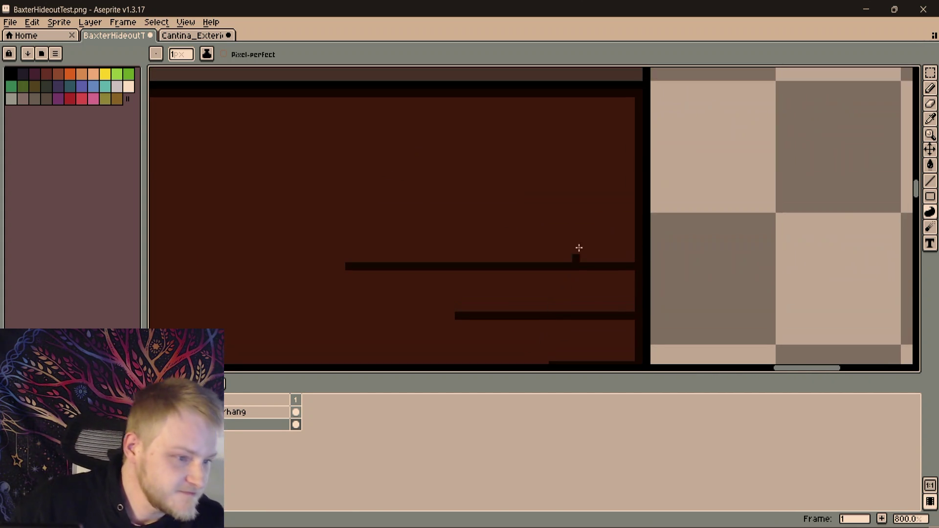
{"action": "scroll", "coordinate": [618, 210], "scroll_direction": "up", "scroll_amount": 1}
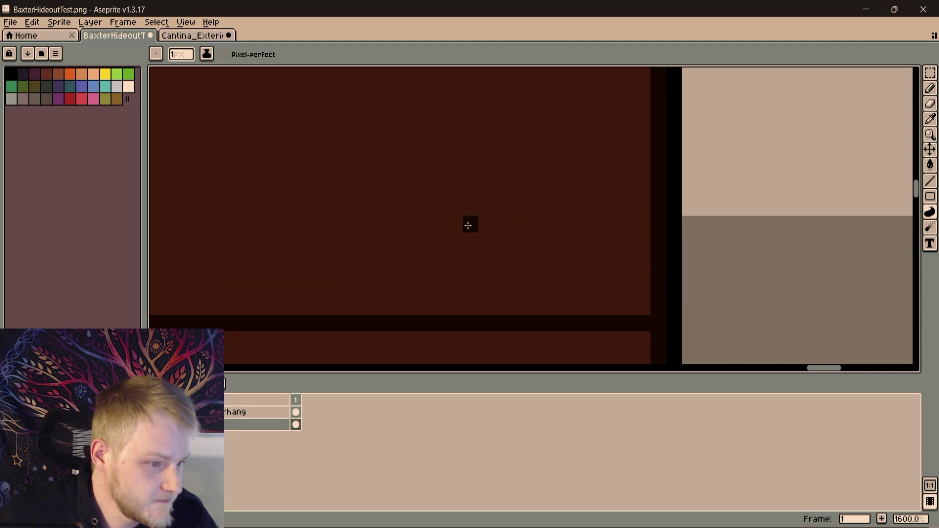
{"action": "scroll", "coordinate": [470, 284], "scroll_direction": "down", "scroll_amount": 1}
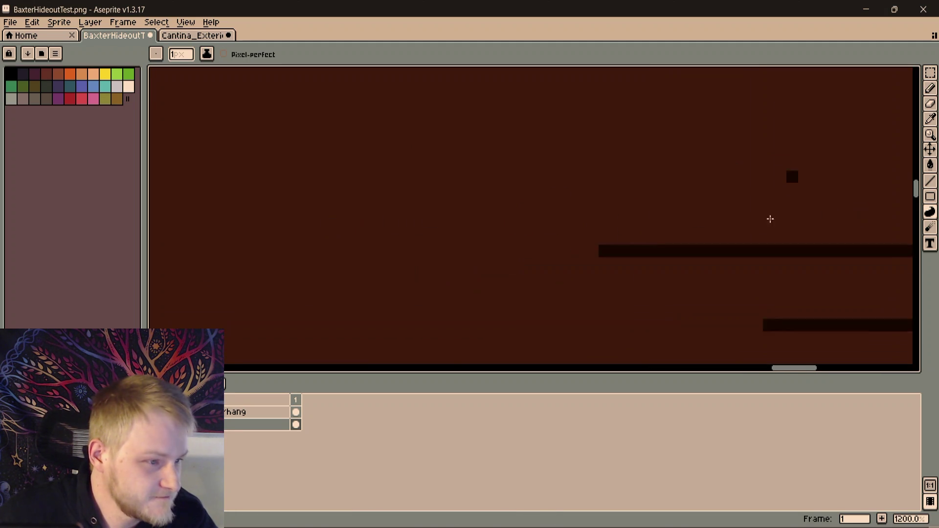
{"action": "scroll", "coordinate": [770, 219], "scroll_direction": "down", "scroll_amount": 1}
{"action": "key", "text": "ctrl+z"}
{"action": "key", "text": "ctrl+z"}
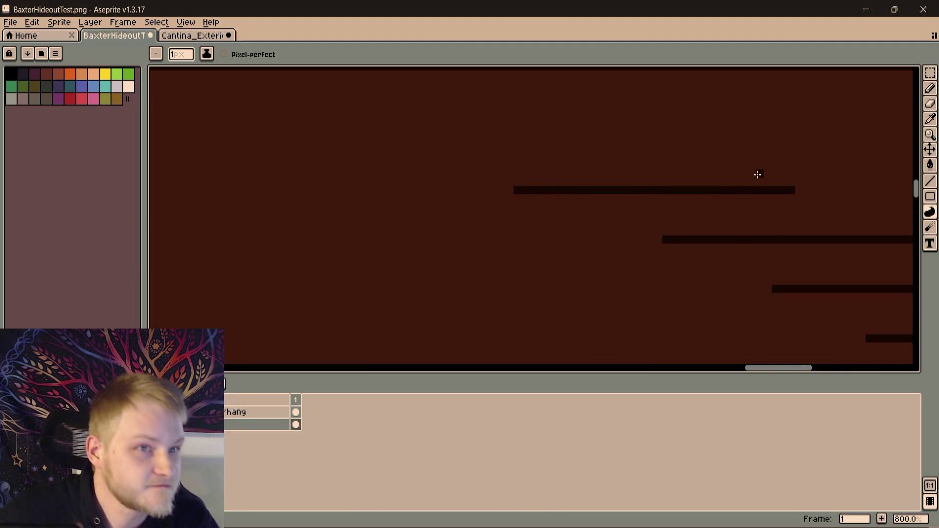
Draw a long plank gap across the upper rows and review the striped overhang
{"action": "left_click_drag", "start_coordinate": [756, 176], "coordinate": [576, 275]}
{"action": "scroll", "coordinate": [575, 276], "scroll_direction": "up", "scroll_amount": 1}
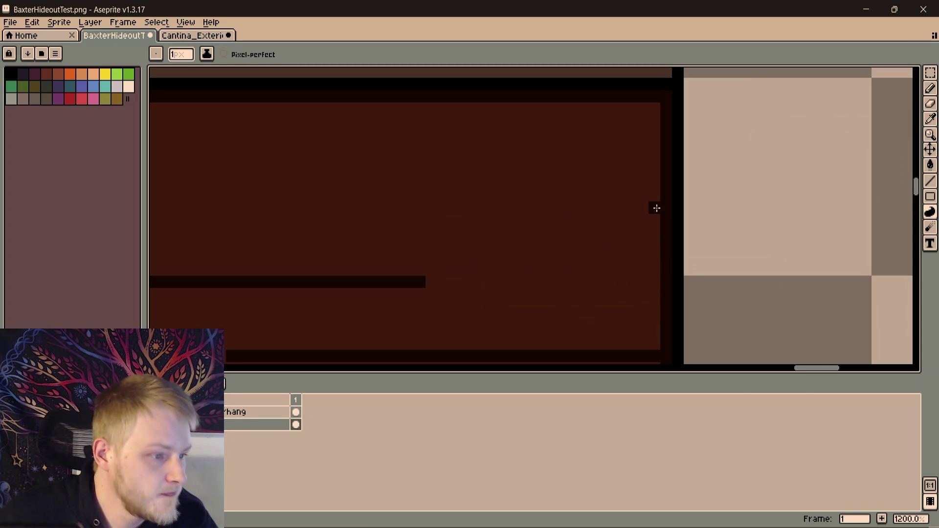
{"action": "left_click_drag", "start_coordinate": [657, 208], "coordinate": [254, 206]}
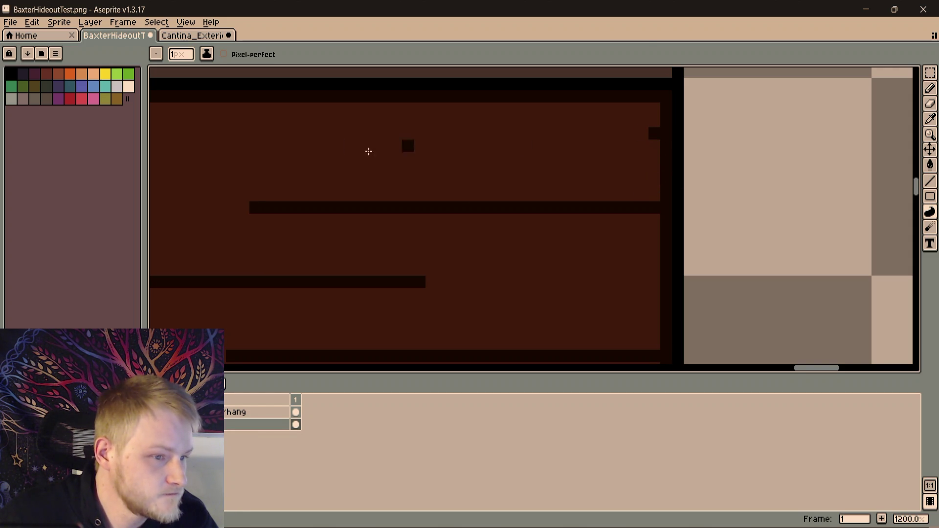
{"action": "scroll", "coordinate": [256, 132], "scroll_direction": "down", "scroll_amount": 3}
{"action": "left_click_drag", "start_coordinate": [289, 183], "coordinate": [686, 199]}
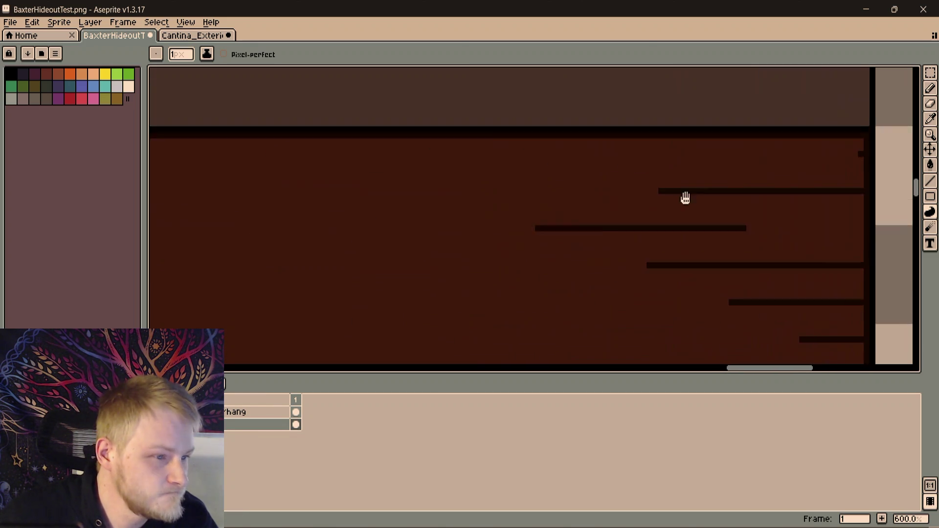
{"action": "scroll", "coordinate": [686, 199], "scroll_direction": "down", "scroll_amount": 2}
{"action": "scroll", "coordinate": [808, 258], "scroll_direction": "down", "scroll_amount": 2}
{"action": "scroll", "coordinate": [751, 256], "scroll_direction": "up", "scroll_amount": 1}
{"action": "scroll", "coordinate": [801, 254], "scroll_direction": "up", "scroll_amount": 1}
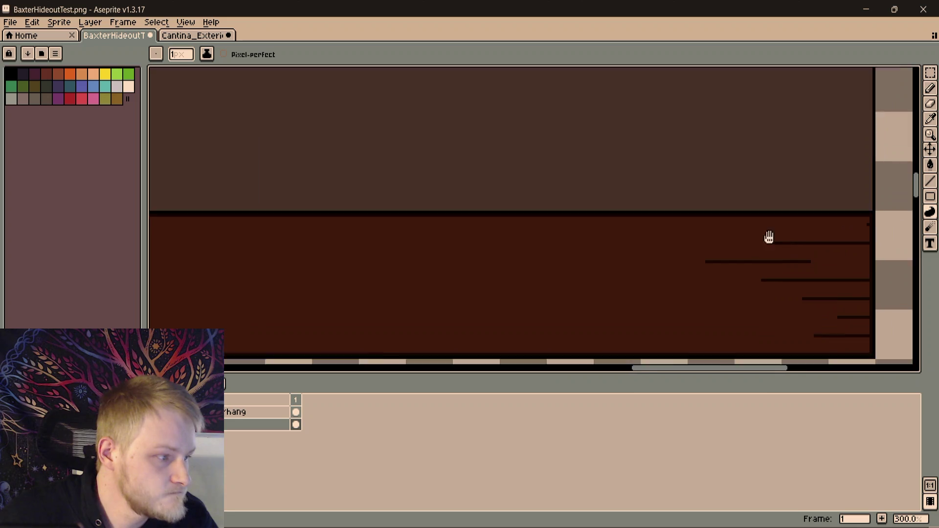
{"action": "left_click_drag", "start_coordinate": [769, 237], "coordinate": [619, 162]}
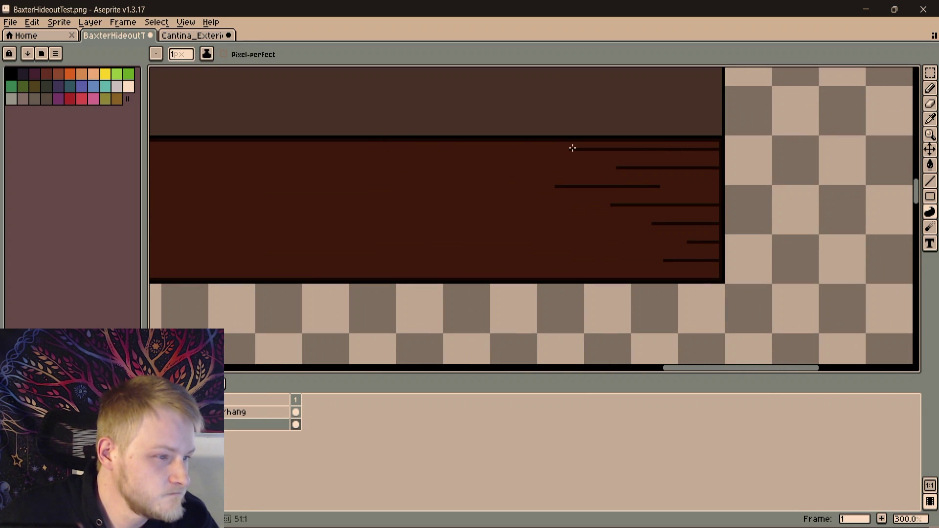
{"action": "scroll", "coordinate": [523, 151], "scroll_direction": "up", "scroll_amount": 1}
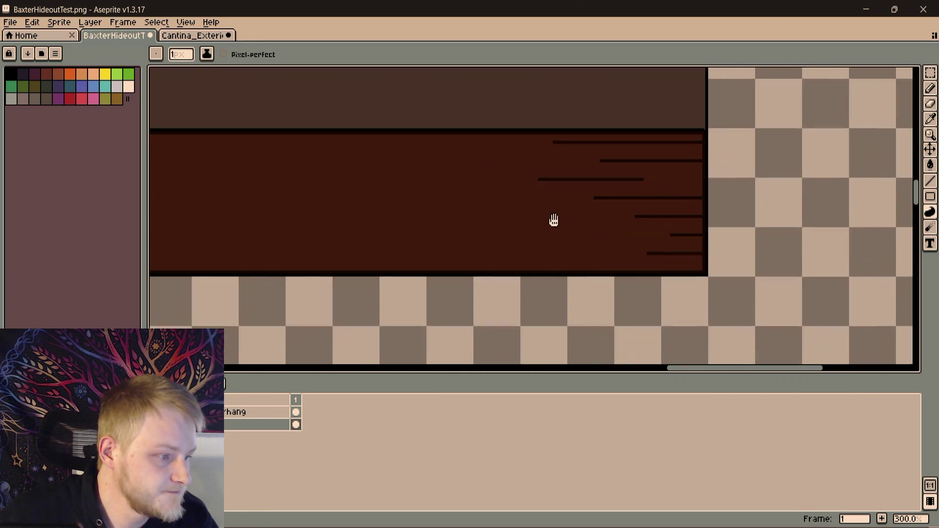
{"action": "scroll", "coordinate": [563, 168], "scroll_direction": "up", "scroll_amount": 1}
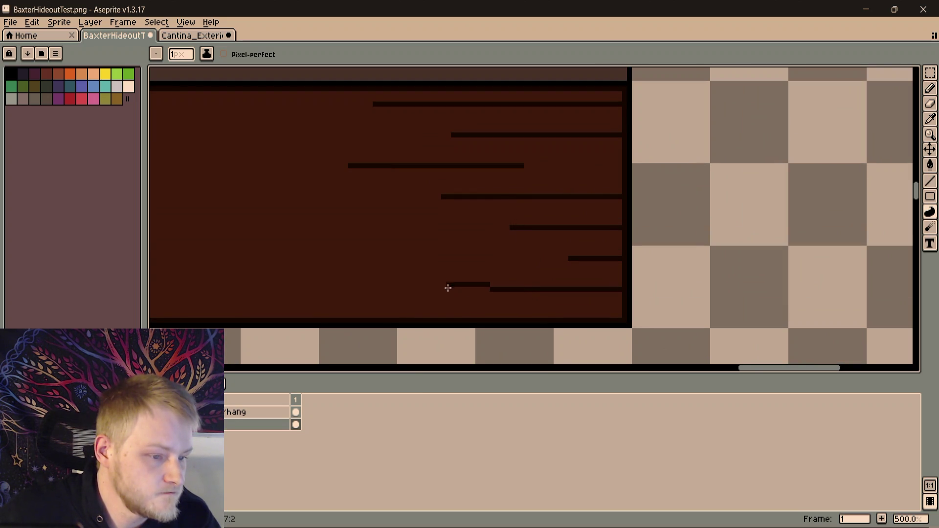
{"action": "scroll", "coordinate": [563, 195], "scroll_direction": "up", "scroll_amount": 1}
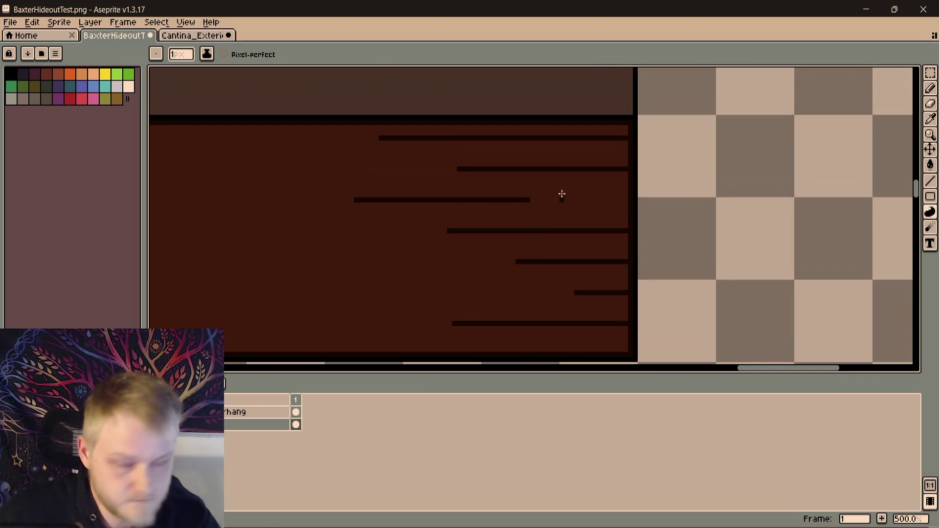
{"action": "key", "text": "m"}
Stretch a narrow plank slice leftward so the seam lines span the left part of the overhang, then apply it
{"action": "left_click_drag", "start_coordinate": [522, 122], "coordinate": [523, 301]}
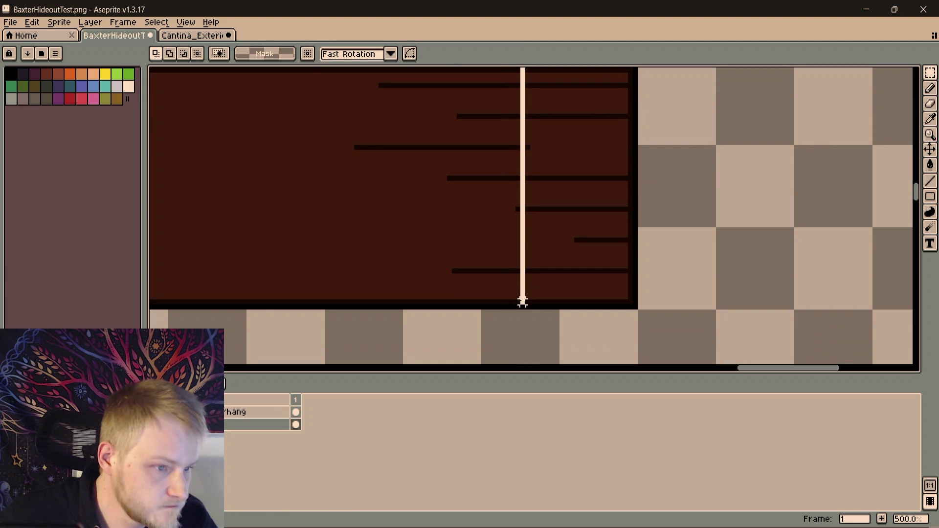
{"action": "scroll", "coordinate": [580, 228], "scroll_direction": "up", "scroll_amount": 1}
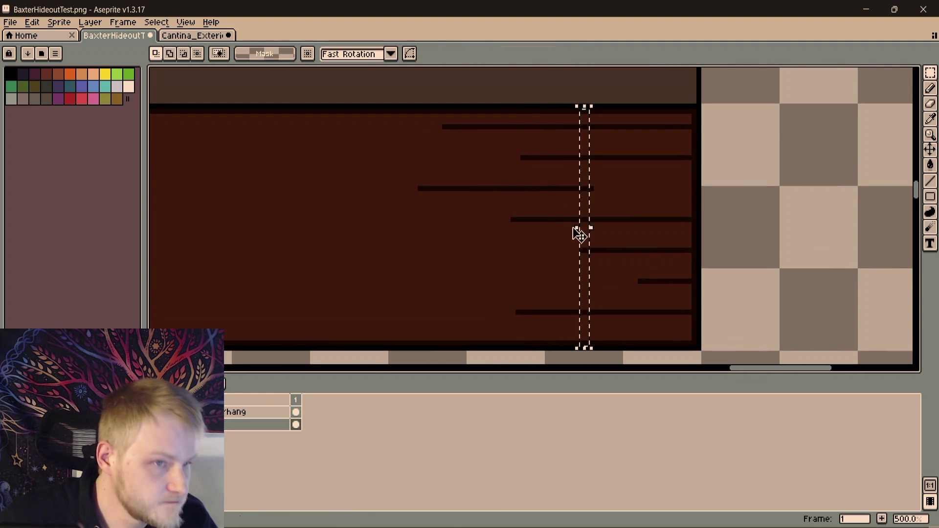
{"action": "left_click_drag", "start_coordinate": [580, 233], "coordinate": [248, 241]}
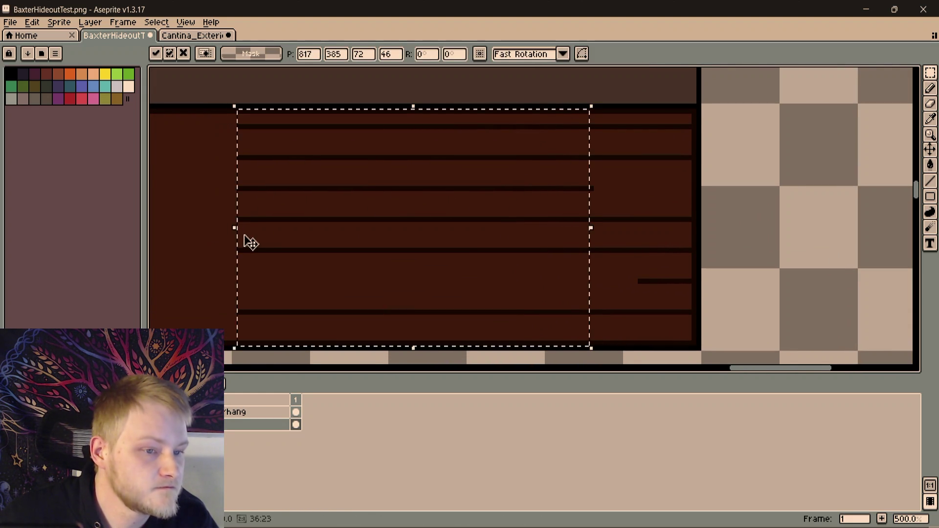
{"action": "scroll", "coordinate": [247, 242], "scroll_direction": "left", "scroll_amount": 5}
{"action": "left_click_drag", "start_coordinate": [738, 194], "coordinate": [434, 193]}
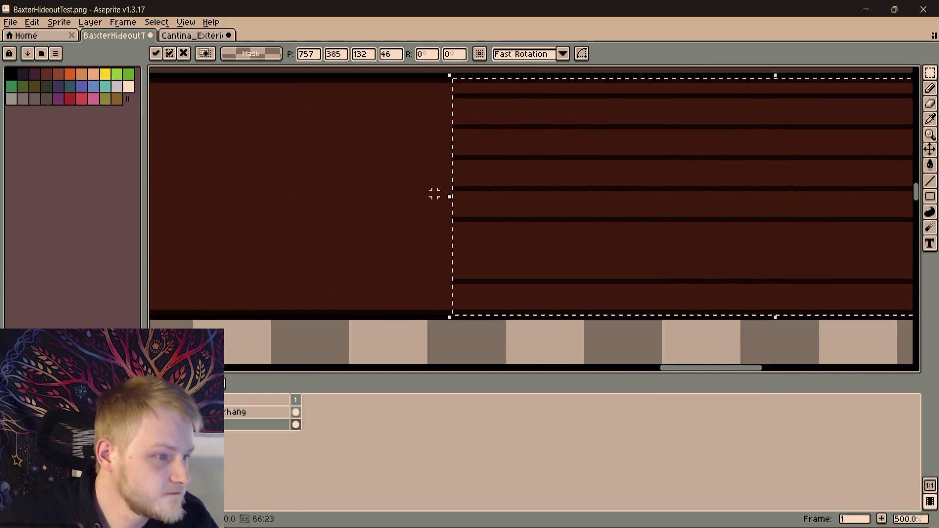
{"action": "scroll", "coordinate": [822, 210], "scroll_direction": "left", "scroll_amount": 5}
{"action": "left_click_drag", "start_coordinate": [839, 215], "coordinate": [394, 239]}
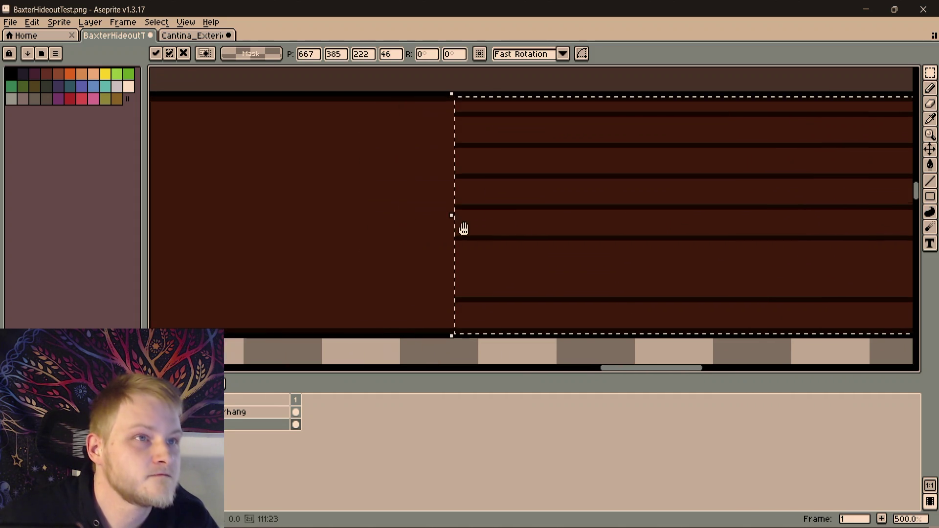
{"action": "scroll", "coordinate": [650, 204], "scroll_direction": "left", "scroll_amount": 5}
{"action": "left_click_drag", "start_coordinate": [665, 193], "coordinate": [380, 199]}
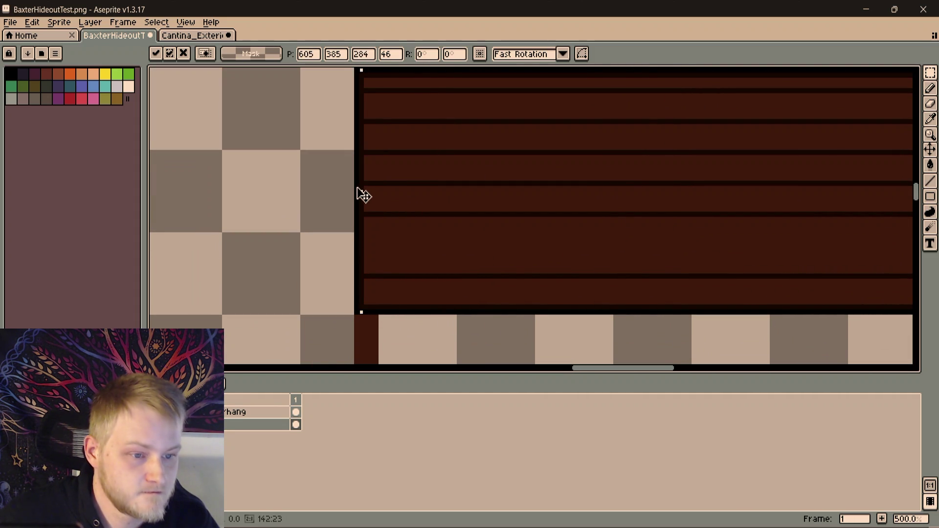
{"action": "scroll", "coordinate": [364, 196], "scroll_direction": "down", "scroll_amount": 1}
{"action": "scroll", "coordinate": [653, 231], "scroll_direction": "down", "scroll_amount": 2}
{"action": "scroll", "coordinate": [542, 237], "scroll_direction": "right", "scroll_amount": 3}
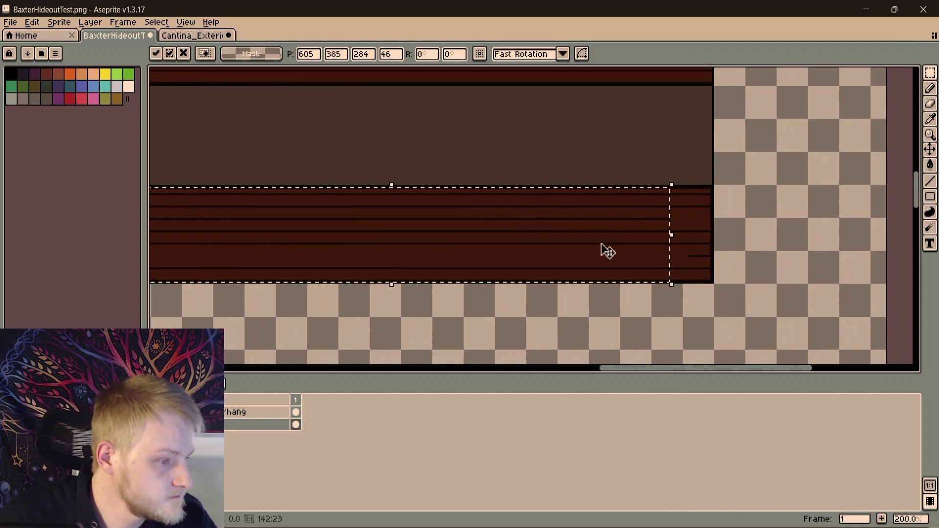
{"action": "scroll", "coordinate": [608, 251], "scroll_direction": "up", "scroll_amount": 3}
{"action": "key", "text": "ctrl+d"}
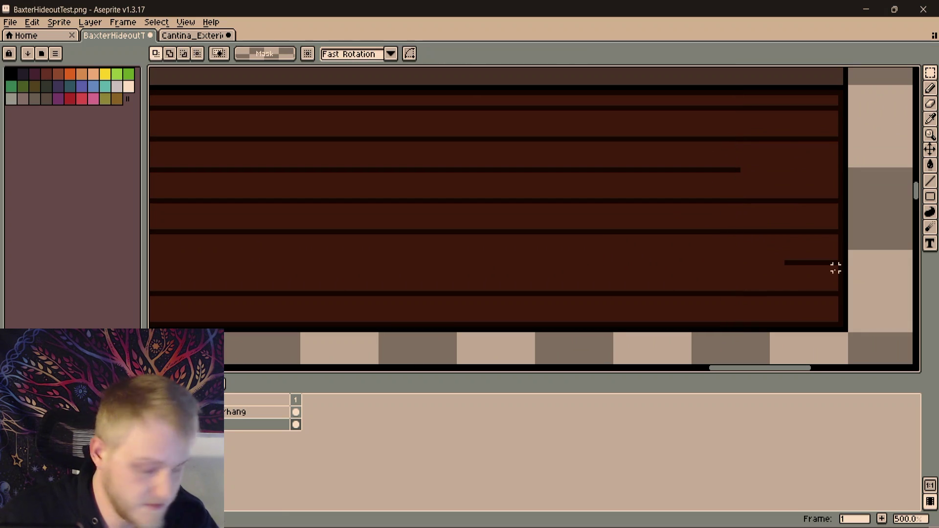
{"action": "key", "text": "b"}
{"action": "scroll", "coordinate": [822, 266], "scroll_direction": "up", "scroll_amount": 2}
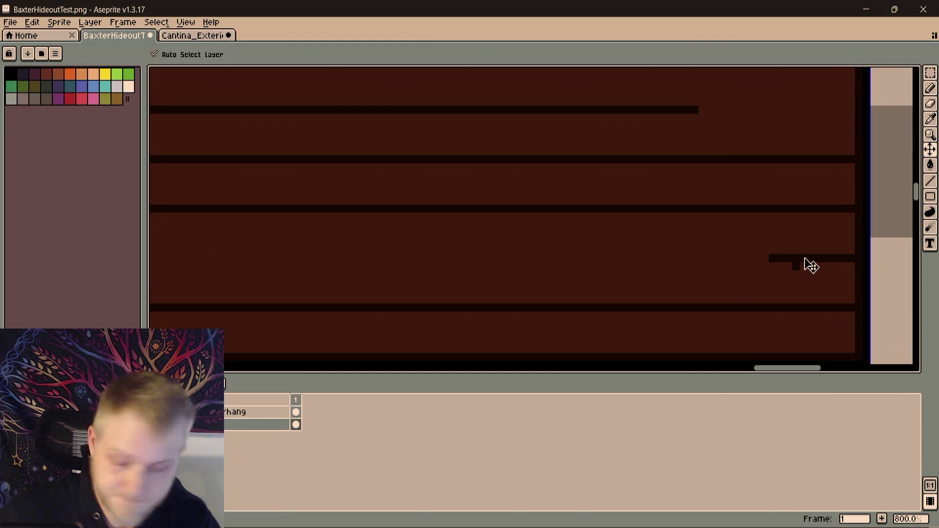
{"action": "scroll", "coordinate": [635, 282], "scroll_direction": "down", "scroll_amount": 5}
{"action": "scroll", "coordinate": [580, 266], "scroll_direction": "up", "scroll_amount": 1}
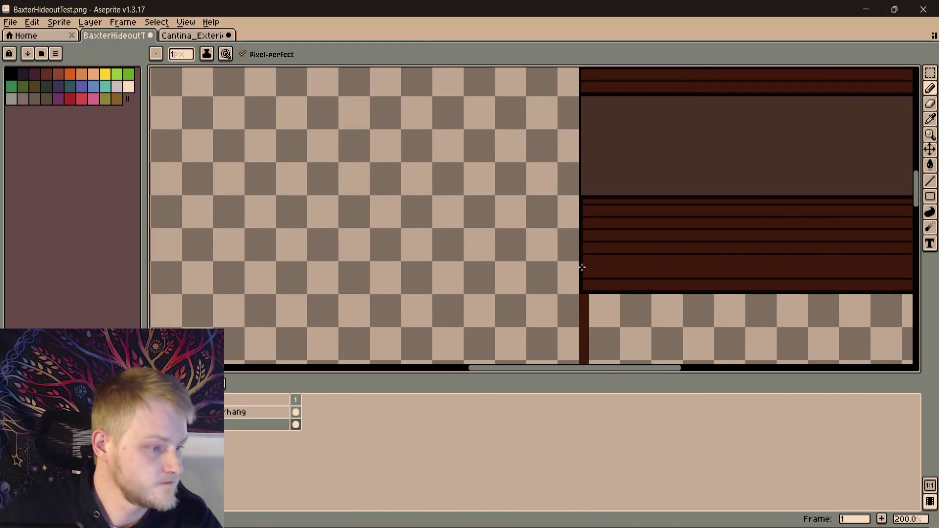
{"action": "scroll", "coordinate": [591, 267], "scroll_direction": "up", "scroll_amount": 2}
{"action": "scroll", "coordinate": [591, 268], "scroll_direction": "down", "scroll_amount": 3}
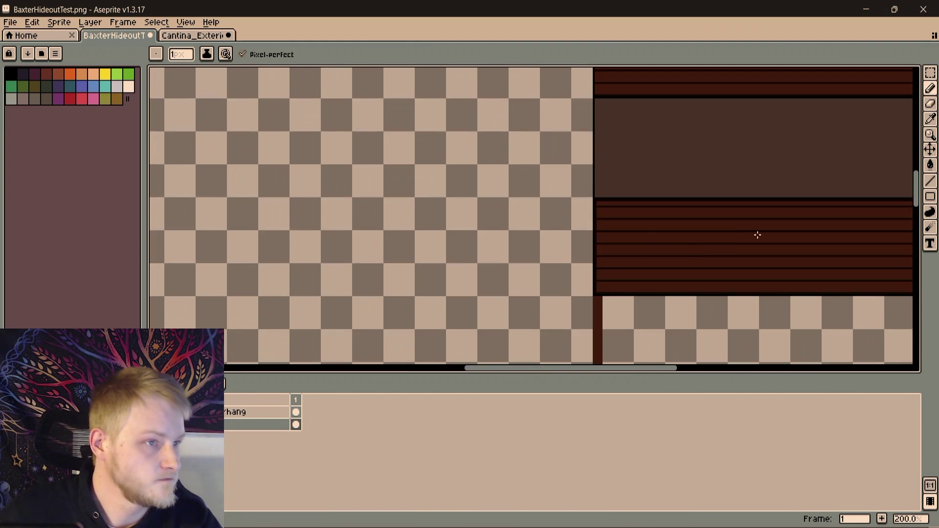
{"action": "scroll", "coordinate": [734, 235], "scroll_direction": "right", "scroll_amount": 3}
{"action": "scroll", "coordinate": [661, 253], "scroll_direction": "right", "scroll_amount": 3}
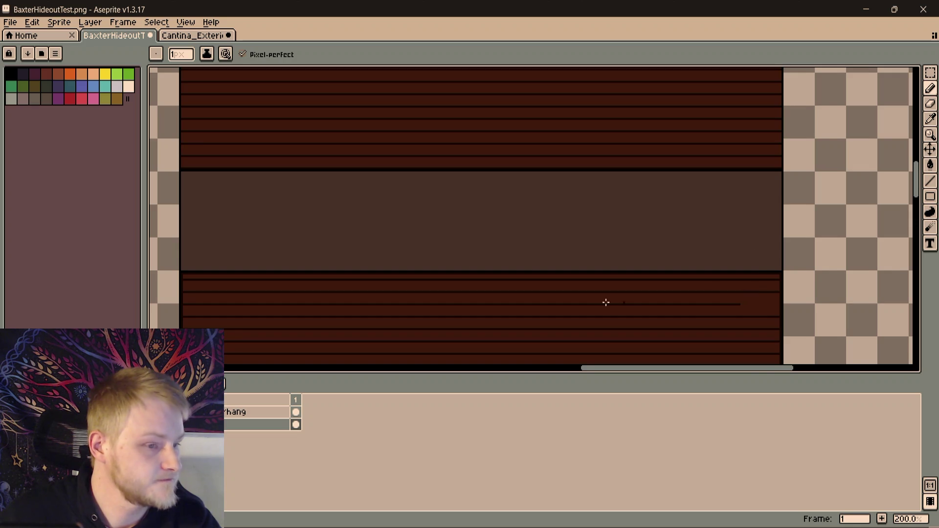
{"action": "scroll", "coordinate": [734, 235], "scroll_direction": "left", "scroll_amount": 5}
{"action": "scroll", "coordinate": [693, 202], "scroll_direction": "up", "scroll_amount": 2}
{"action": "scroll", "coordinate": [574, 228], "scroll_direction": "down", "scroll_amount": 2}
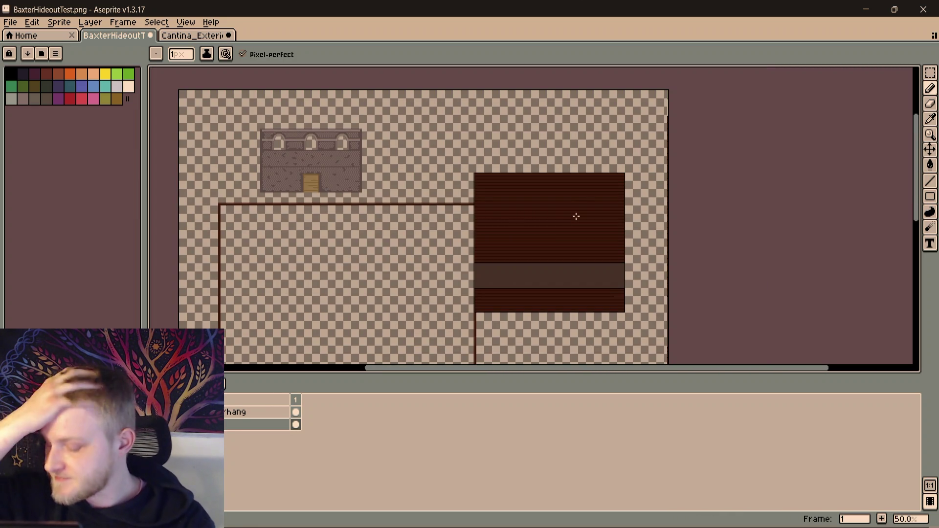
{"action": "scroll", "coordinate": [551, 201], "scroll_direction": "up", "scroll_amount": 5}
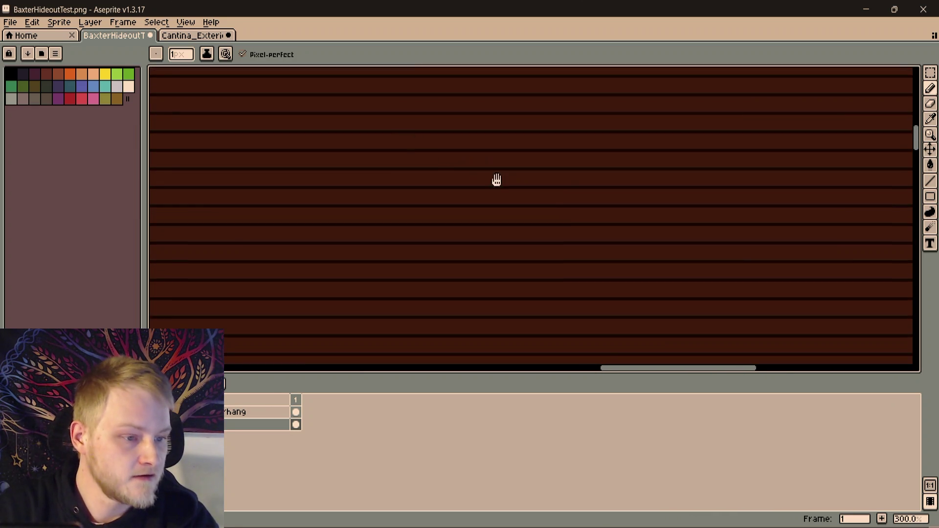
{"action": "scroll", "coordinate": [497, 180], "scroll_direction": "up", "scroll_amount": 3}
{"action": "scroll", "coordinate": [497, 161], "scroll_direction": "left", "scroll_amount": 3}
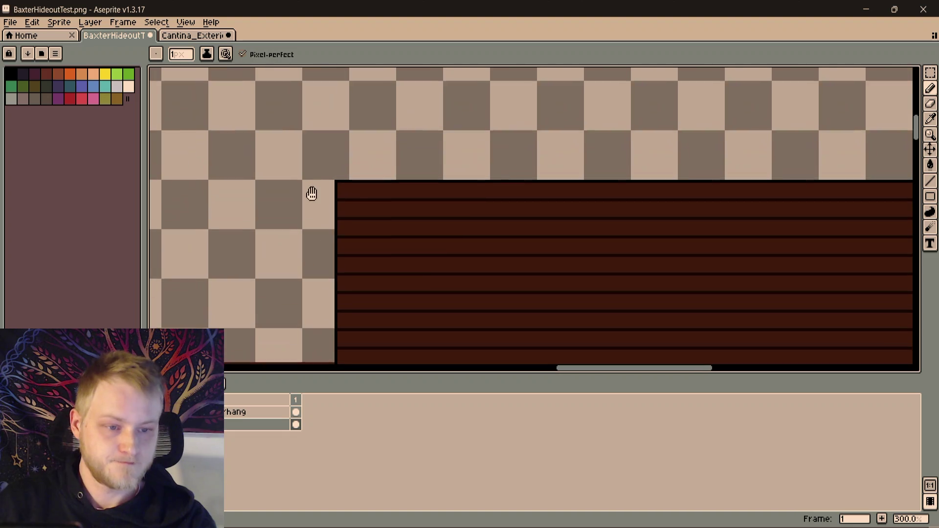
{"action": "scroll", "coordinate": [312, 193], "scroll_direction": "up", "scroll_amount": 2}
{"action": "scroll", "coordinate": [301, 197], "scroll_direction": "right", "scroll_amount": 2}
Select a plain brown plank stretch and place it over the top seam as a gap patch
{"action": "key", "text": "m"}
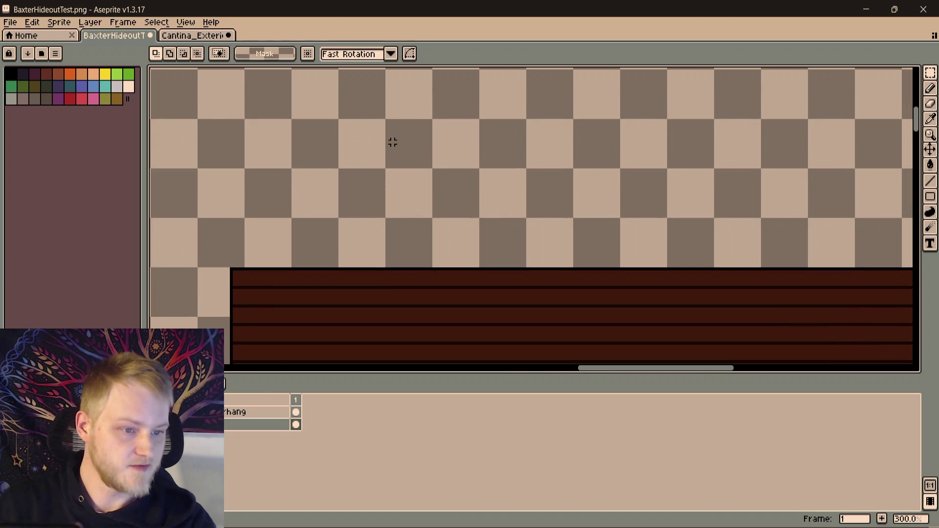
{"action": "scroll", "coordinate": [393, 142], "scroll_direction": "down", "scroll_amount": 1}
{"action": "mouse_move", "coordinate": [378, 129]}
{"action": "left_mouse_down"}
{"action": "mouse_move", "coordinate": [499, 146]}
{"action": "mouse_move", "coordinate": [473, 145]}
{"action": "left_mouse_up"}
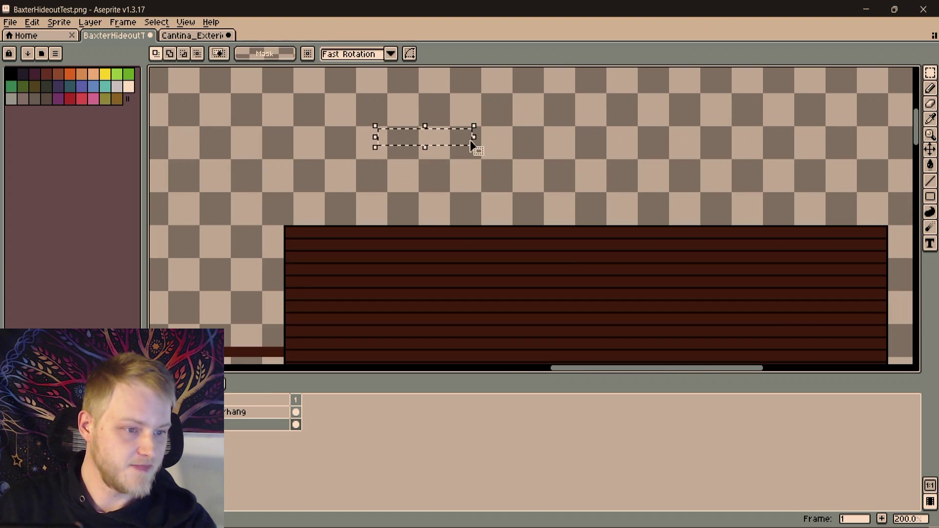
{"action": "scroll", "coordinate": [454, 143], "scroll_direction": "up", "scroll_amount": 1}
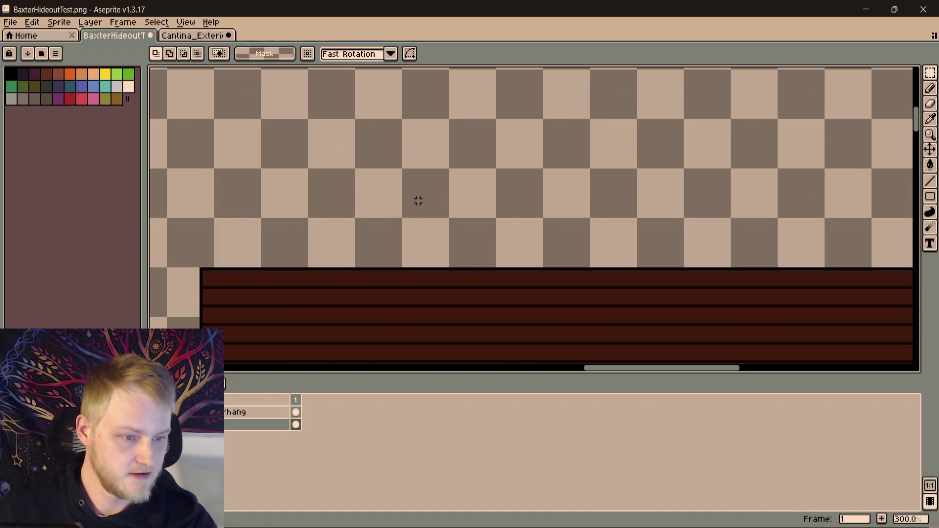
{"action": "left_click_drag", "start_coordinate": [289, 281], "coordinate": [353, 192]}
{"action": "scroll", "coordinate": [334, 220], "scroll_direction": "up", "scroll_amount": 1}
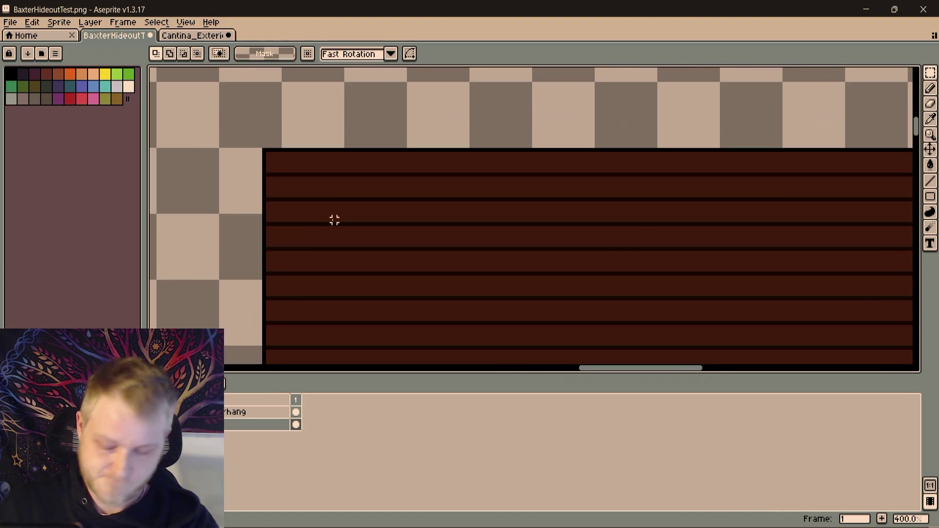
{"action": "scroll", "coordinate": [350, 208], "scroll_direction": "up", "scroll_amount": 2}
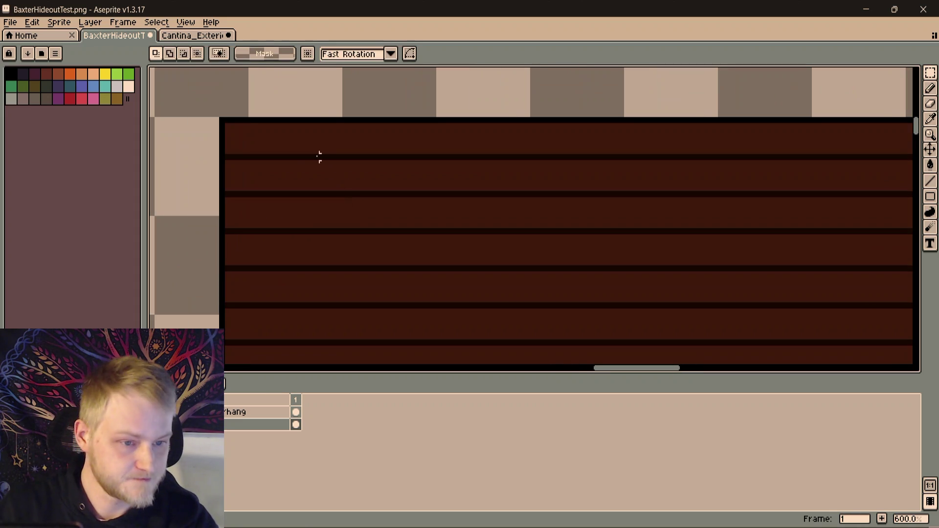
{"action": "left_click_drag", "start_coordinate": [305, 169], "coordinate": [610, 186]}
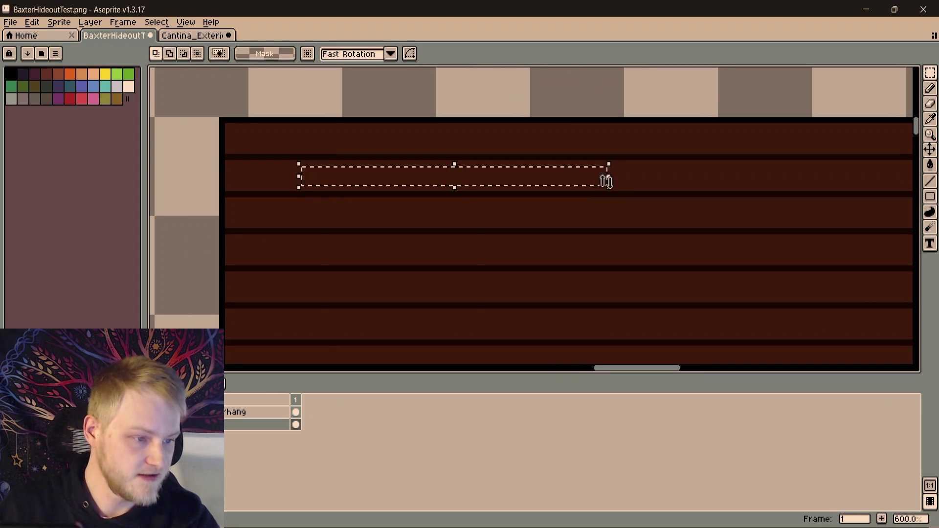
{"action": "mouse_move", "coordinate": [491, 185]}
{"action": "left_mouse_down"}
{"action": "mouse_move", "coordinate": [502, 170]}
{"action": "mouse_move", "coordinate": [642, 159]}
{"action": "left_mouse_up"}
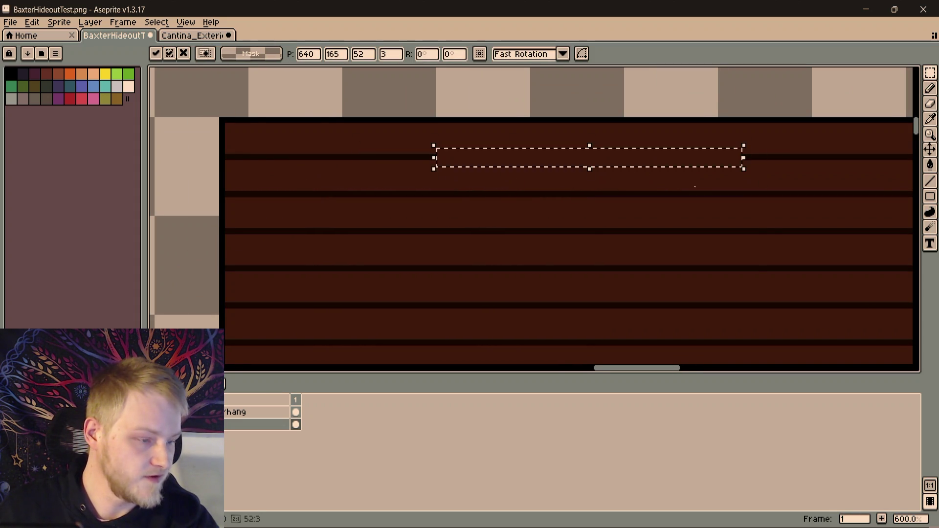
{"action": "mouse_move", "coordinate": [723, 298]}
{"action": "left_mouse_down"}
{"action": "mouse_move", "coordinate": [619, 232]}
{"action": "mouse_move", "coordinate": [452, 220]}
{"action": "left_mouse_up"}
{"action": "scroll", "coordinate": [618, 232], "scroll_direction": "down", "scroll_amount": 2}
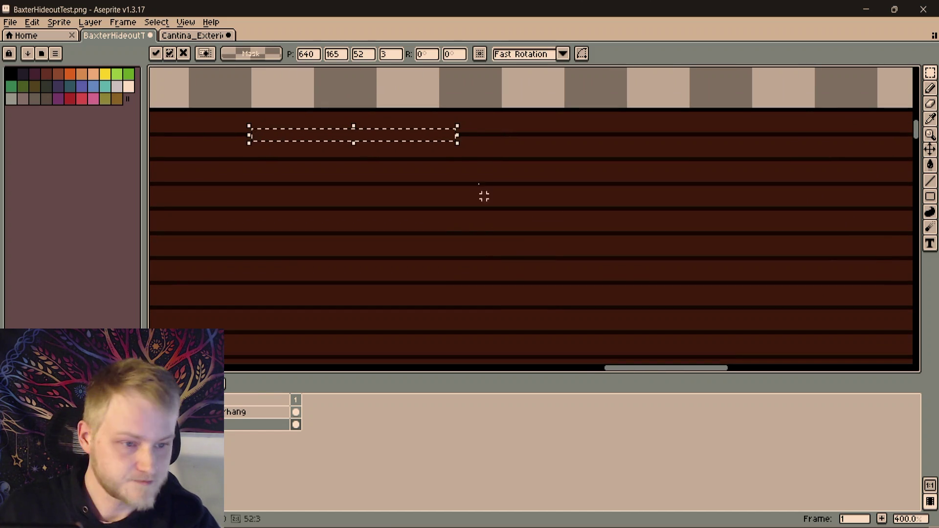
{"action": "mouse_move", "coordinate": [408, 128]}
{"action": "left_mouse_down"}
{"action": "mouse_move", "coordinate": [316, 139]}
{"action": "mouse_move", "coordinate": [560, 217]}
{"action": "left_mouse_up"}
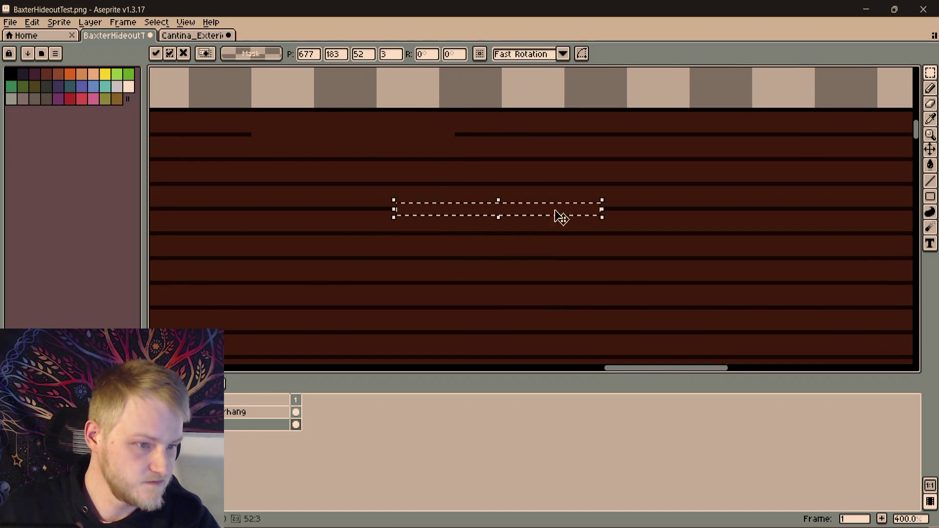
Carry the brown patch to several lower and right-hand seams, leaving staggered gaps
{"action": "left_click_drag", "start_coordinate": [621, 273], "coordinate": [519, 198]}
{"action": "scroll", "coordinate": [519, 197], "scroll_direction": "down", "scroll_amount": 2}
{"action": "key", "text": "ctrl+z"}
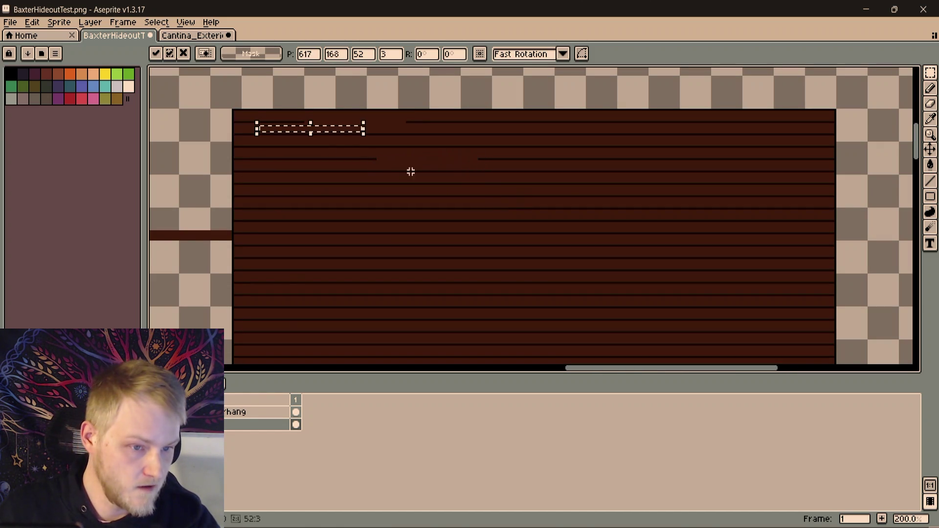
{"action": "left_click_drag", "start_coordinate": [354, 168], "coordinate": [382, 244]}
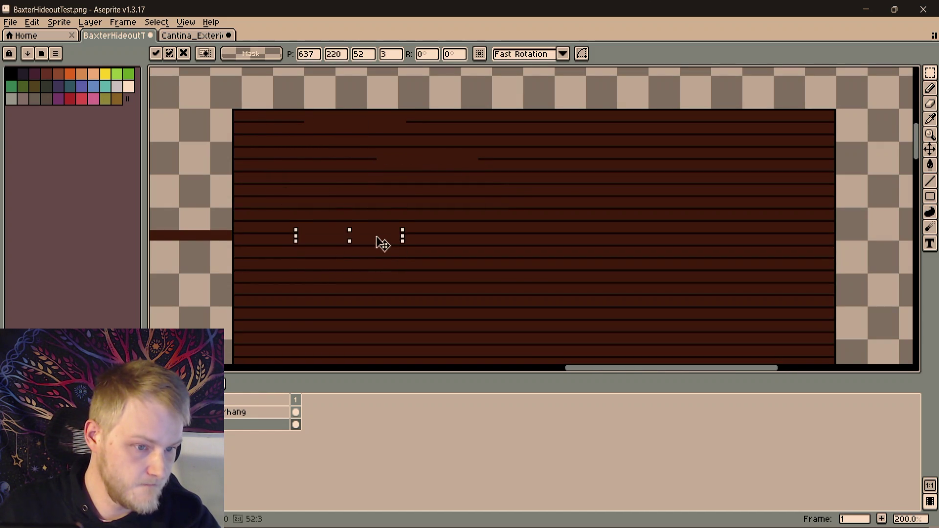
{"action": "key", "text": "ctrl+z"}
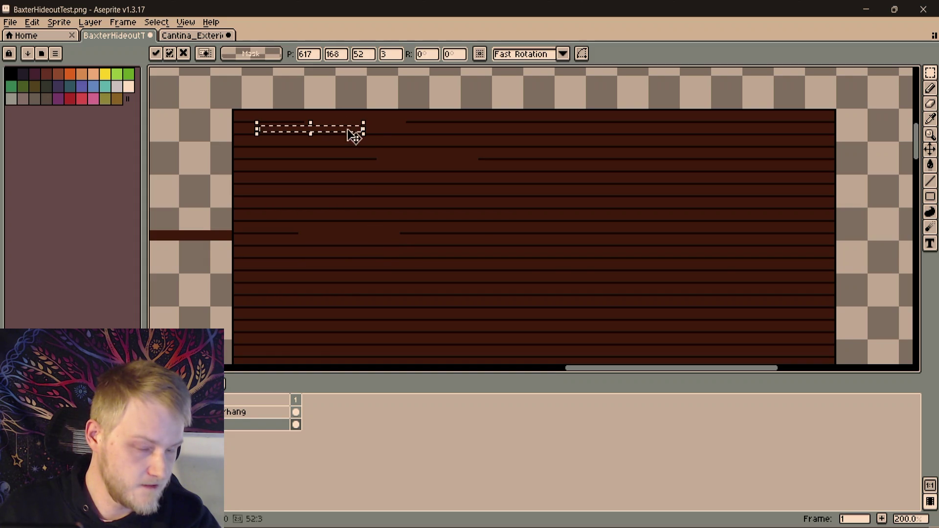
{"action": "left_click_drag", "start_coordinate": [354, 136], "coordinate": [719, 288]}
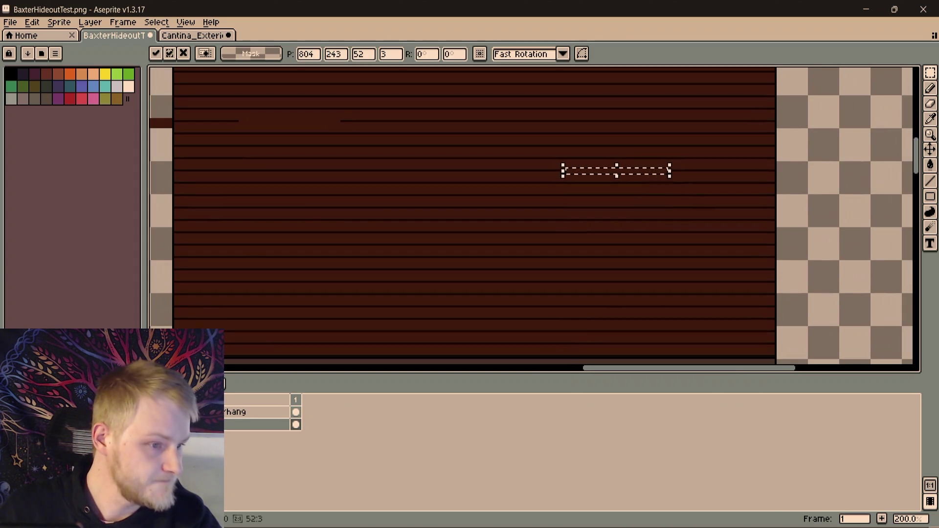
{"action": "left_click_drag", "start_coordinate": [617, 172], "coordinate": [251, 216]}
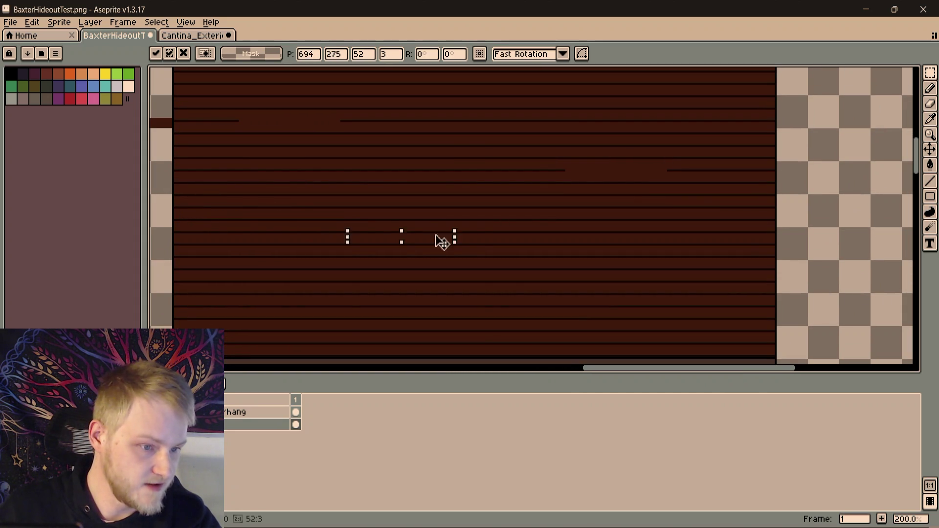
{"action": "mouse_move", "coordinate": [442, 243]}
{"action": "left_mouse_down"}
{"action": "mouse_move", "coordinate": [467, 240]}
{"action": "mouse_move", "coordinate": [304, 220]}
{"action": "mouse_move", "coordinate": [698, 319]}
{"action": "mouse_move", "coordinate": [681, 350]}
{"action": "left_mouse_up"}
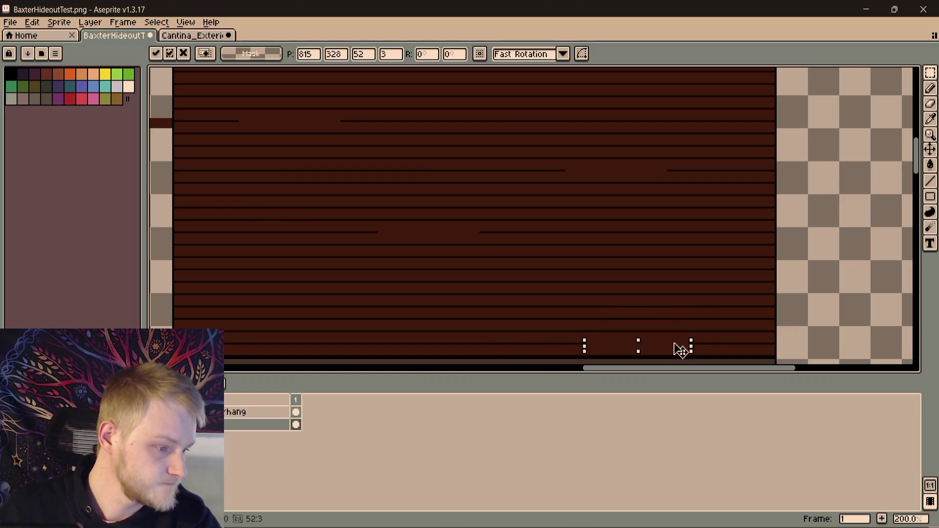
{"action": "scroll", "coordinate": [676, 320], "scroll_direction": "down", "scroll_amount": 3}
{"action": "scroll", "coordinate": [677, 321], "scroll_direction": "left", "scroll_amount": 3}
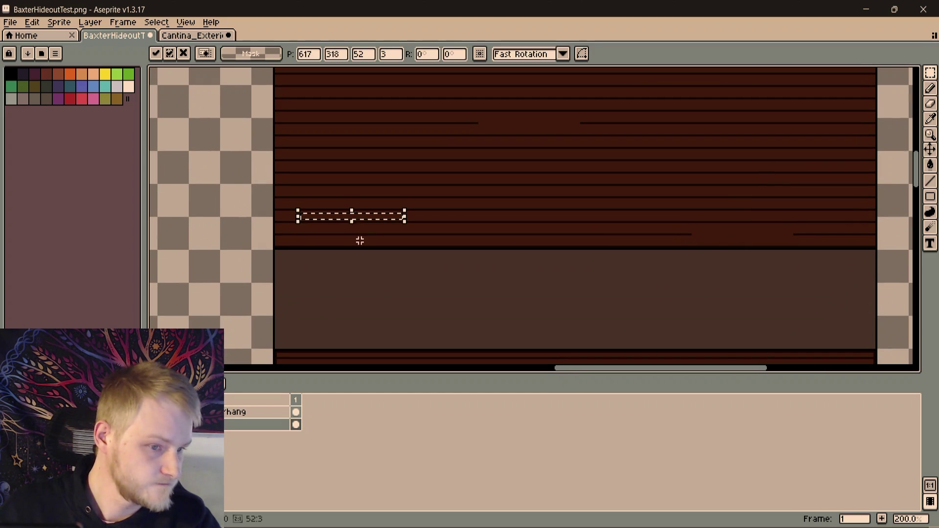
{"action": "scroll", "coordinate": [612, 189], "scroll_direction": "up", "scroll_amount": 2}
{"action": "scroll", "coordinate": [496, 206], "scroll_direction": "right", "scroll_amount": 3}
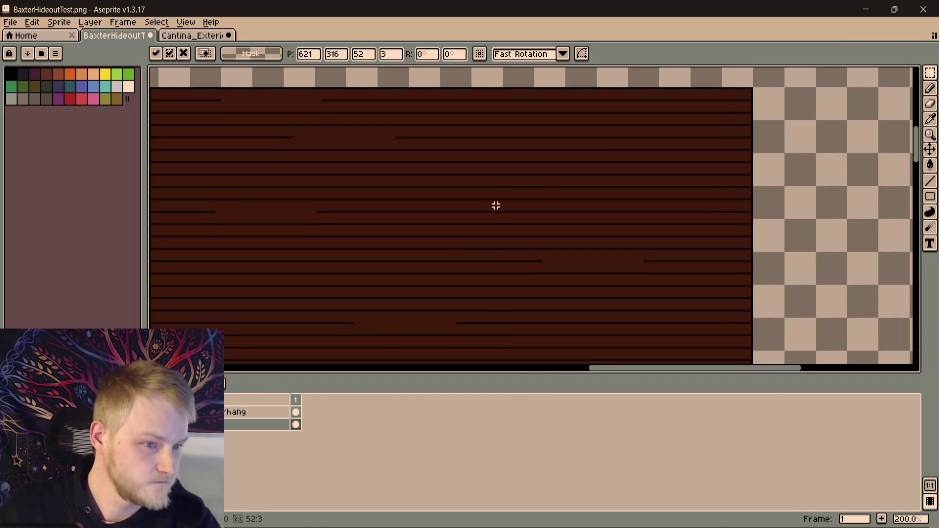
{"action": "scroll", "coordinate": [570, 151], "scroll_direction": "up", "scroll_amount": 1}
Select and shift a strip of the plank pattern, then pick another short gap strip to reuse
{"action": "left_click_drag", "start_coordinate": [499, 146], "coordinate": [780, 163]}
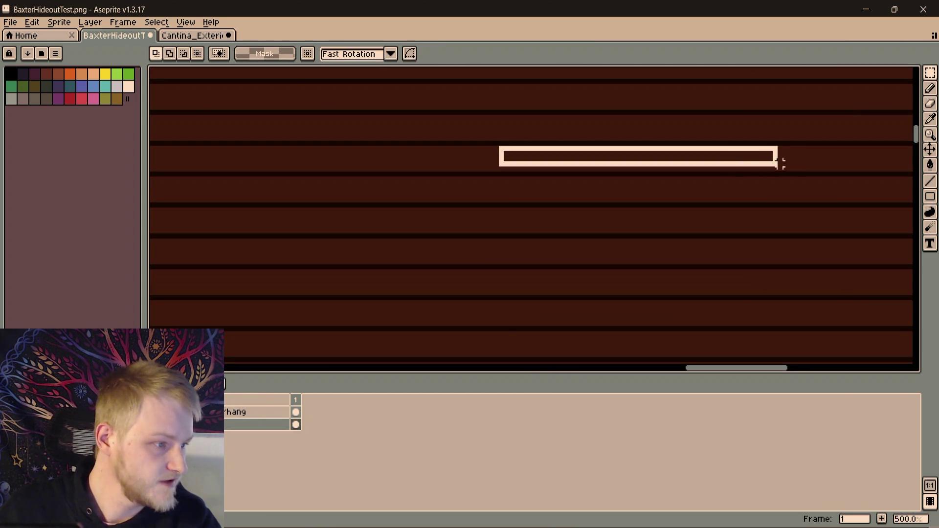
{"action": "scroll", "coordinate": [771, 169], "scroll_direction": "down", "scroll_amount": 1}
{"action": "scroll", "coordinate": [771, 169], "scroll_direction": "up", "scroll_amount": 1}
{"action": "scroll", "coordinate": [771, 169], "scroll_direction": "right", "scroll_amount": 2}
{"action": "left_click", "coordinate": [630, 211]}
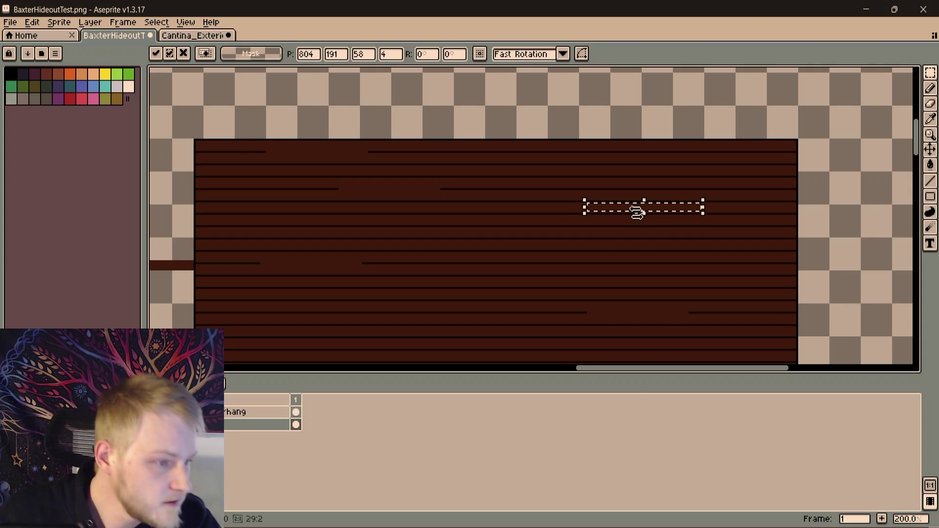
{"action": "left_click", "coordinate": [530, 214]}
{"action": "scroll", "coordinate": [554, 189], "scroll_direction": "up", "scroll_amount": 1}
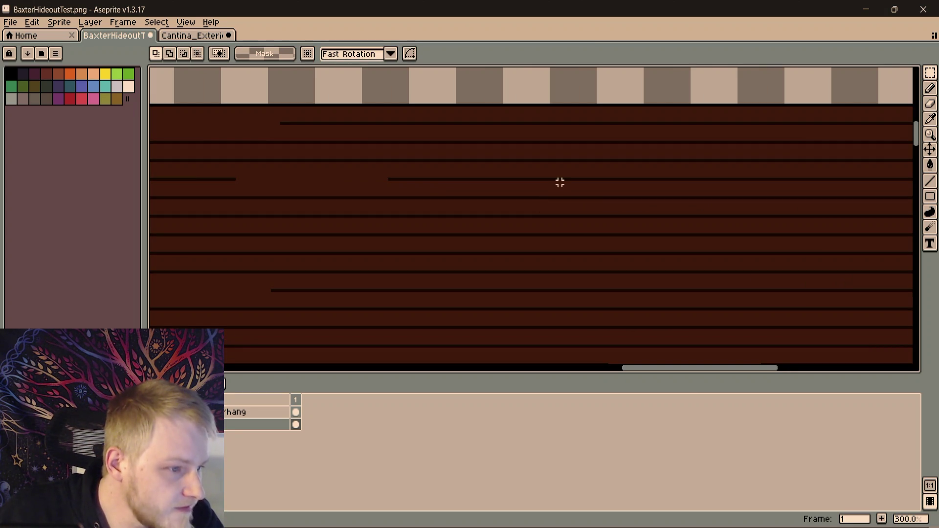
{"action": "mouse_move", "coordinate": [554, 186]}
{"action": "left_mouse_down"}
{"action": "mouse_move", "coordinate": [676, 195]}
{"action": "mouse_move", "coordinate": [754, 149]}
{"action": "left_mouse_up"}
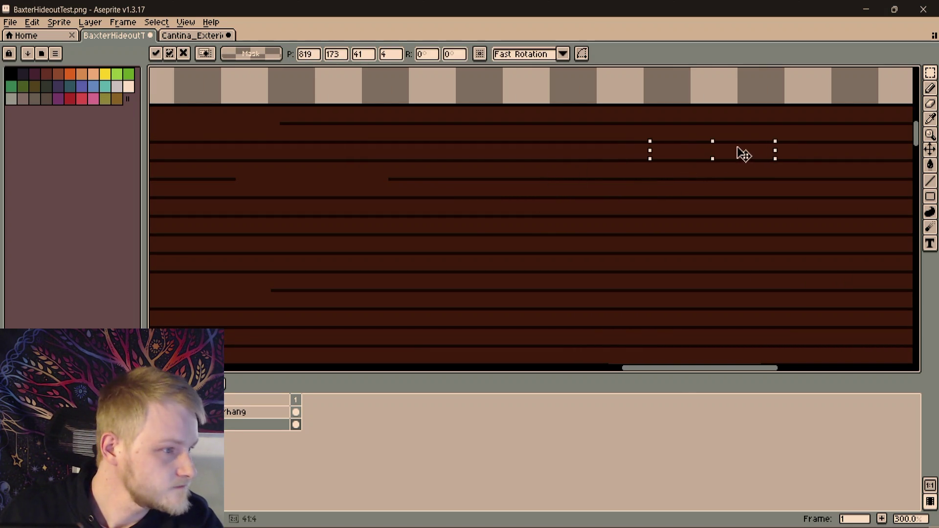
{"action": "scroll", "coordinate": [521, 188], "scroll_direction": "down", "scroll_amount": 2}
{"action": "scroll", "coordinate": [591, 185], "scroll_direction": "up", "scroll_amount": 1}
{"action": "scroll", "coordinate": [654, 185], "scroll_direction": "up", "scroll_amount": 1}
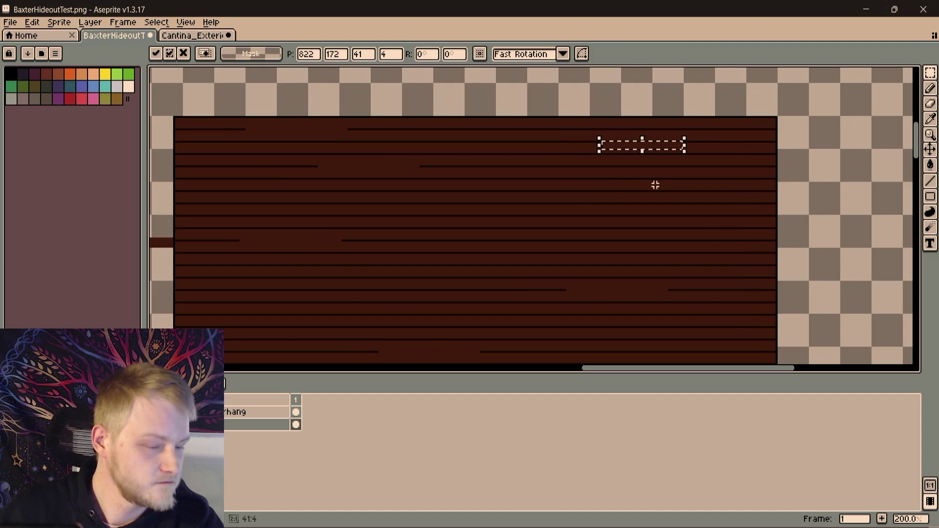
{"action": "key", "text": "ctrl+z"}
Move the copied gap strip across several plank rows and drop it toward the upper middle
{"action": "left_click_drag", "start_coordinate": [578, 178], "coordinate": [577, 196]}
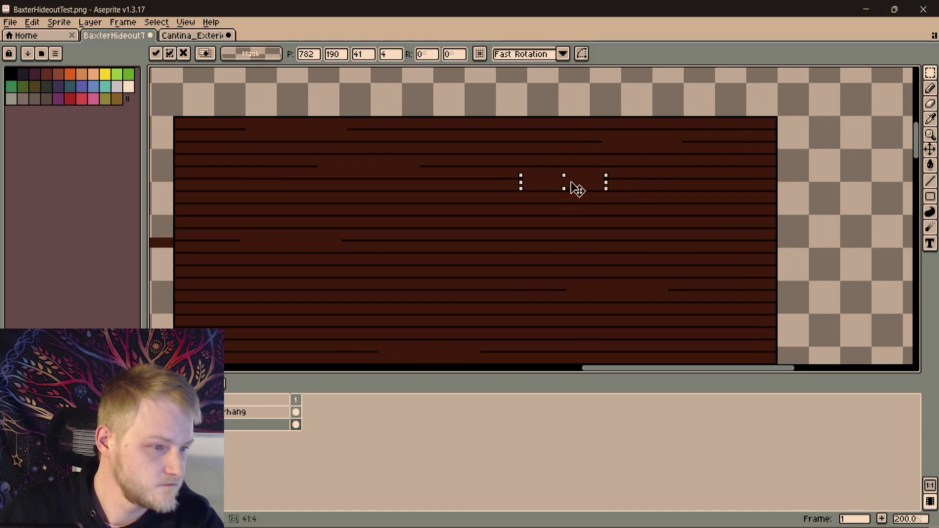
{"action": "scroll", "coordinate": [548, 225], "scroll_direction": "down", "scroll_amount": 1}
{"action": "scroll", "coordinate": [548, 225], "scroll_direction": "left", "scroll_amount": 3}
{"action": "mouse_move", "coordinate": [705, 139]}
{"action": "left_mouse_down"}
{"action": "mouse_move", "coordinate": [590, 228]}
{"action": "mouse_move", "coordinate": [628, 203]}
{"action": "mouse_move", "coordinate": [870, 208]}
{"action": "left_mouse_up"}
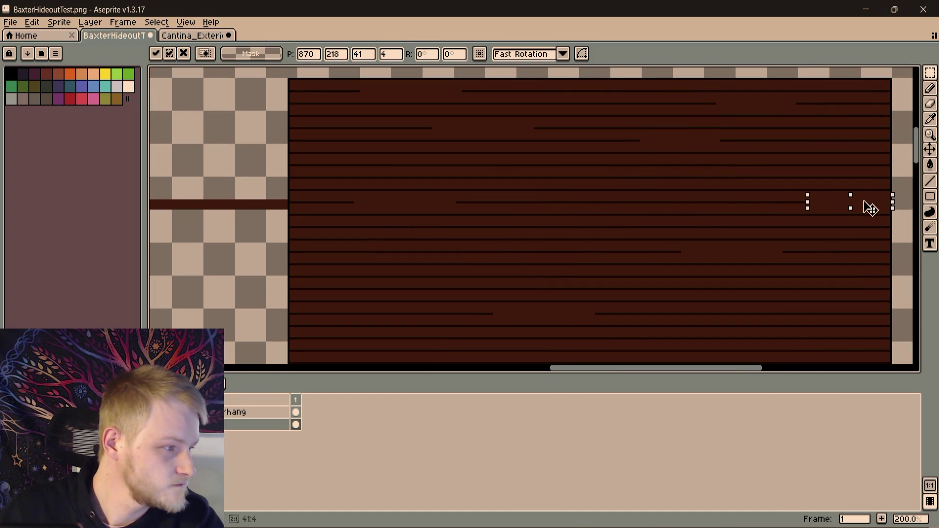
{"action": "scroll", "coordinate": [825, 210], "scroll_direction": "up", "scroll_amount": 4}
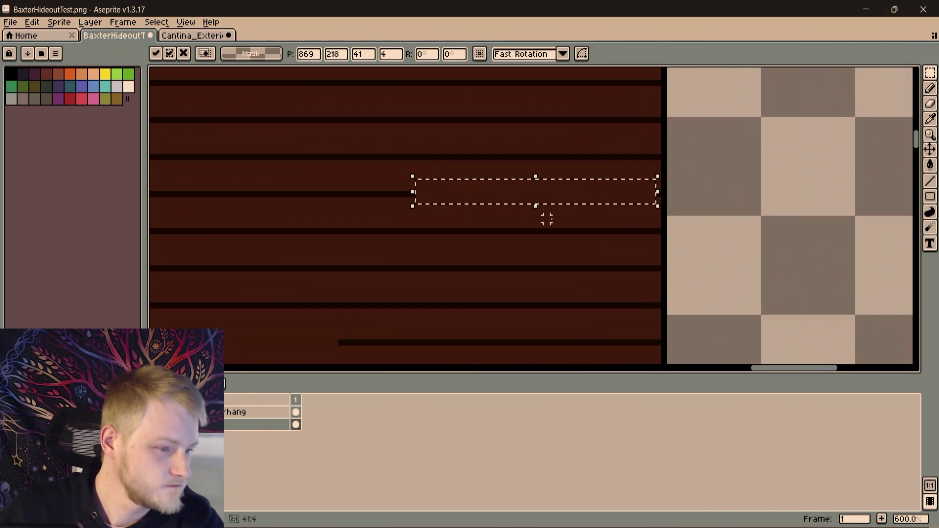
{"action": "scroll", "coordinate": [606, 200], "scroll_direction": "down", "scroll_amount": 4}
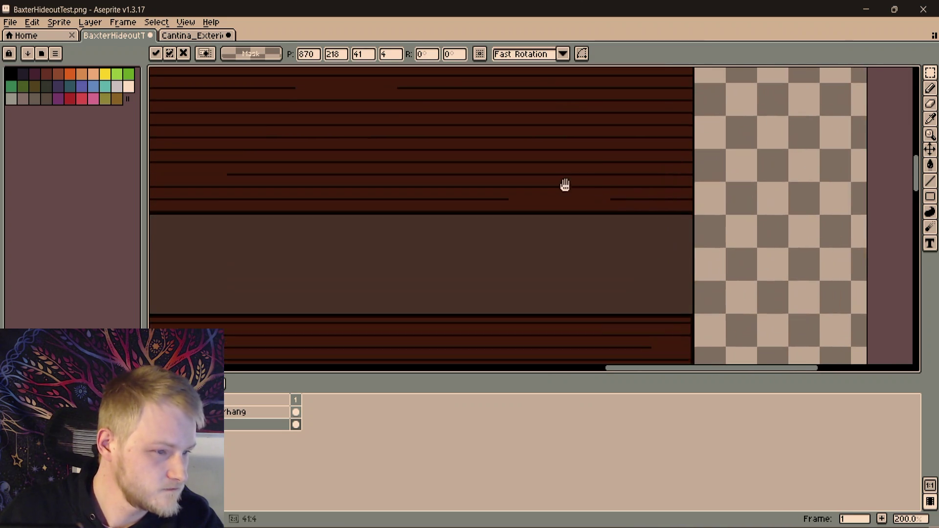
{"action": "mouse_move", "coordinate": [606, 245]}
{"action": "left_mouse_down"}
{"action": "mouse_move", "coordinate": [525, 222]}
{"action": "mouse_move", "coordinate": [580, 225]}
{"action": "mouse_move", "coordinate": [641, 199]}
{"action": "left_mouse_up"}
{"action": "left_click_drag", "start_coordinate": [243, 257], "coordinate": [574, 291]}
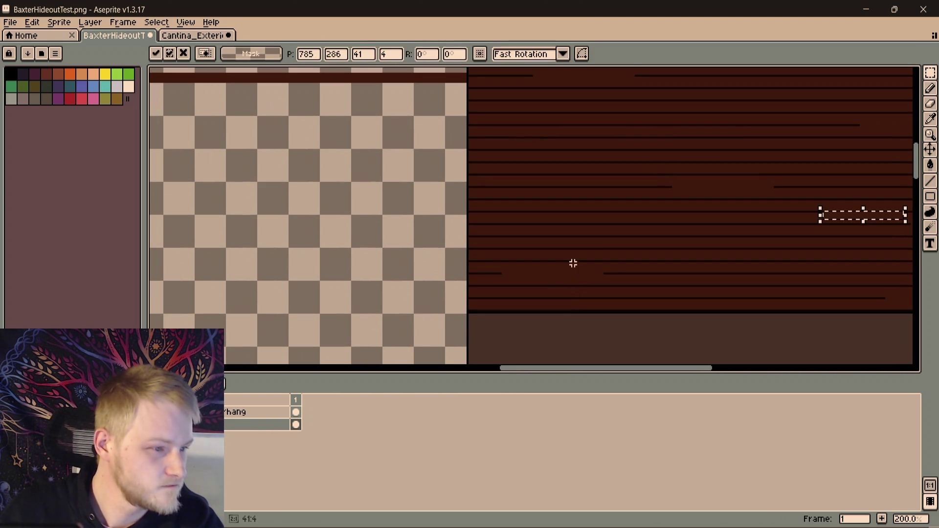
{"action": "mouse_move", "coordinate": [869, 225]}
{"action": "left_mouse_down"}
{"action": "mouse_move", "coordinate": [587, 155]}
{"action": "mouse_move", "coordinate": [558, 168]}
{"action": "mouse_move", "coordinate": [455, 283]}
{"action": "left_mouse_up"}
{"action": "left_click", "coordinate": [620, 89]}
{"action": "scroll", "coordinate": [620, 88], "scroll_direction": "down", "scroll_amount": 3}
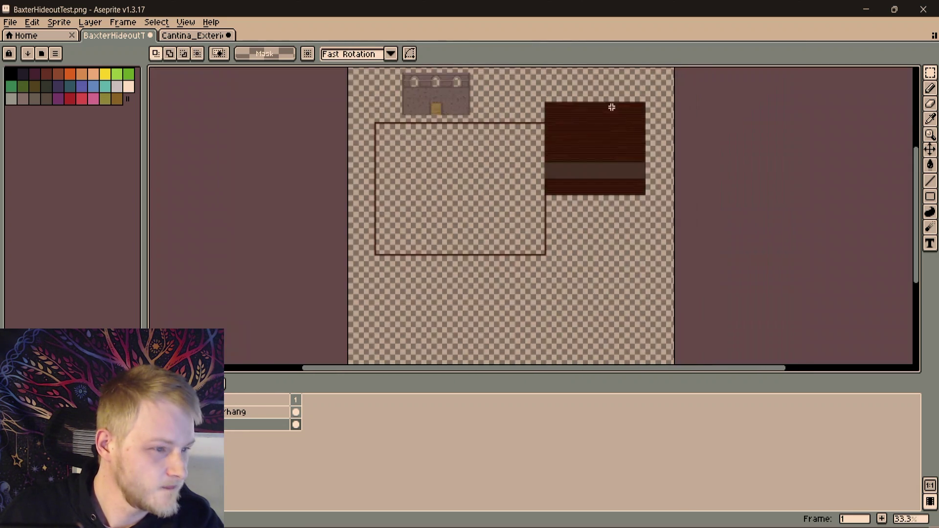
{"action": "scroll", "coordinate": [644, 125], "scroll_direction": "up", "scroll_amount": 2}
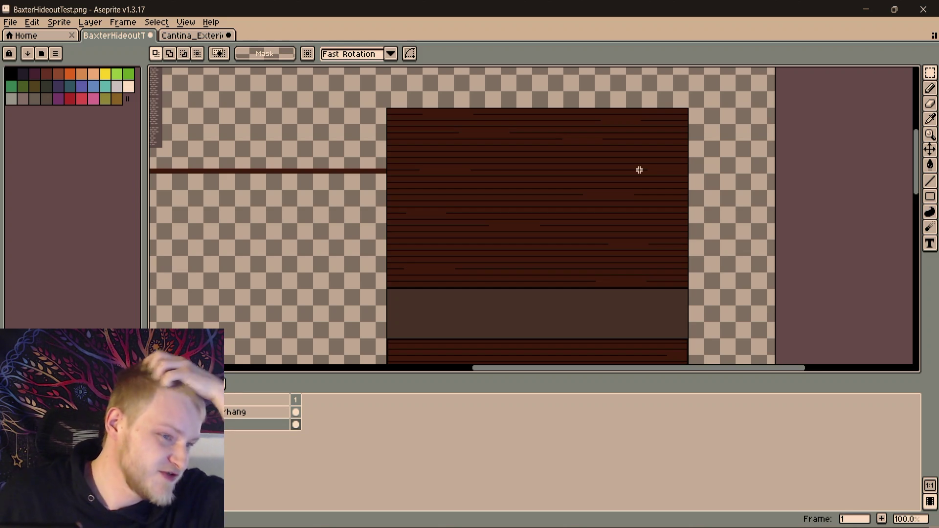
Undo the pasted gap strips so the top plank lines run unbroken, then clear the selection
{"action": "key", "text": "ctrl+z"}
{"action": "key", "text": "ctrl+z"}
{"action": "key", "text": "ctrl+z"}
{"action": "key", "text": "ctrl+z"}
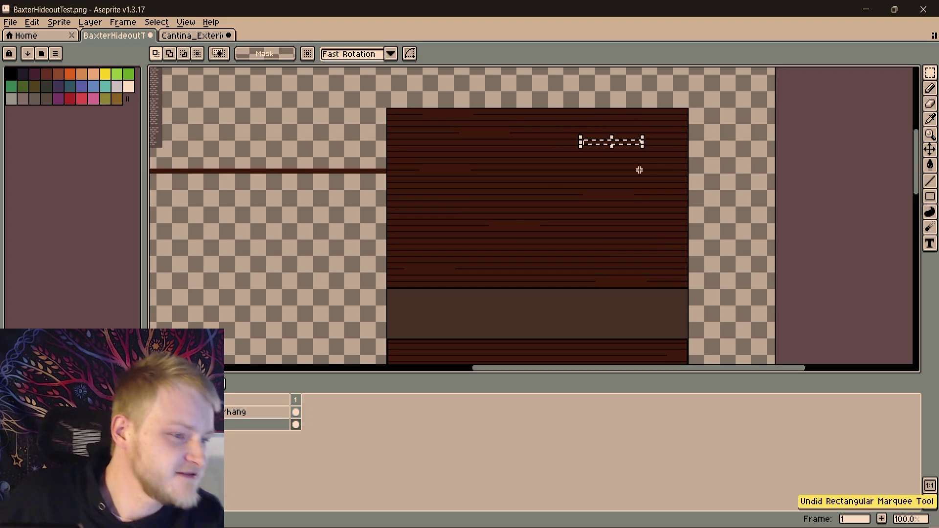
{"action": "key", "text": "ctrl+z"}
{"action": "key", "text": "ctrl+z"}
{"action": "key", "text": "ctrl+z"}
{"action": "key", "text": "ctrl+z"}
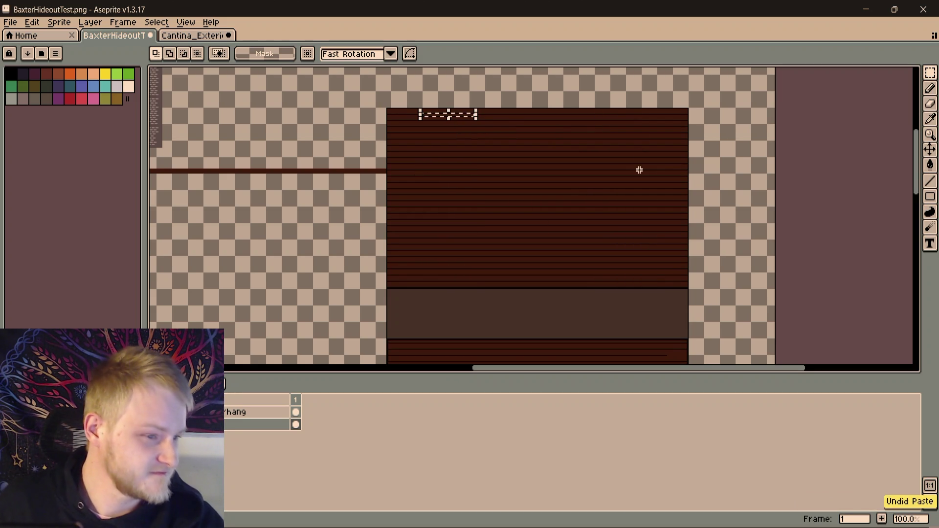
{"action": "key", "text": "ctrl+z"}
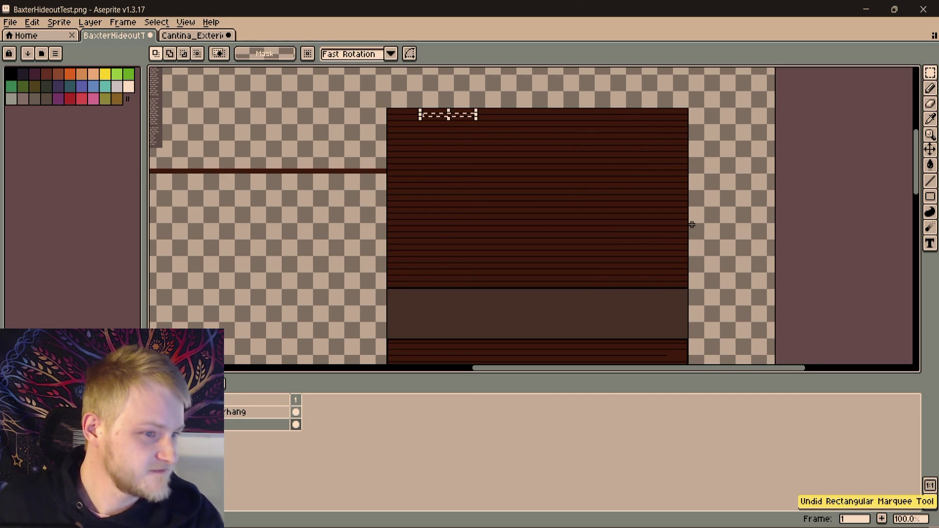
{"action": "scroll", "coordinate": [692, 224], "scroll_direction": "up", "scroll_amount": 1}
{"action": "scroll", "coordinate": [741, 225], "scroll_direction": "up", "scroll_amount": 1}
{"action": "key", "text": "ctrl+z"}
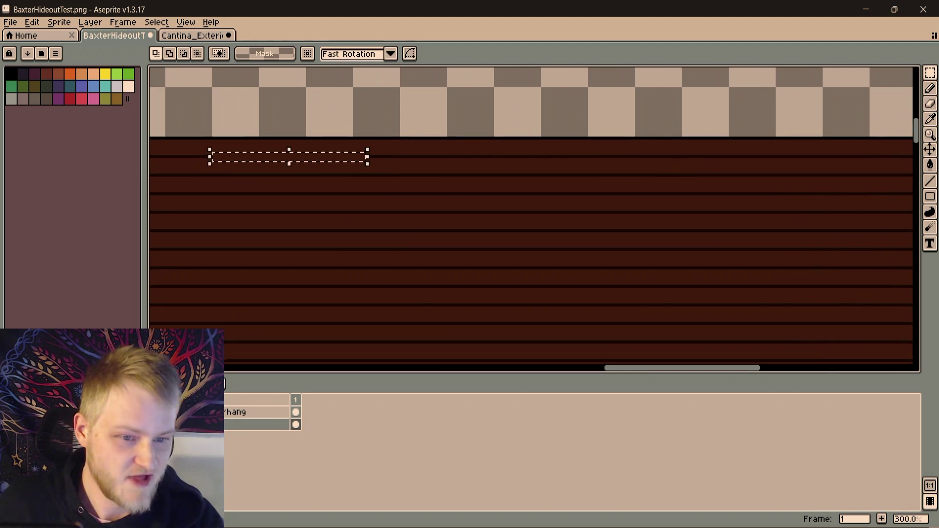
{"action": "key", "text": "ctrl+z"}
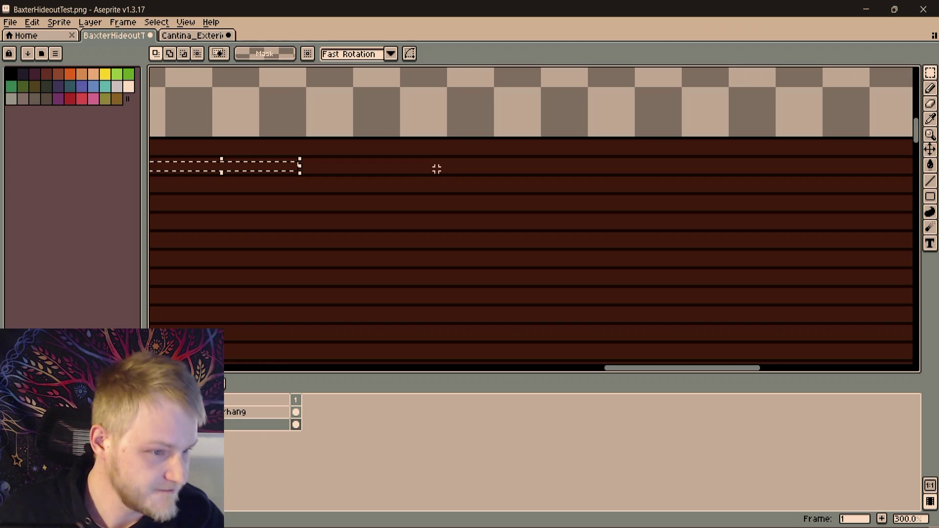
{"action": "key", "text": "ctrl+d"}
{"action": "scroll", "coordinate": [493, 166], "scroll_direction": "down", "scroll_amount": 1}
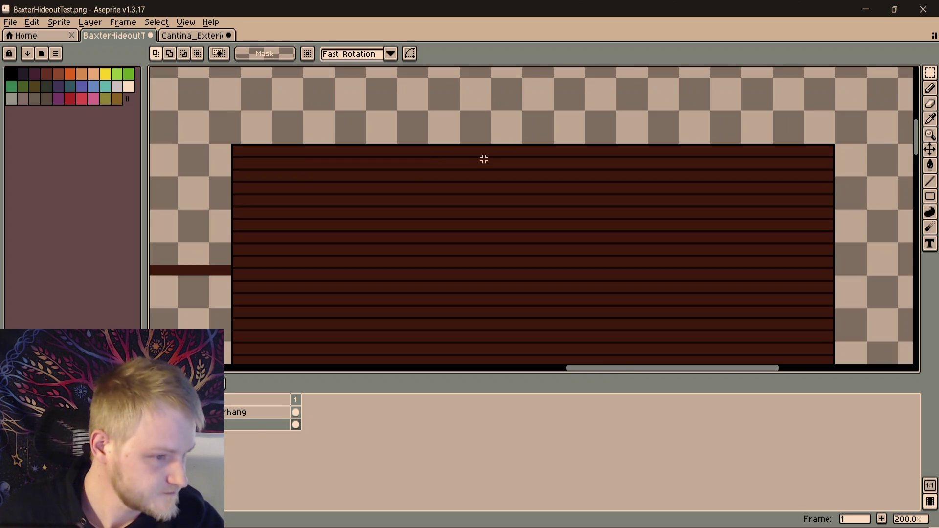
{"action": "scroll", "coordinate": [485, 155], "scroll_direction": "up", "scroll_amount": 2}
Pick the plank brown and paint breaks into the top plank line
{"action": "key", "text": "i"}
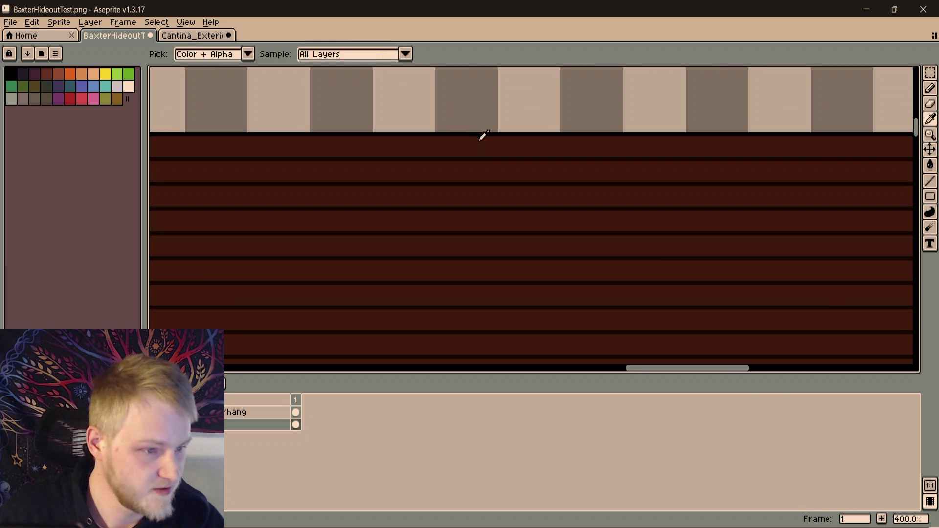
{"action": "key", "text": "b"}
{"action": "scroll", "coordinate": [776, 133], "scroll_direction": "up", "scroll_amount": 1}
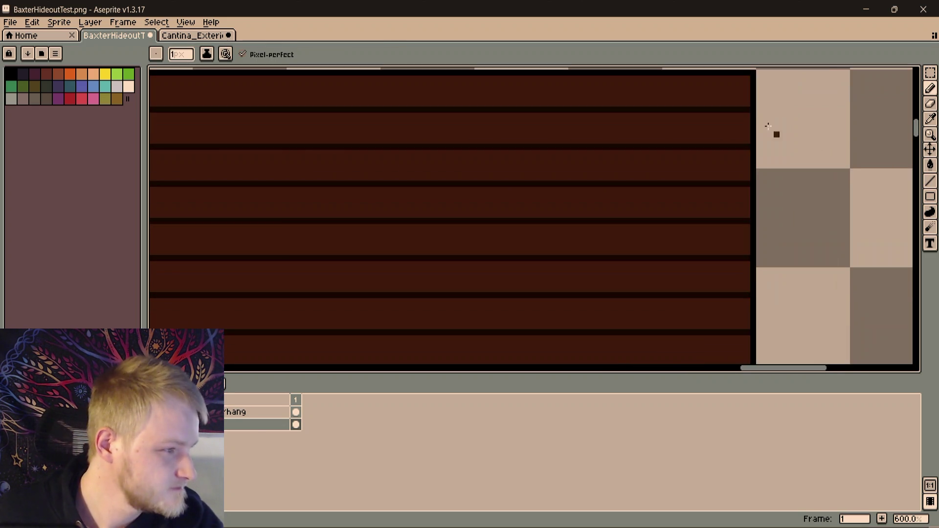
{"action": "scroll", "coordinate": [491, 151], "scroll_direction": "up", "scroll_amount": 1}
{"action": "scroll", "coordinate": [341, 153], "scroll_direction": "up", "scroll_amount": 4}
{"action": "left_click_drag", "start_coordinate": [341, 153], "coordinate": [839, 131]}
{"action": "scroll", "coordinate": [665, 132], "scroll_direction": "down", "scroll_amount": 3}
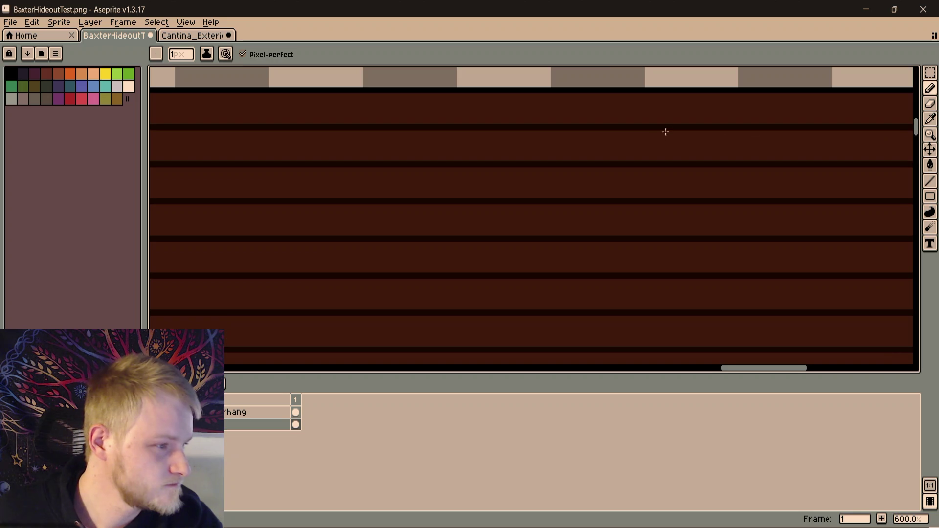
{"action": "scroll", "coordinate": [721, 130], "scroll_direction": "down", "scroll_amount": 1}
{"action": "scroll", "coordinate": [615, 165], "scroll_direction": "up", "scroll_amount": 1}
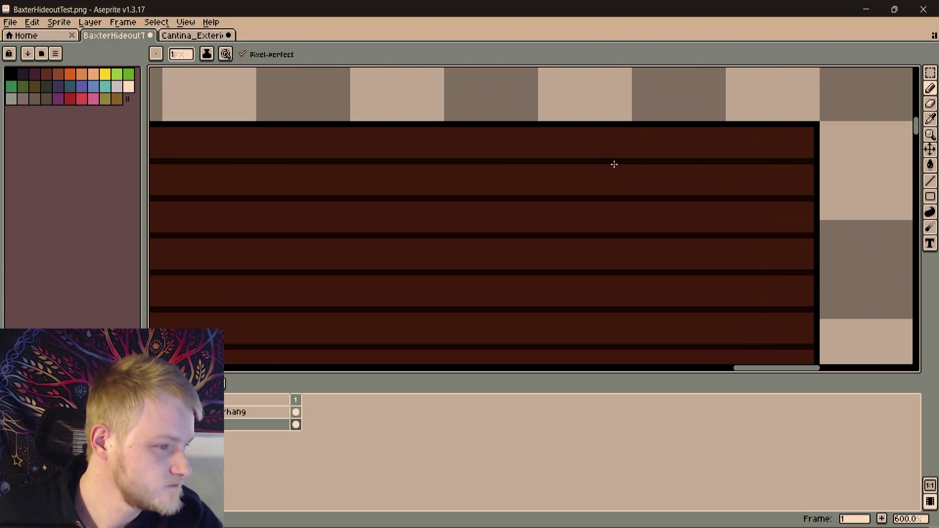
{"action": "left_click", "coordinate": [379, 162], "text": "shift"}
{"action": "scroll", "coordinate": [458, 188], "scroll_direction": "down", "scroll_amount": 2}
{"action": "scroll", "coordinate": [458, 188], "scroll_direction": "down", "scroll_amount": 2}
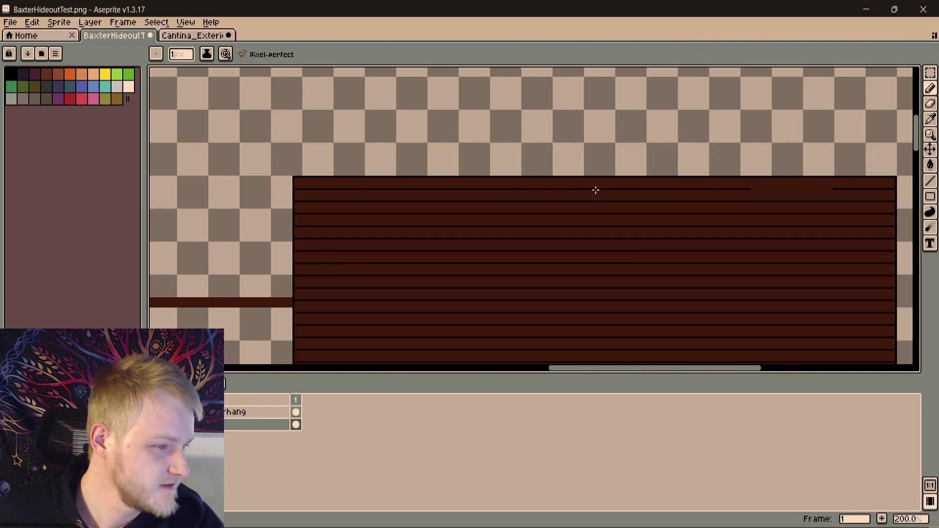
{"action": "left_click", "coordinate": [499, 189], "text": "shift"}
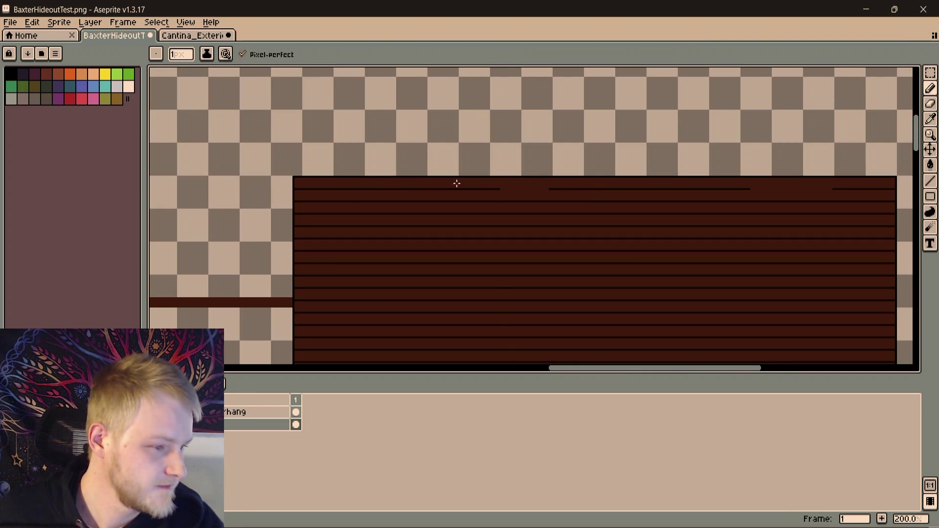
{"action": "scroll", "coordinate": [356, 189], "scroll_direction": "up", "scroll_amount": 2}
{"action": "left_click_drag", "start_coordinate": [375, 190], "coordinate": [306, 190]}
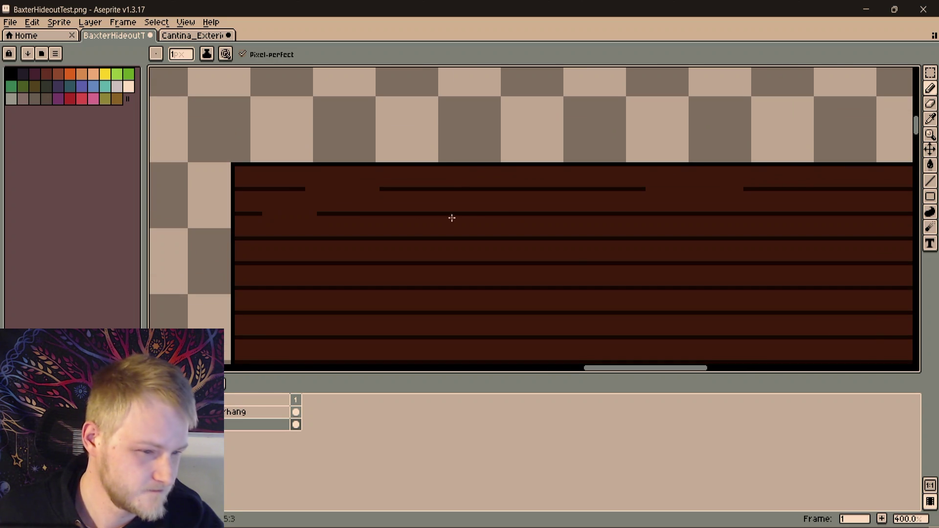
Paint brown gaps into the second plank line, widening one with a 3-pixel brush
{"action": "left_click_drag", "start_coordinate": [262, 213], "coordinate": [443, 213]}
{"action": "scroll", "coordinate": [442, 220], "scroll_direction": "right", "scroll_amount": 3}
{"action": "scroll", "coordinate": [463, 210], "scroll_direction": "up", "scroll_amount": 1}
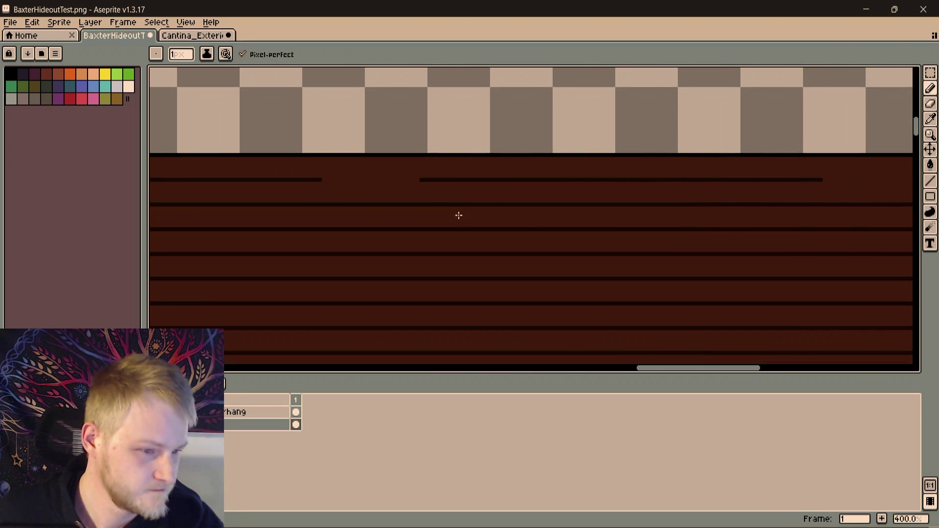
{"action": "scroll", "coordinate": [338, 196], "scroll_direction": "down", "scroll_amount": 2}
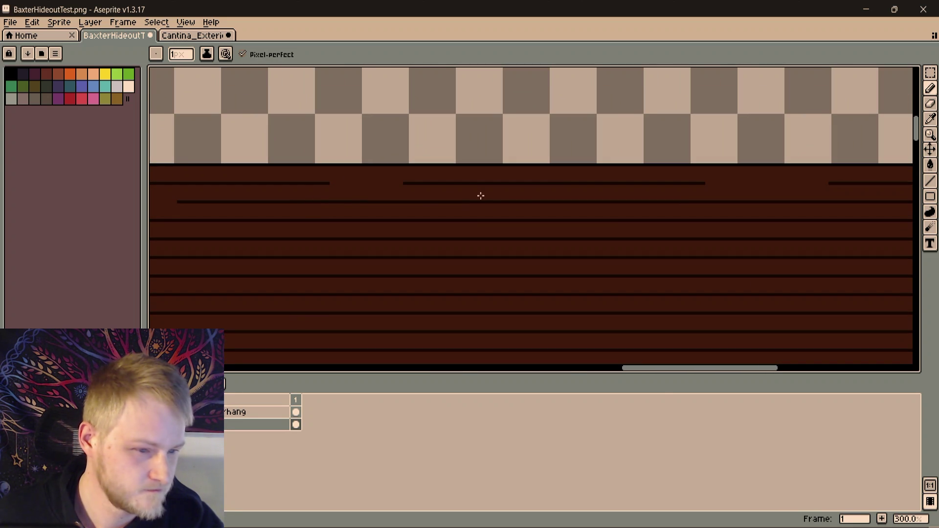
{"action": "left_click_drag", "start_coordinate": [460, 203], "coordinate": [552, 203]}
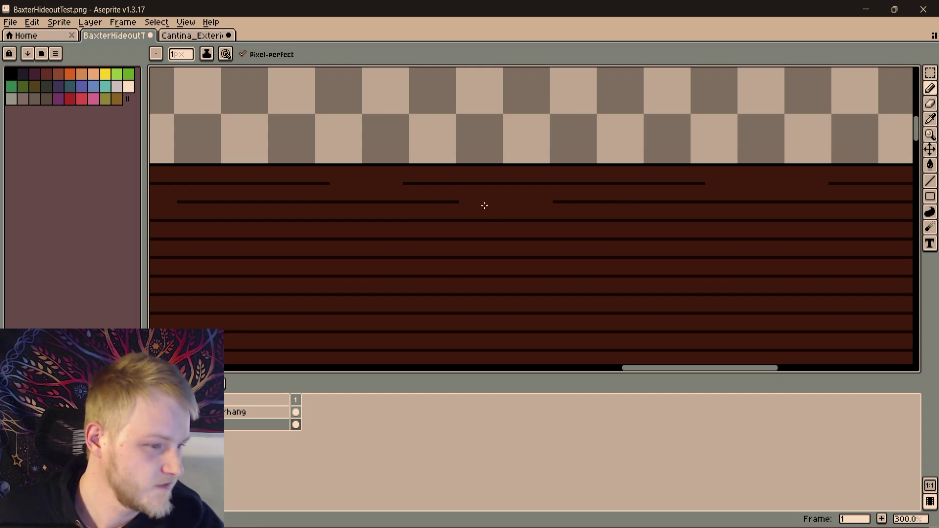
{"action": "key", "text": "e"}
{"action": "mouse_move", "coordinate": [554, 202]}
{"action": "left_mouse_down"}
{"action": "mouse_move", "coordinate": [661, 202]}
{"action": "mouse_move", "coordinate": [505, 181]}
{"action": "left_mouse_up"}
Paint brown breaks into plank lines near the right edge, undoing one stray stroke
{"action": "left_click_drag", "start_coordinate": [580, 193], "coordinate": [616, 196]}
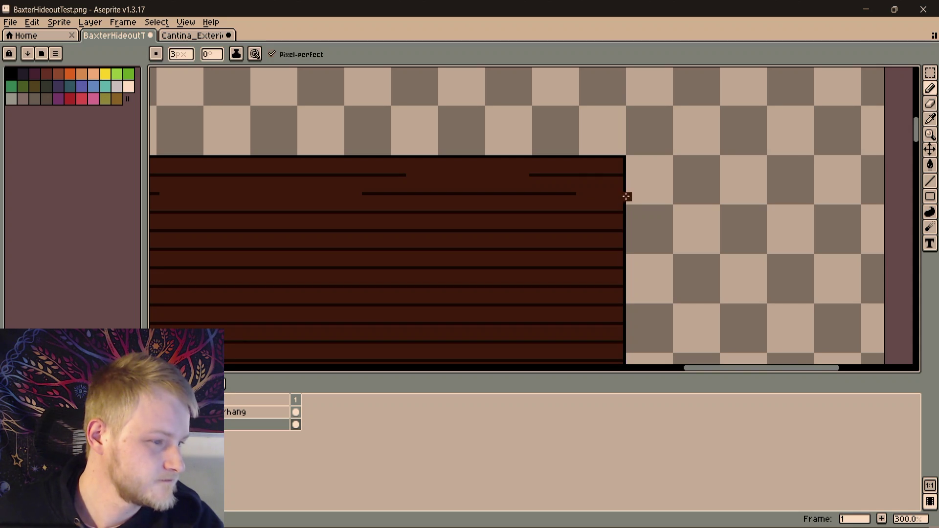
{"action": "key", "text": "ctrl+z"}
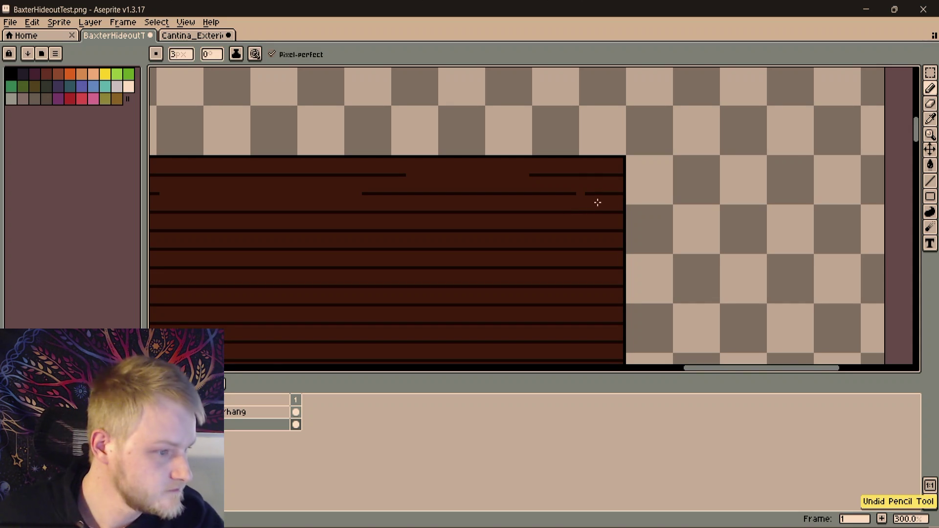
{"action": "scroll", "coordinate": [589, 197], "scroll_direction": "up", "scroll_amount": 2}
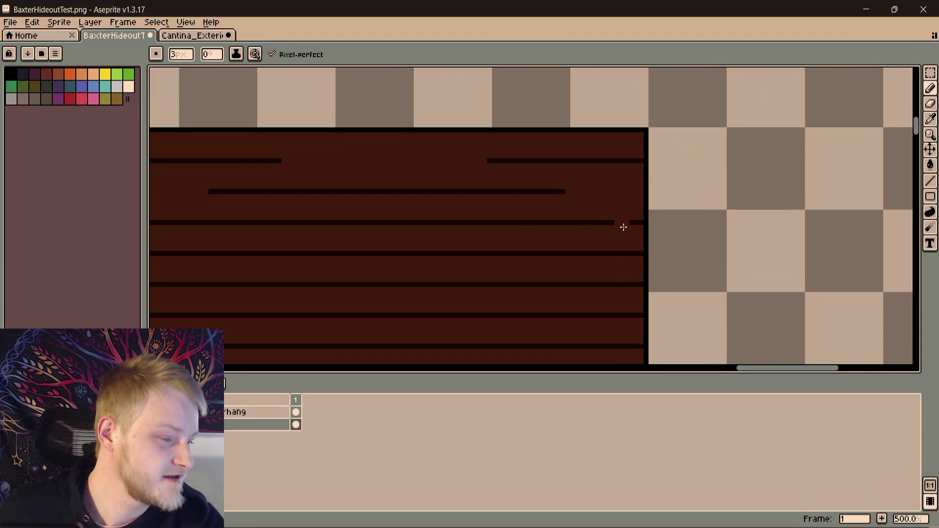
{"action": "scroll", "coordinate": [623, 227], "scroll_direction": "down", "scroll_amount": 1}
{"action": "scroll", "coordinate": [608, 178], "scroll_direction": "down", "scroll_amount": 1}
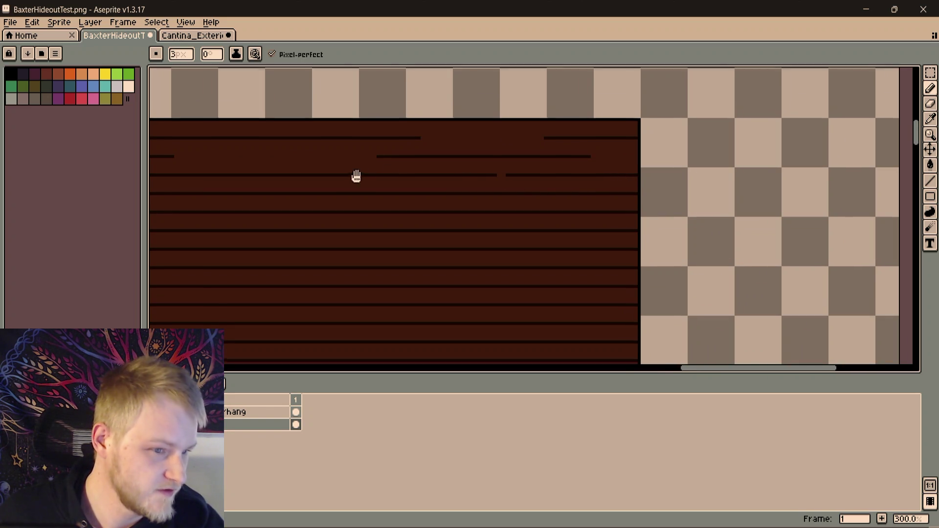
{"action": "scroll", "coordinate": [706, 174], "scroll_direction": "left", "scroll_amount": 5}
{"action": "scroll", "coordinate": [545, 214], "scroll_direction": "up", "scroll_amount": 1}
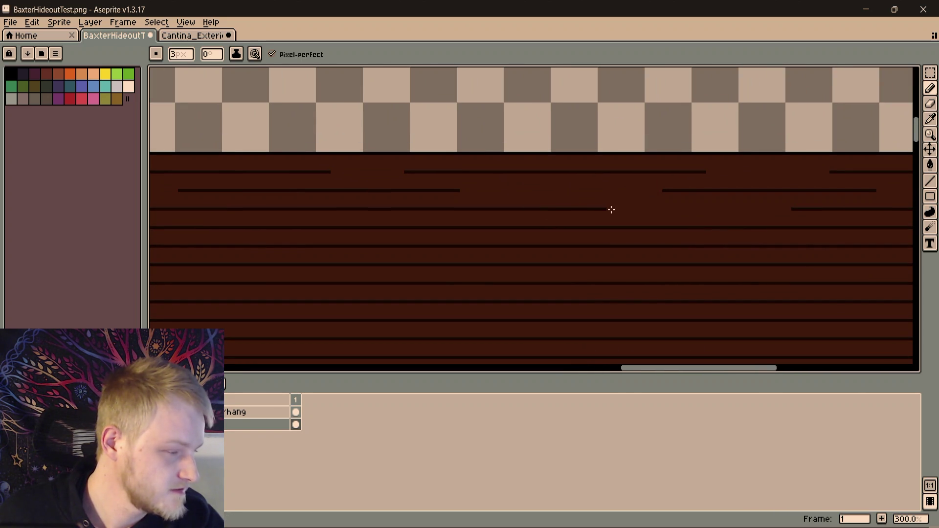
{"action": "scroll", "coordinate": [611, 209], "scroll_direction": "left", "scroll_amount": 3}
{"action": "scroll", "coordinate": [512, 209], "scroll_direction": "left", "scroll_amount": 1}
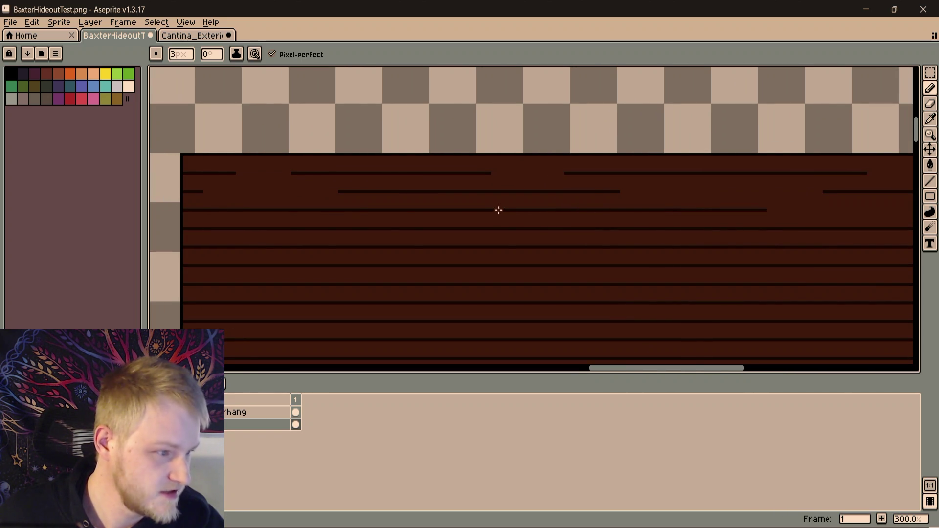
{"action": "mouse_move", "coordinate": [498, 211]}
{"action": "left_mouse_down"}
{"action": "mouse_move", "coordinate": [395, 209]}
{"action": "mouse_move", "coordinate": [687, 218]}
{"action": "left_mouse_up"}
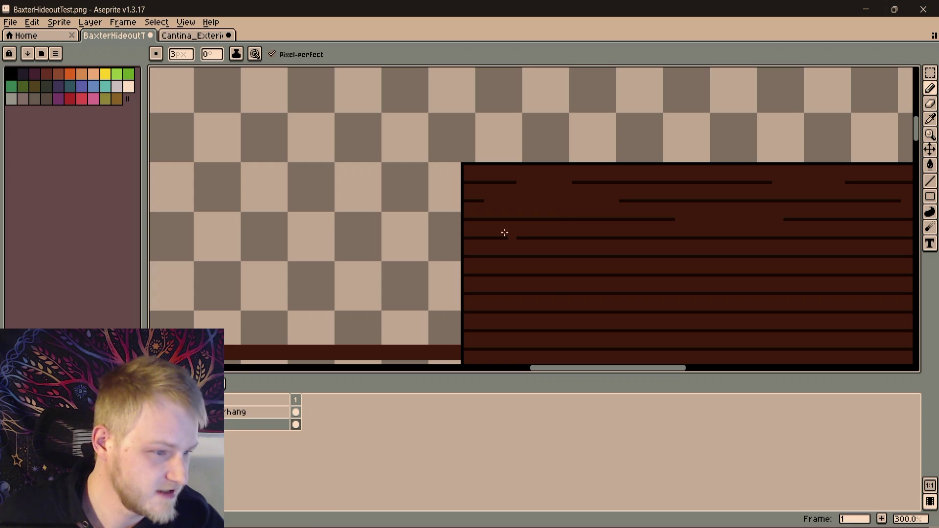
{"action": "left_click_drag", "start_coordinate": [509, 256], "coordinate": [419, 204]}
{"action": "scroll", "coordinate": [389, 199], "scroll_direction": "up", "scroll_amount": 1}
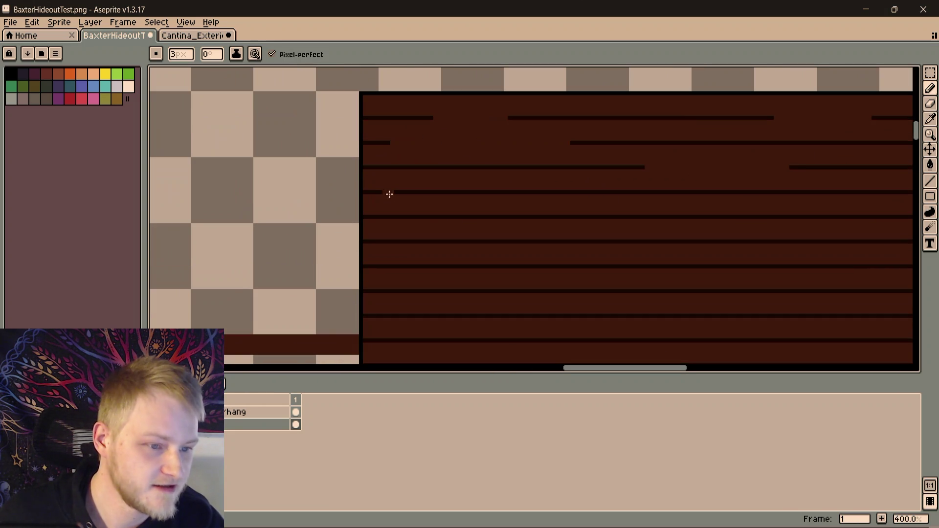
{"action": "left_click_drag", "start_coordinate": [603, 202], "coordinate": [342, 212]}
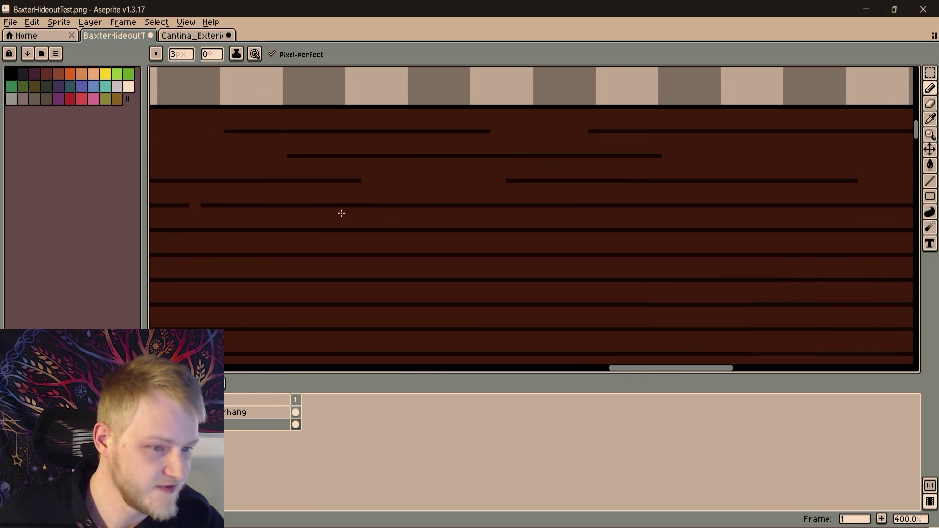
{"action": "left_click_drag", "start_coordinate": [441, 237], "coordinate": [405, 242]}
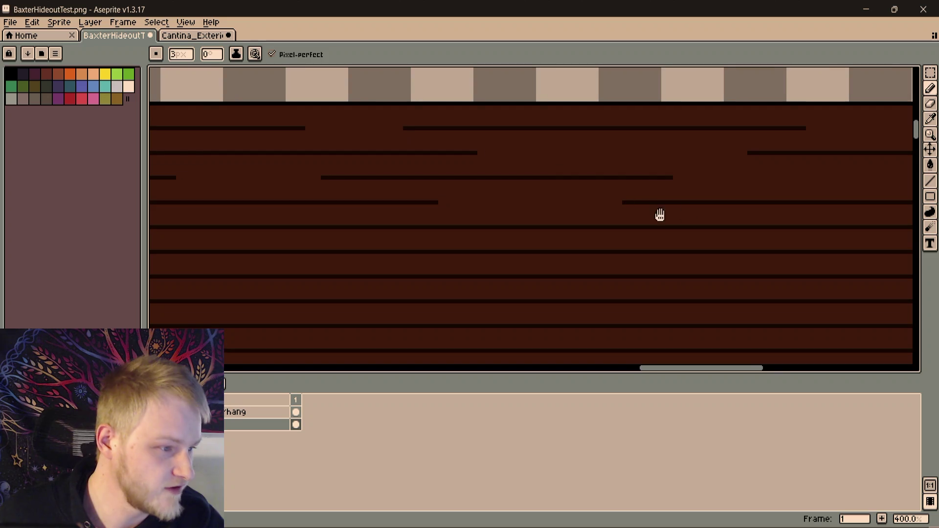
{"action": "mouse_move", "coordinate": [658, 213]}
{"action": "left_mouse_down"}
{"action": "mouse_move", "coordinate": [358, 230]}
{"action": "mouse_move", "coordinate": [604, 230]}
{"action": "left_mouse_up"}
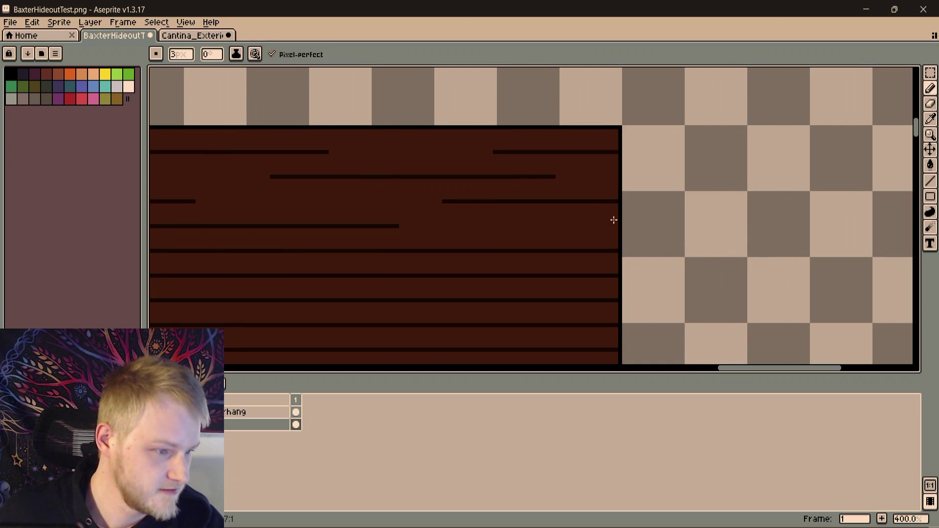
{"action": "scroll", "coordinate": [600, 259], "scroll_direction": "down", "scroll_amount": 2}
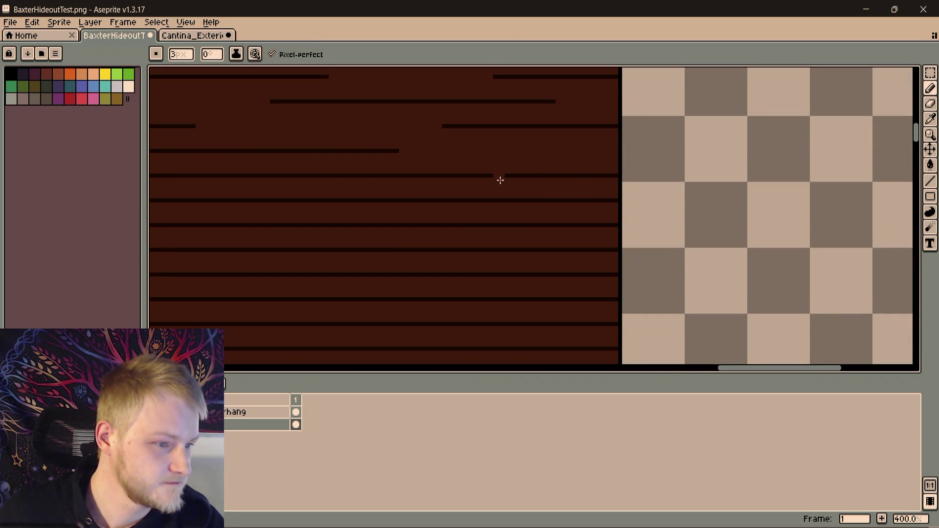
{"action": "scroll", "coordinate": [364, 194], "scroll_direction": "up", "scroll_amount": 1}
{"action": "scroll", "coordinate": [365, 194], "scroll_direction": "left", "scroll_amount": 1}
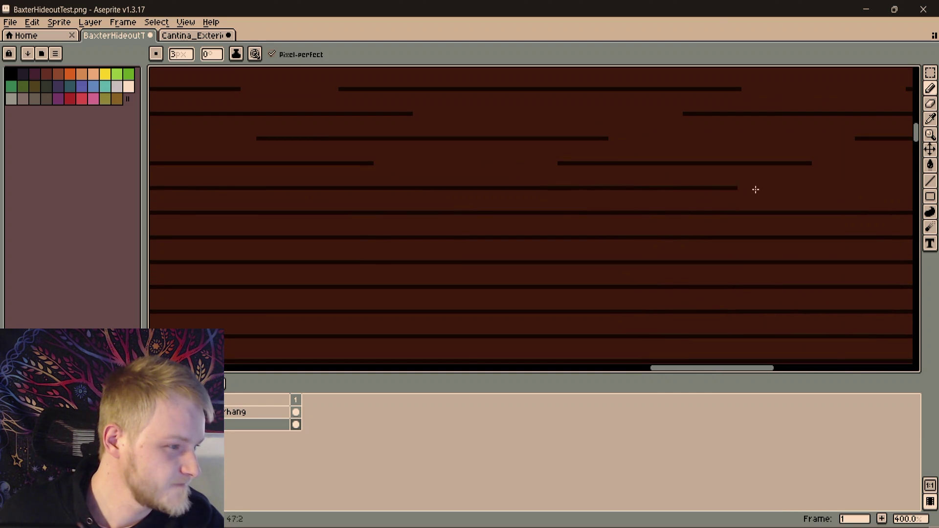
{"action": "scroll", "coordinate": [474, 217], "scroll_direction": "left", "scroll_amount": 1}
{"action": "scroll", "coordinate": [739, 196], "scroll_direction": "down", "scroll_amount": 1}
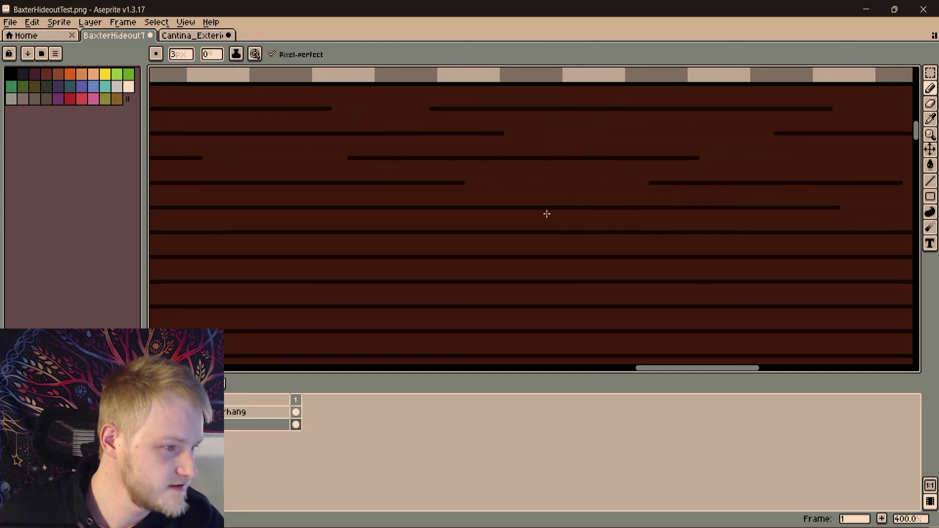
{"action": "scroll", "coordinate": [546, 212], "scroll_direction": "up", "scroll_amount": 1}
{"action": "scroll", "coordinate": [455, 211], "scroll_direction": "left", "scroll_amount": 2}
{"action": "scroll", "coordinate": [455, 209], "scroll_direction": "up", "scroll_amount": 1}
{"action": "scroll", "coordinate": [551, 242], "scroll_direction": "left", "scroll_amount": 1}
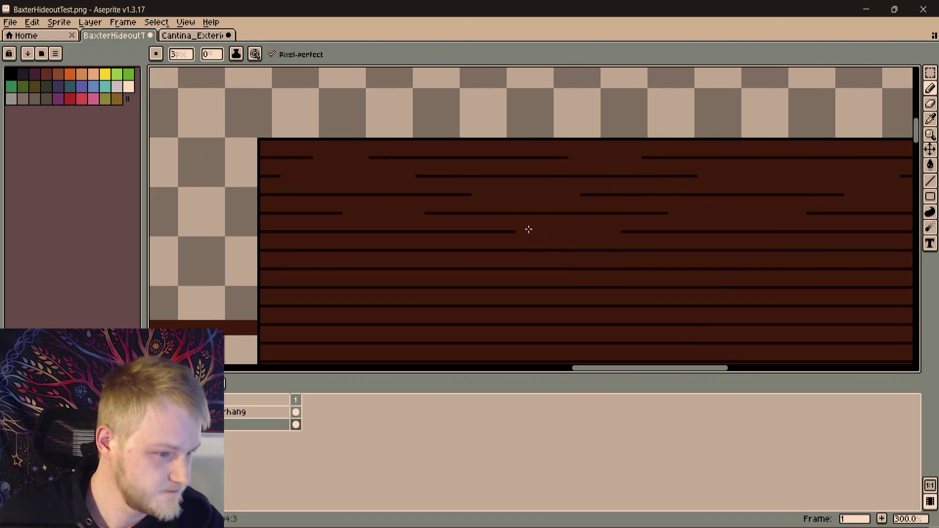
{"action": "scroll", "coordinate": [371, 234], "scroll_direction": "up", "scroll_amount": 1}
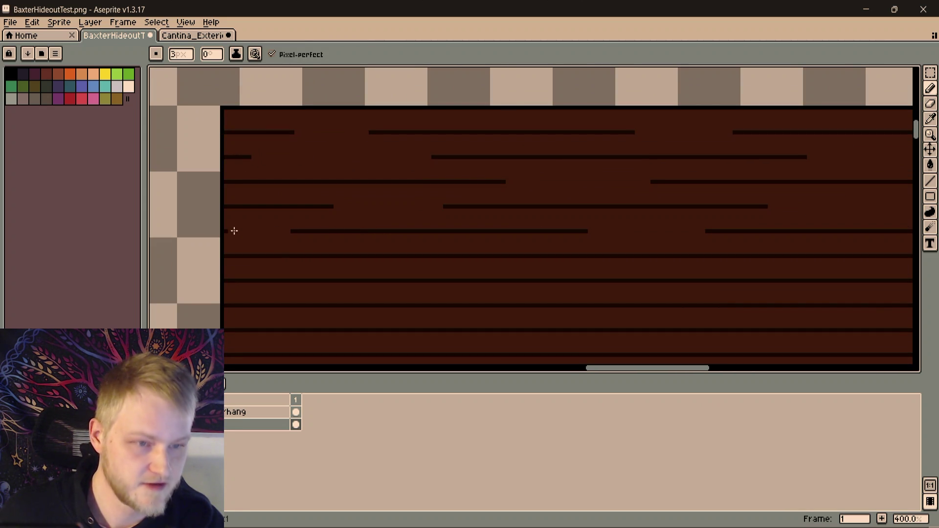
{"action": "scroll", "coordinate": [360, 295], "scroll_direction": "down", "scroll_amount": 1}
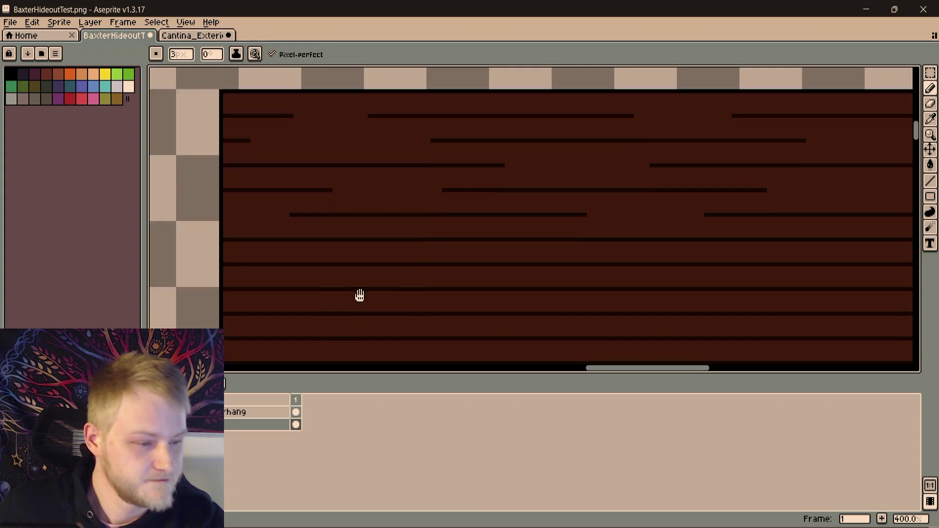
{"action": "scroll", "coordinate": [472, 293], "scroll_direction": "up", "scroll_amount": 1}
{"action": "scroll", "coordinate": [184, 254], "scroll_direction": "right", "scroll_amount": 5}
{"action": "scroll", "coordinate": [723, 207], "scroll_direction": "down", "scroll_amount": 2}
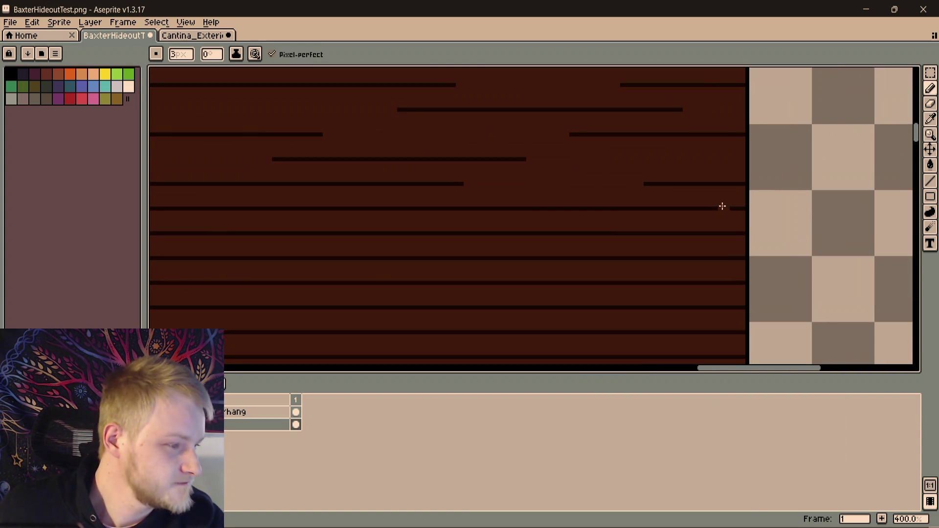
{"action": "scroll", "coordinate": [556, 210], "scroll_direction": "down", "scroll_amount": 2}
{"action": "scroll", "coordinate": [546, 230], "scroll_direction": "up", "scroll_amount": 1}
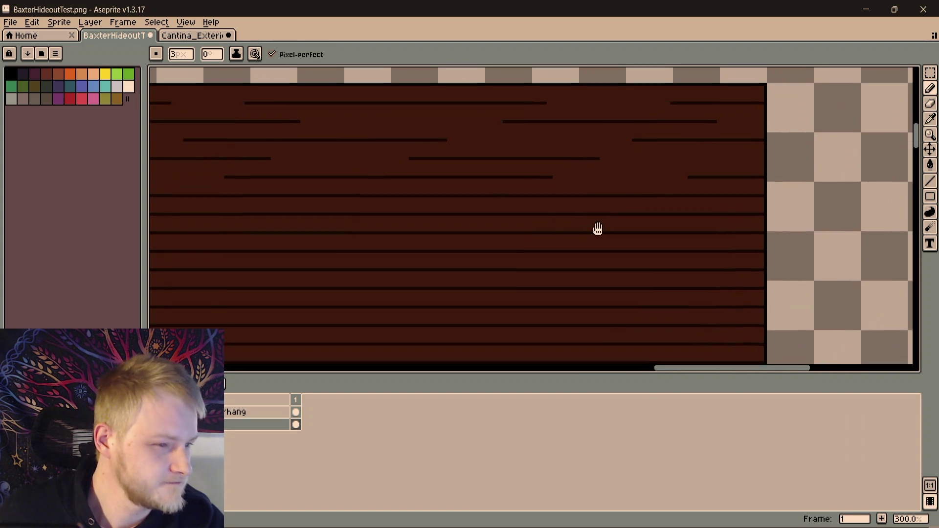
{"action": "scroll", "coordinate": [597, 229], "scroll_direction": "left", "scroll_amount": 2}
{"action": "left_click_drag", "start_coordinate": [668, 199], "coordinate": [520, 198]}
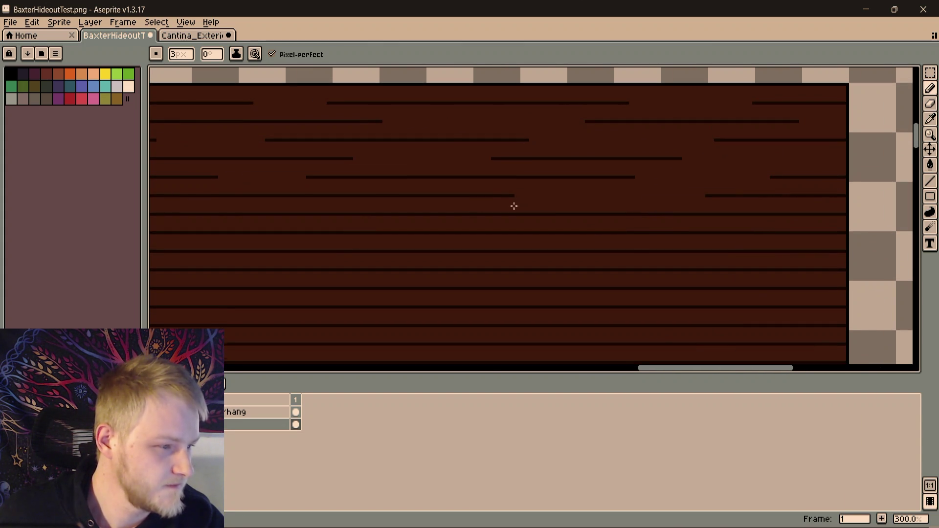
{"action": "scroll", "coordinate": [514, 206], "scroll_direction": "down", "scroll_amount": 3}
{"action": "scroll", "coordinate": [423, 250], "scroll_direction": "up", "scroll_amount": 1}
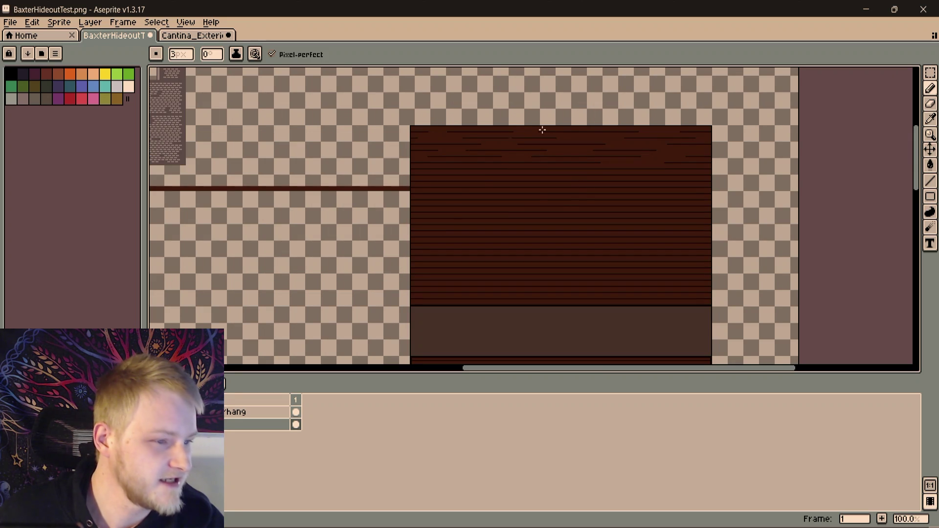
{"action": "scroll", "coordinate": [556, 189], "scroll_direction": "up", "scroll_amount": 1}
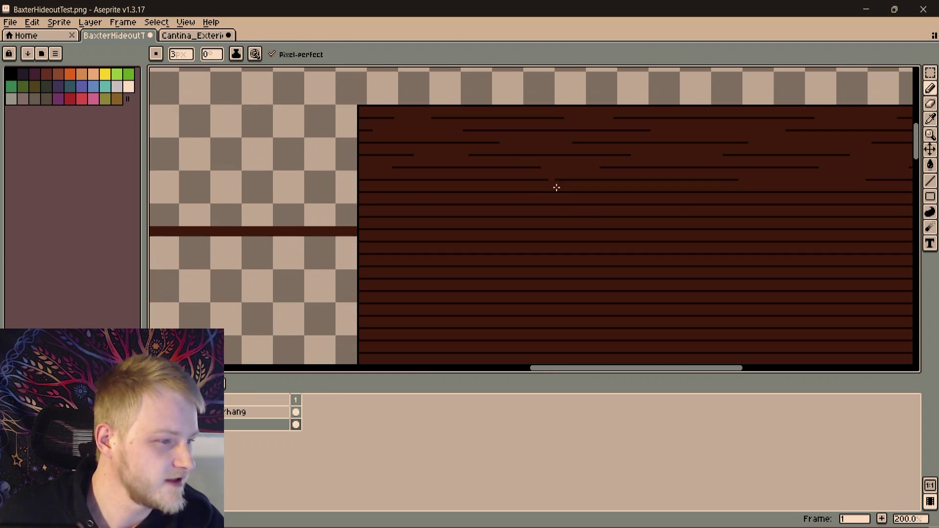
{"action": "scroll", "coordinate": [480, 197], "scroll_direction": "up", "scroll_amount": 1}
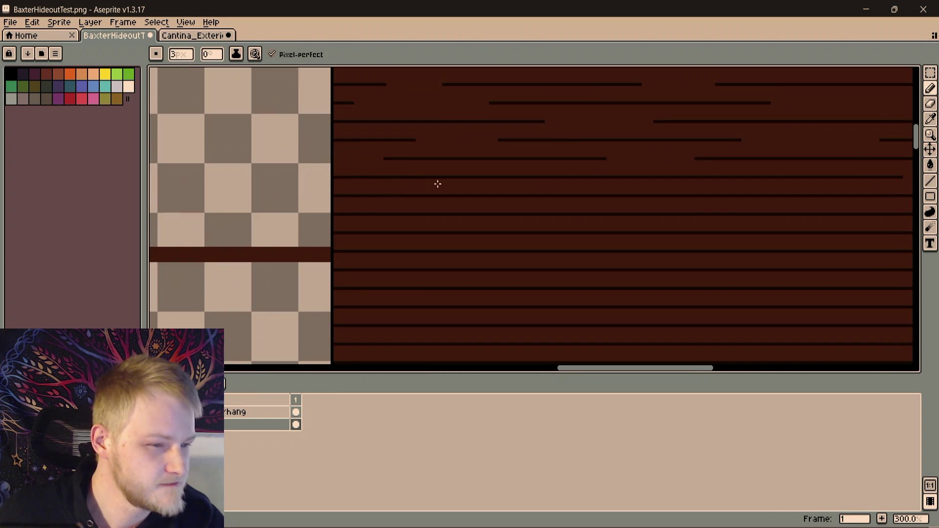
{"action": "scroll", "coordinate": [379, 186], "scroll_direction": "up", "scroll_amount": 1}
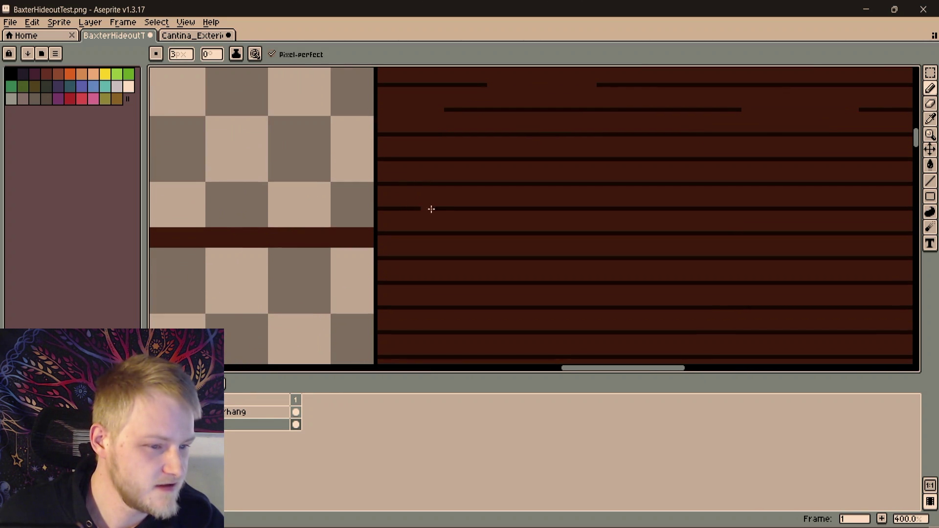
Cut staggered gaps into several plank lines near the left edge and lower rows
{"action": "mouse_move", "coordinate": [438, 209]}
{"action": "left_mouse_down"}
{"action": "mouse_move", "coordinate": [385, 212]}
{"action": "mouse_move", "coordinate": [438, 103]}
{"action": "left_mouse_up"}
{"action": "left_click", "coordinate": [438, 194]}
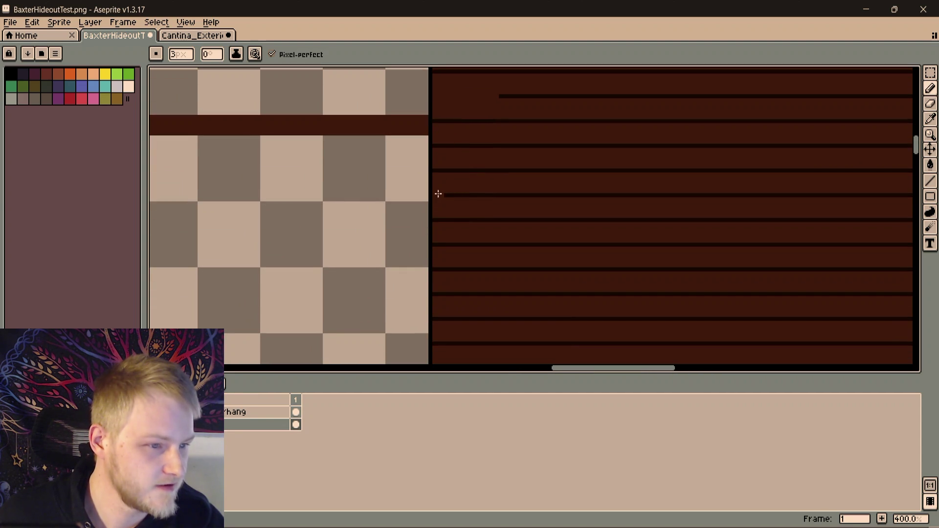
{"action": "mouse_move", "coordinate": [438, 194]}
{"action": "left_mouse_down"}
{"action": "mouse_move", "coordinate": [472, 193]}
{"action": "mouse_move", "coordinate": [474, 246]}
{"action": "mouse_move", "coordinate": [473, 217]}
{"action": "left_mouse_up"}
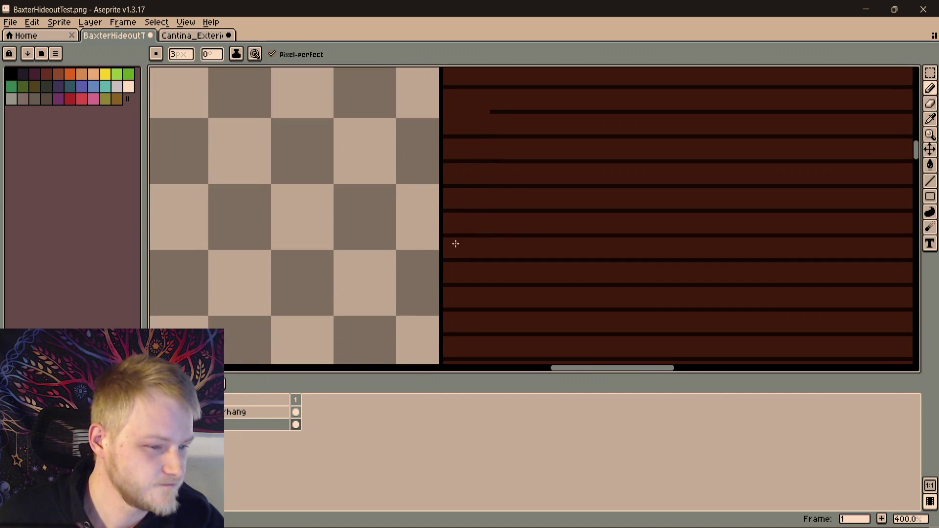
{"action": "left_click_drag", "start_coordinate": [451, 261], "coordinate": [487, 260]}
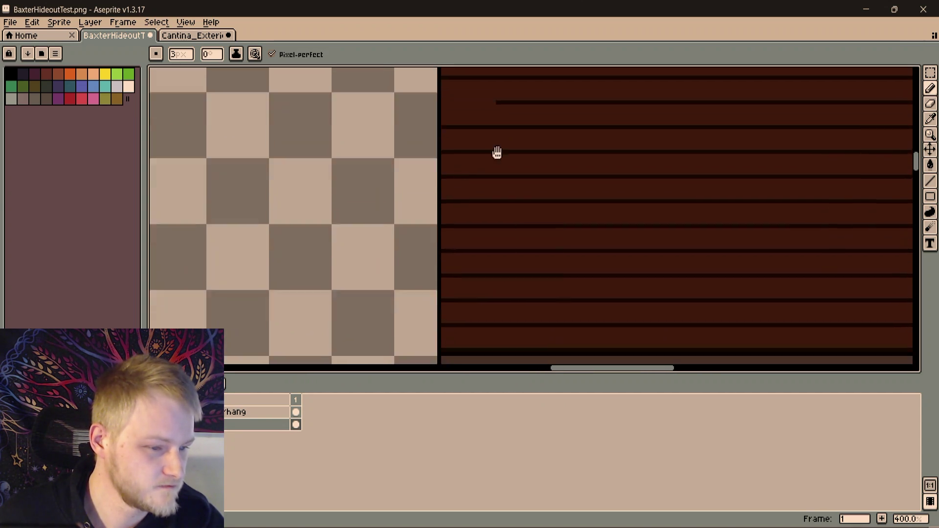
{"action": "scroll", "coordinate": [472, 179], "scroll_direction": "down", "scroll_amount": 3}
{"action": "mouse_move", "coordinate": [466, 179]}
{"action": "left_mouse_down"}
{"action": "mouse_move", "coordinate": [594, 176]}
{"action": "mouse_move", "coordinate": [348, 291]}
{"action": "mouse_move", "coordinate": [610, 196]}
{"action": "mouse_move", "coordinate": [545, 193]}
{"action": "left_mouse_up"}
{"action": "scroll", "coordinate": [593, 176], "scroll_direction": "down", "scroll_amount": 2}
{"action": "scroll", "coordinate": [545, 193], "scroll_direction": "up", "scroll_amount": 2}
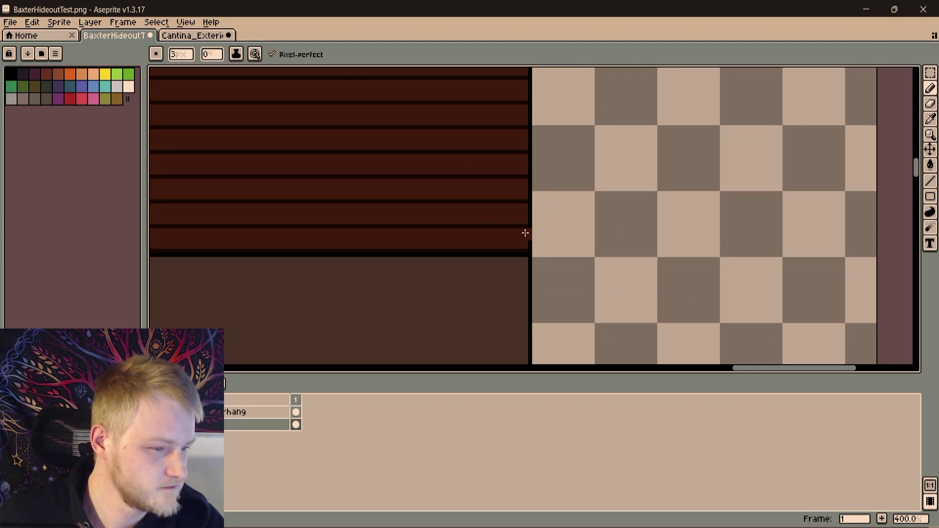
{"action": "left_click_drag", "start_coordinate": [520, 226], "coordinate": [472, 230]}
Review the plank rows and open one more gap in an upper dark line
{"action": "mouse_move", "coordinate": [492, 164]}
{"action": "left_mouse_down"}
{"action": "mouse_move", "coordinate": [506, 221]}
{"action": "mouse_move", "coordinate": [435, 191]}
{"action": "left_mouse_up"}
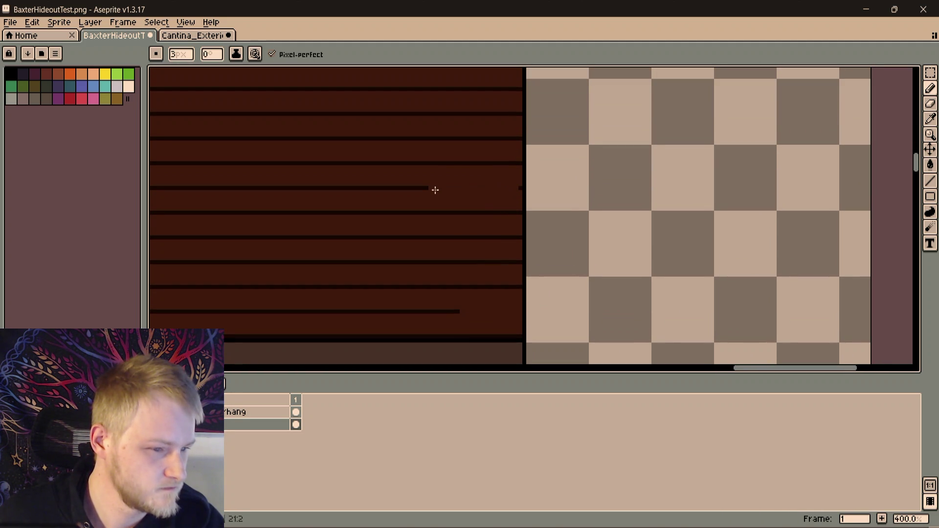
{"action": "left_click_drag", "start_coordinate": [461, 132], "coordinate": [436, 266]}
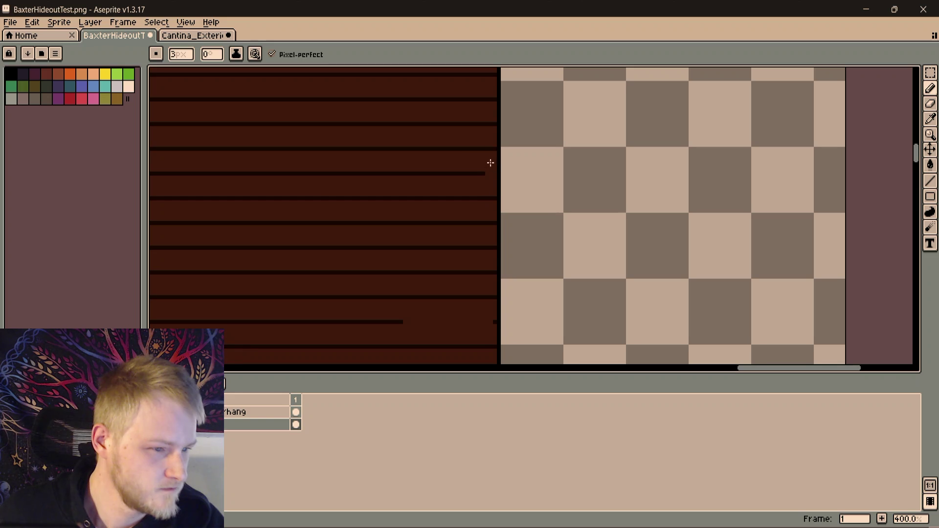
{"action": "left_click_drag", "start_coordinate": [445, 240], "coordinate": [430, 153]}
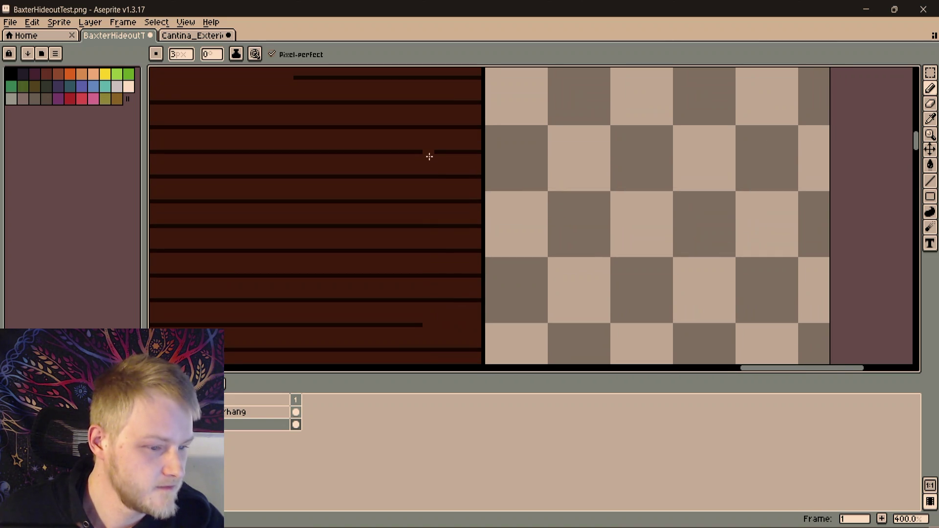
{"action": "mouse_move", "coordinate": [472, 127]}
{"action": "left_mouse_down"}
{"action": "mouse_move", "coordinate": [392, 127]}
{"action": "mouse_move", "coordinate": [415, 224]}
{"action": "left_mouse_up"}
{"action": "scroll", "coordinate": [380, 202], "scroll_direction": "down", "scroll_amount": 3}
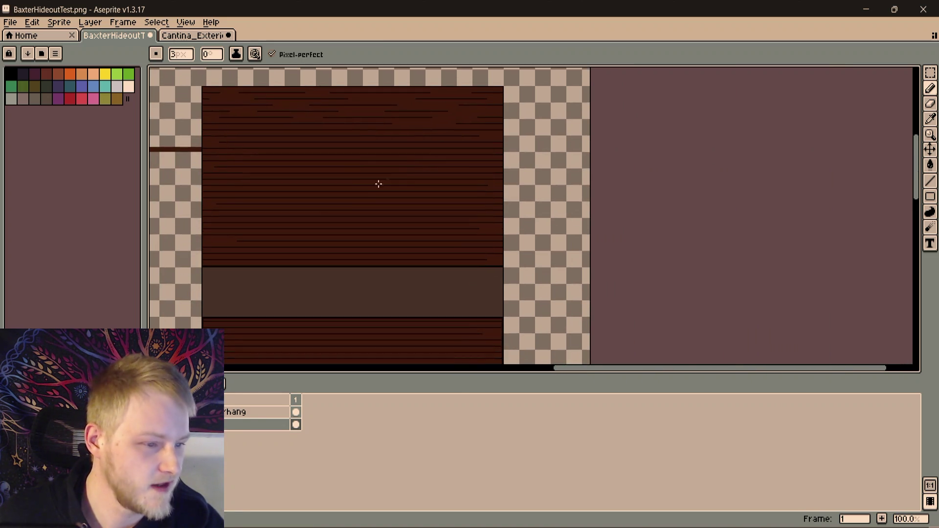
Break one dark plank line with a brown gap and lengthen another line leftward with a gapped right end
{"action": "mouse_move", "coordinate": [378, 183]}
{"action": "left_mouse_down"}
{"action": "mouse_move", "coordinate": [456, 175]}
{"action": "mouse_move", "coordinate": [469, 160]}
{"action": "left_mouse_up"}
{"action": "scroll", "coordinate": [456, 175], "scroll_direction": "up", "scroll_amount": 1}
{"action": "scroll", "coordinate": [433, 143], "scroll_direction": "up", "scroll_amount": 1}
{"action": "scroll", "coordinate": [456, 147], "scroll_direction": "down", "scroll_amount": 1}
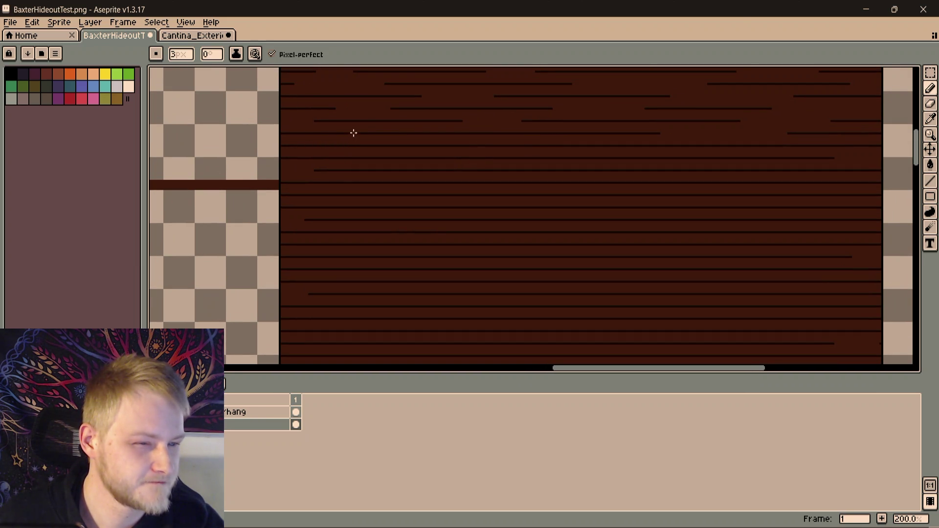
{"action": "left_click_drag", "start_coordinate": [350, 133], "coordinate": [433, 133]}
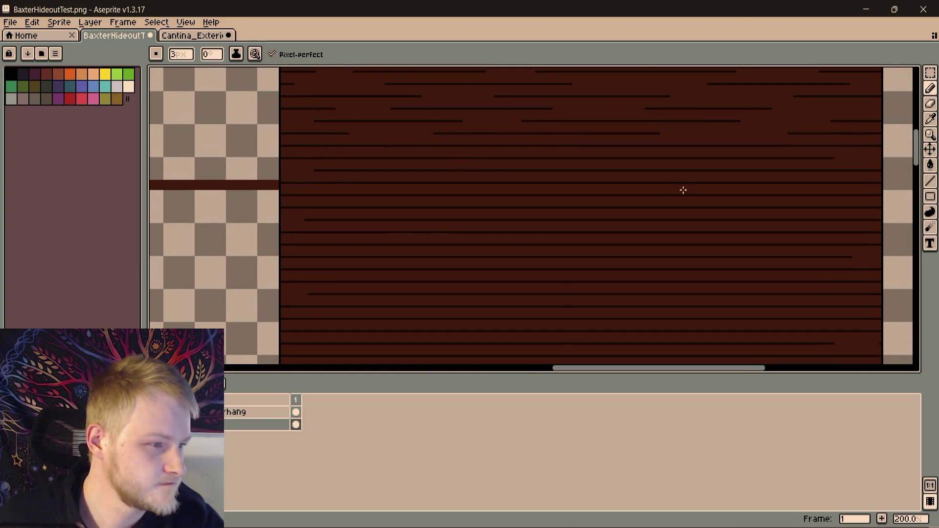
{"action": "left_click_drag", "start_coordinate": [683, 190], "coordinate": [543, 199]}
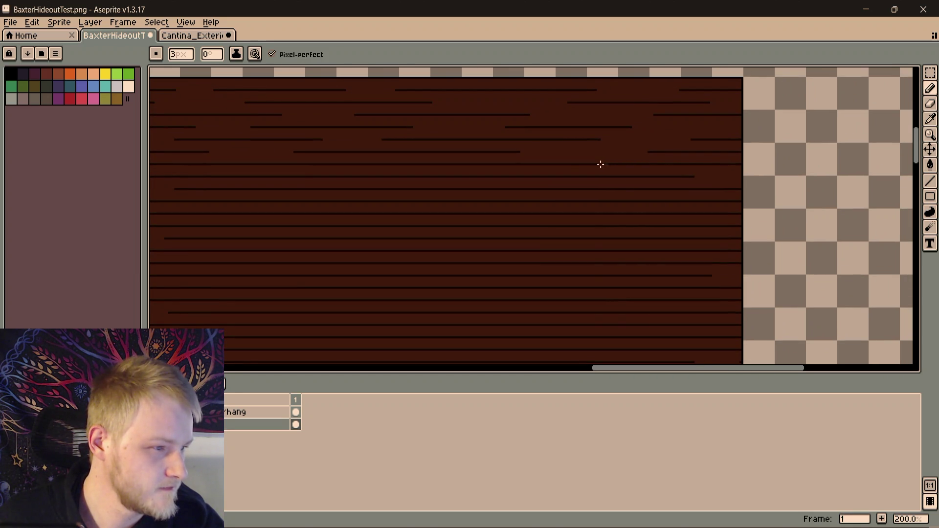
{"action": "left_click_drag", "start_coordinate": [450, 163], "coordinate": [713, 165]}
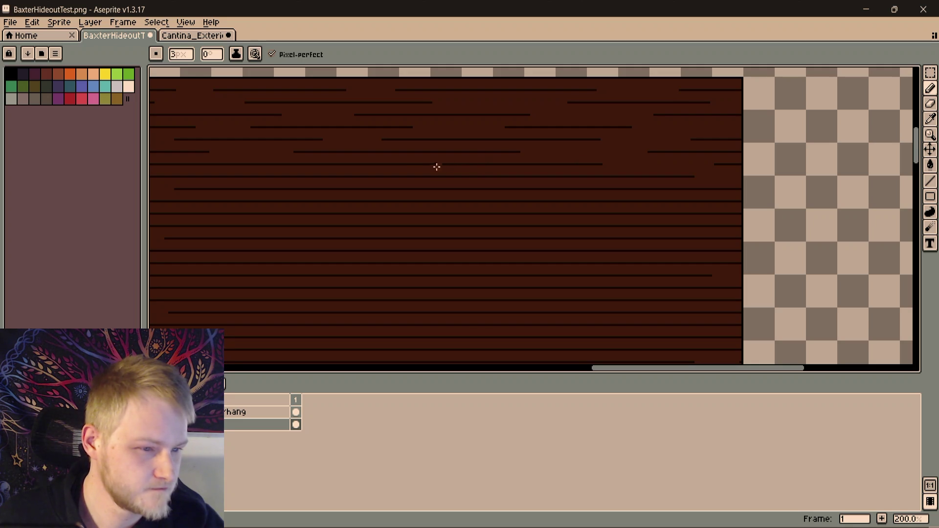
{"action": "left_click_drag", "start_coordinate": [436, 168], "coordinate": [415, 163]}
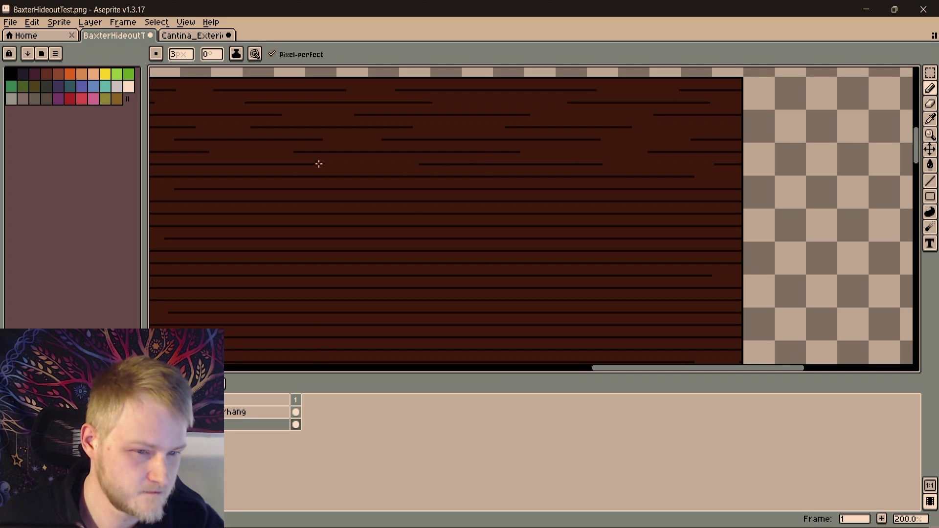
{"action": "scroll", "coordinate": [319, 164], "scroll_direction": "left", "scroll_amount": 5}
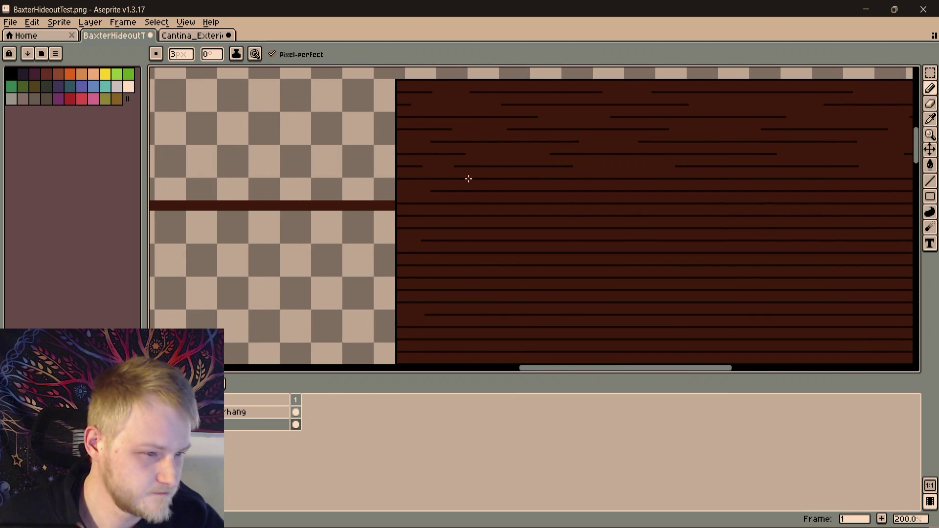
{"action": "scroll", "coordinate": [523, 178], "scroll_direction": "right", "scroll_amount": 3}
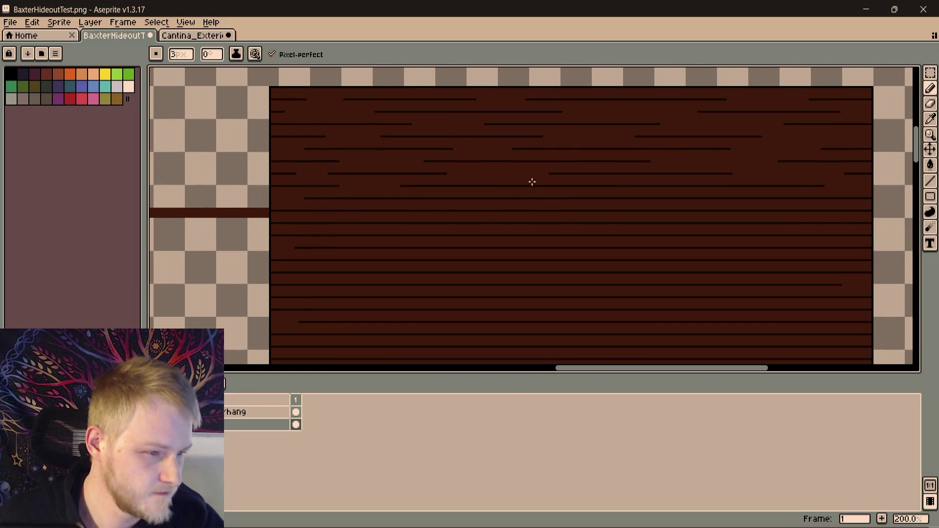
Add a plank line segment and cut staggered gaps into the next two plank rows down
{"action": "left_click_drag", "start_coordinate": [573, 186], "coordinate": [688, 186]}
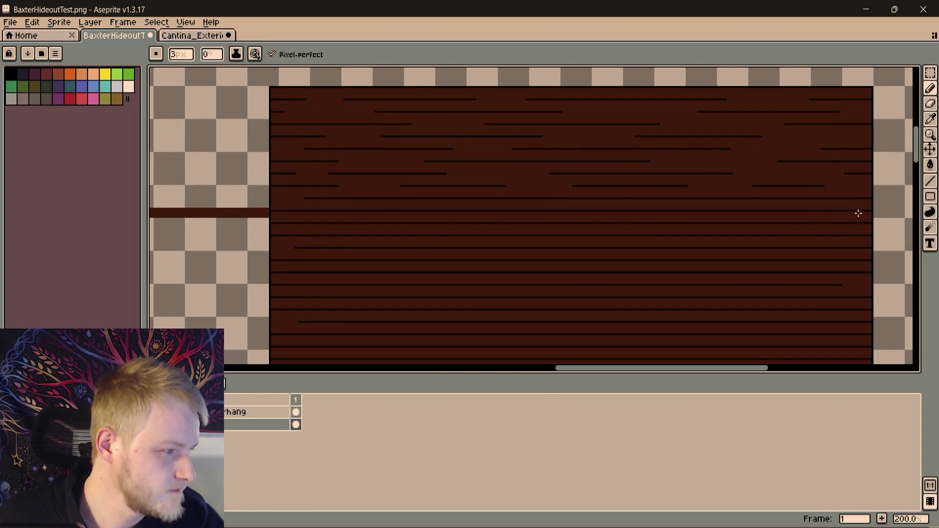
{"action": "left_click_drag", "start_coordinate": [807, 198], "coordinate": [744, 199]}
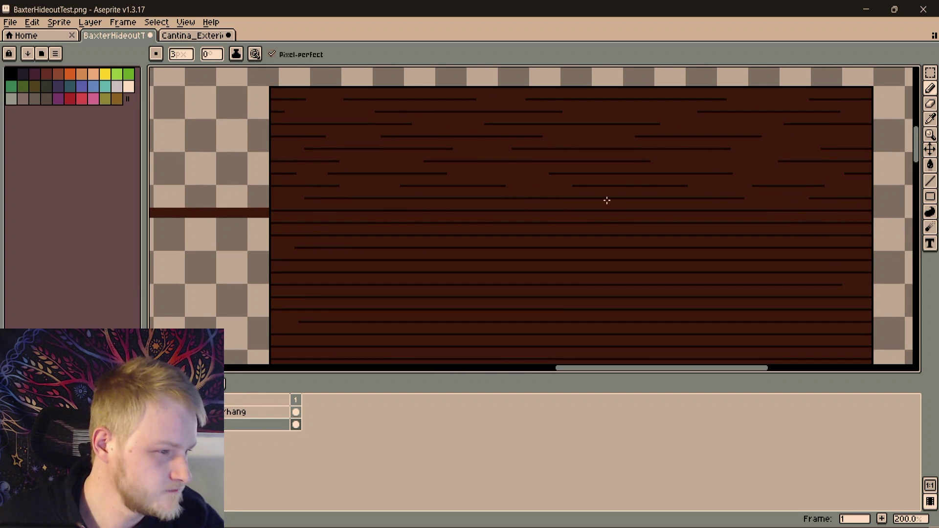
{"action": "left_click_drag", "start_coordinate": [615, 198], "coordinate": [540, 199]}
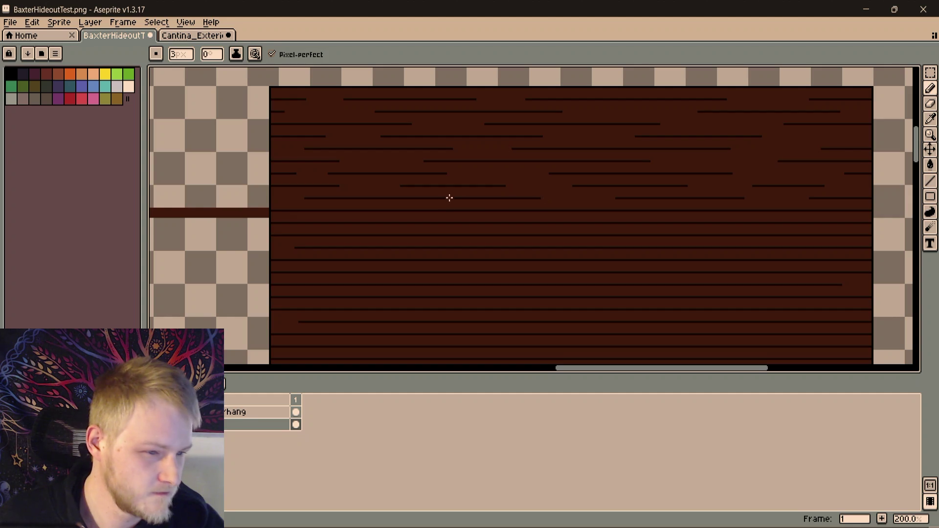
{"action": "left_click_drag", "start_coordinate": [437, 198], "coordinate": [392, 198]}
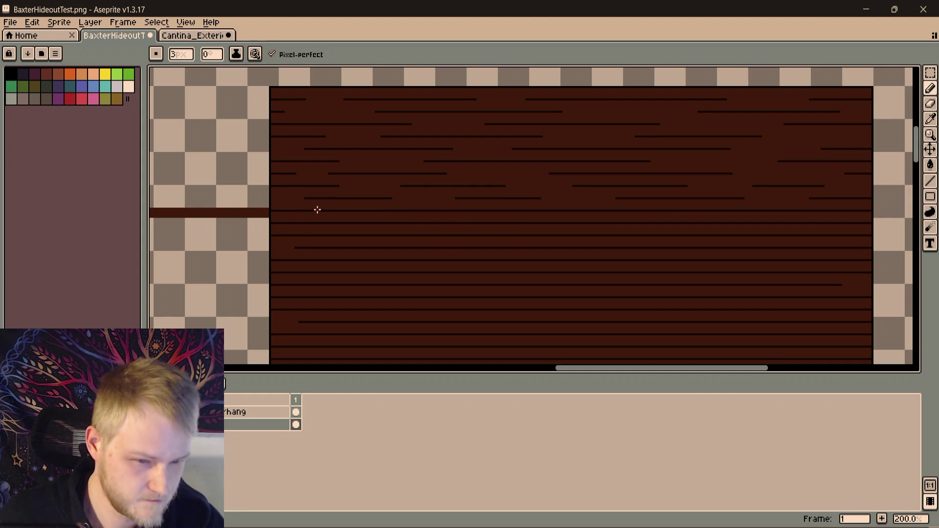
{"action": "left_click_drag", "start_coordinate": [333, 211], "coordinate": [379, 211]}
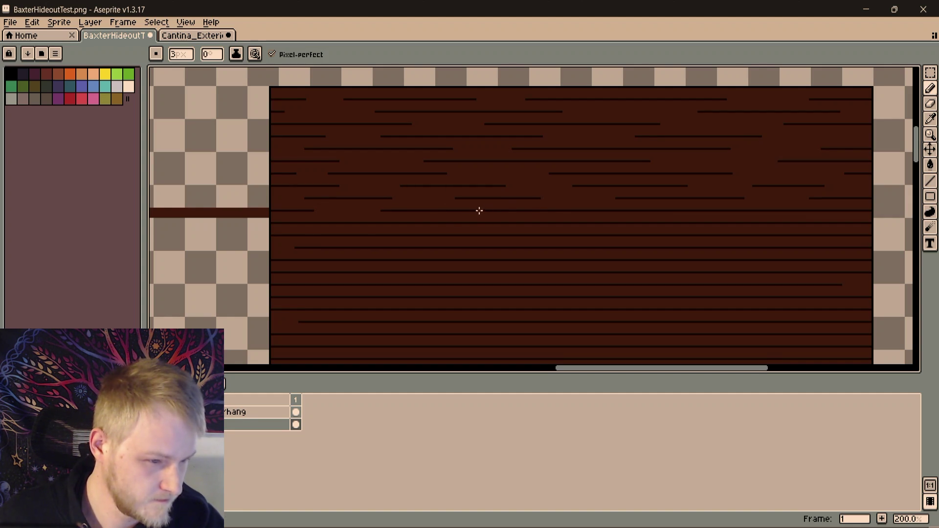
{"action": "left_click_drag", "start_coordinate": [479, 211], "coordinate": [562, 211]}
{"action": "left_click_drag", "start_coordinate": [665, 211], "coordinate": [733, 210]}
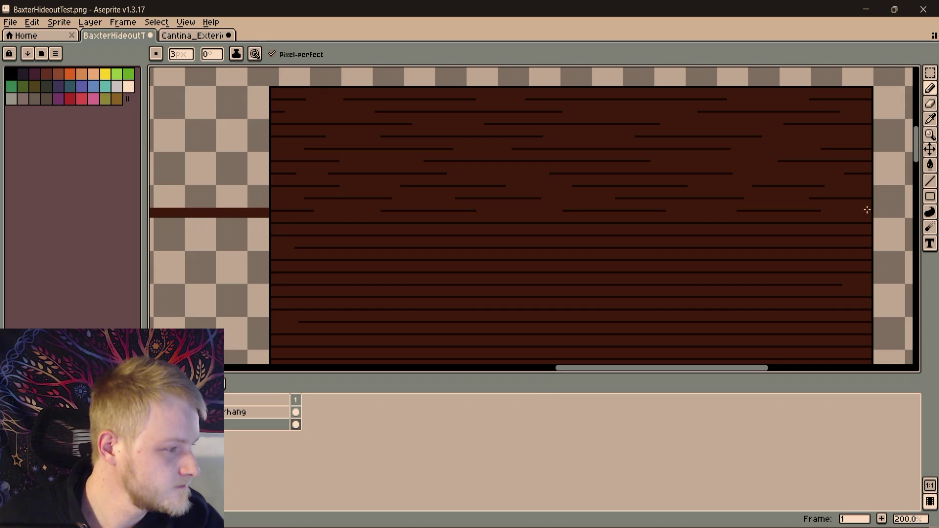
Continue staggered gaps along the right ends and the next row down, clearing its left stretch
{"action": "left_click_drag", "start_coordinate": [866, 211], "coordinate": [771, 187]}
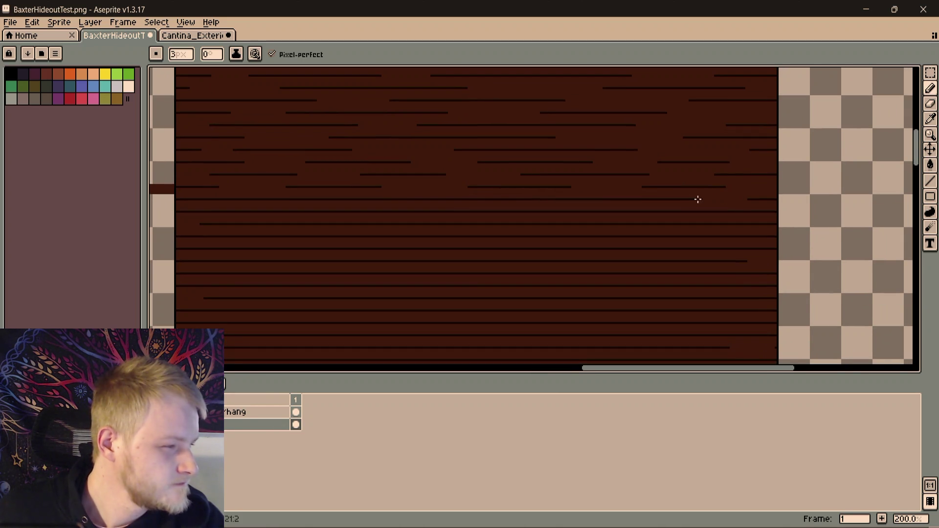
{"action": "left_click_drag", "start_coordinate": [594, 200], "coordinate": [522, 199]}
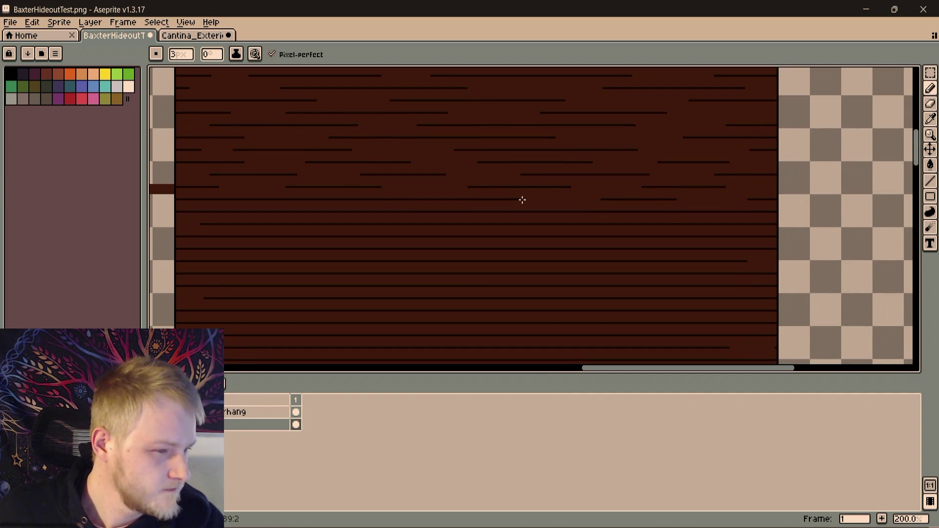
{"action": "left_click_drag", "start_coordinate": [406, 198], "coordinate": [304, 199]}
{"action": "mouse_move", "coordinate": [234, 200]}
{"action": "left_mouse_down"}
{"action": "mouse_move", "coordinate": [200, 200]}
{"action": "mouse_move", "coordinate": [294, 213]}
{"action": "left_mouse_up"}
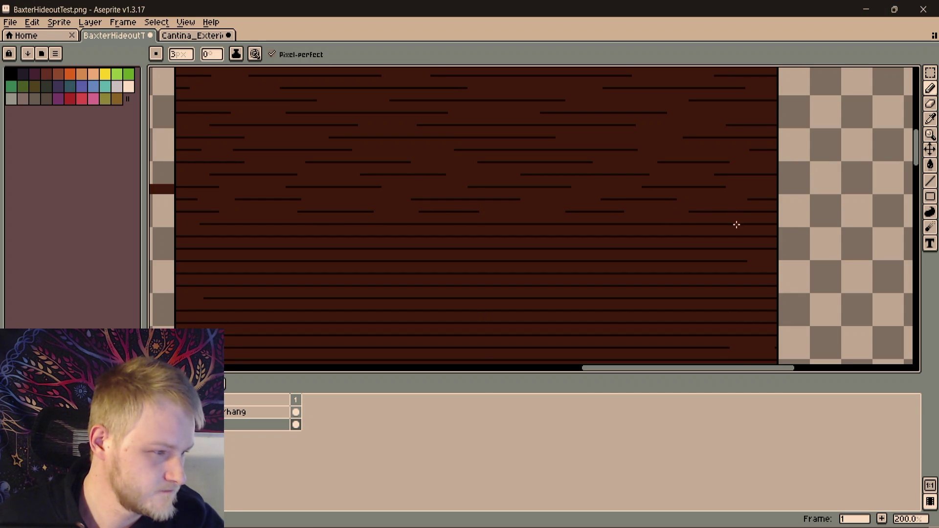
{"action": "left_click_drag", "start_coordinate": [736, 225], "coordinate": [678, 225]}
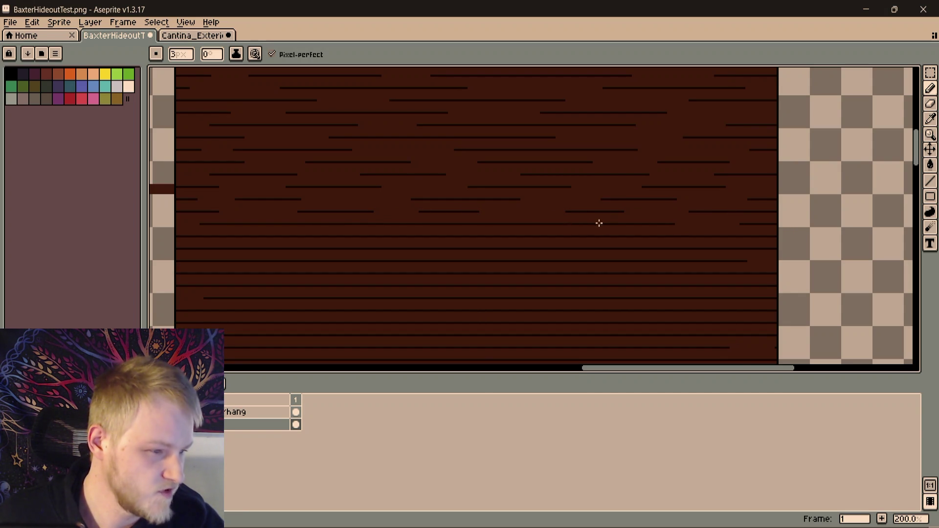
{"action": "left_click_drag", "start_coordinate": [566, 224], "coordinate": [523, 224]}
{"action": "left_click_drag", "start_coordinate": [455, 225], "coordinate": [347, 224]}
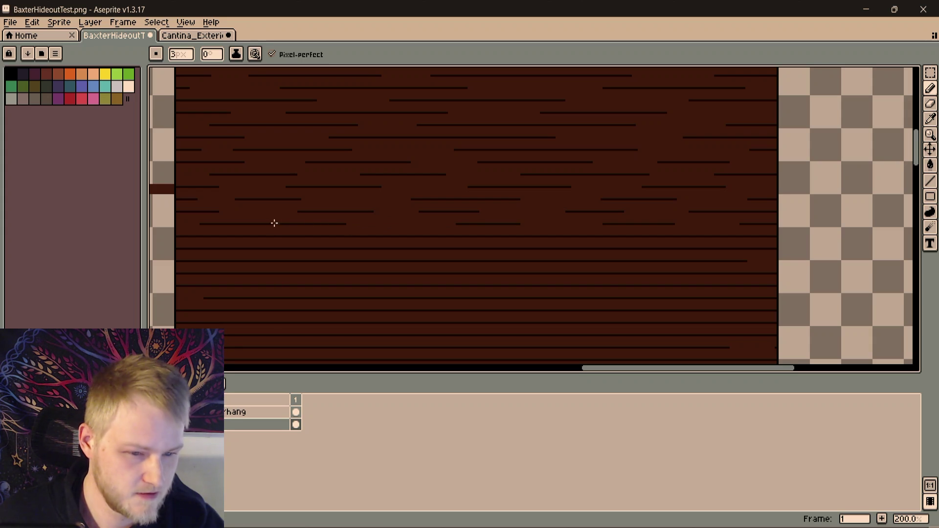
{"action": "left_click_drag", "start_coordinate": [274, 223], "coordinate": [207, 225]}
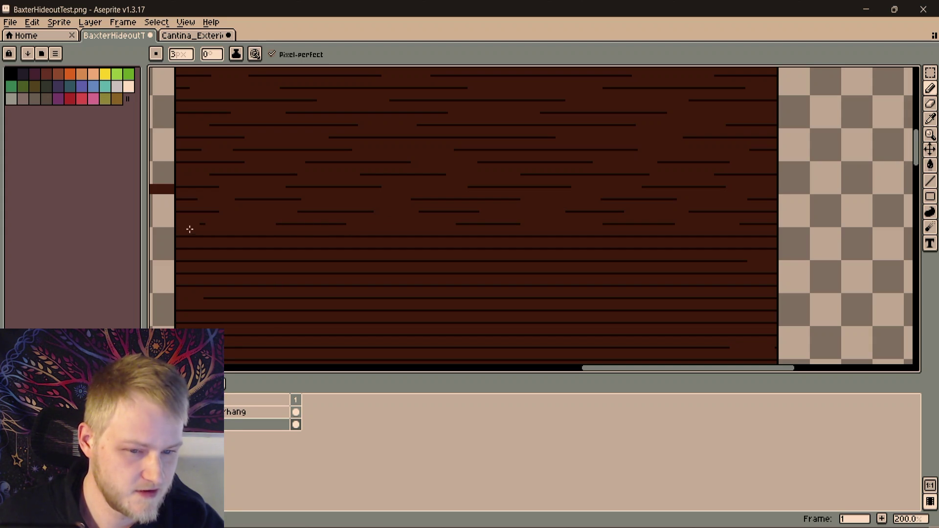
Undo then redo the last plank stroke, remove a stray pixel, and save BaxterHideoutTest.png
{"action": "key", "text": "ctrl+z"}
{"action": "scroll", "coordinate": [482, 168], "scroll_direction": "down", "scroll_amount": 1}
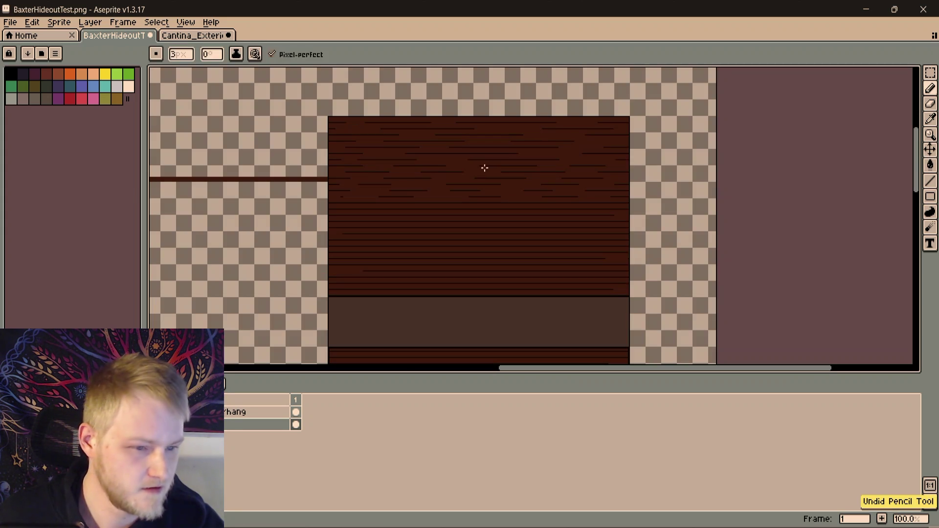
{"action": "key", "text": "ctrl+y"}
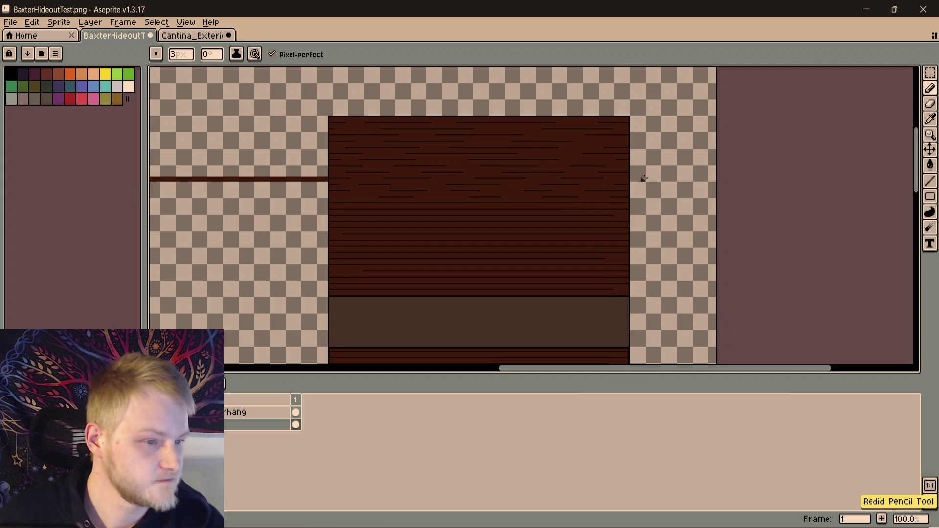
{"action": "scroll", "coordinate": [657, 169], "scroll_direction": "up", "scroll_amount": 1}
{"action": "scroll", "coordinate": [656, 166], "scroll_direction": "down", "scroll_amount": 2}
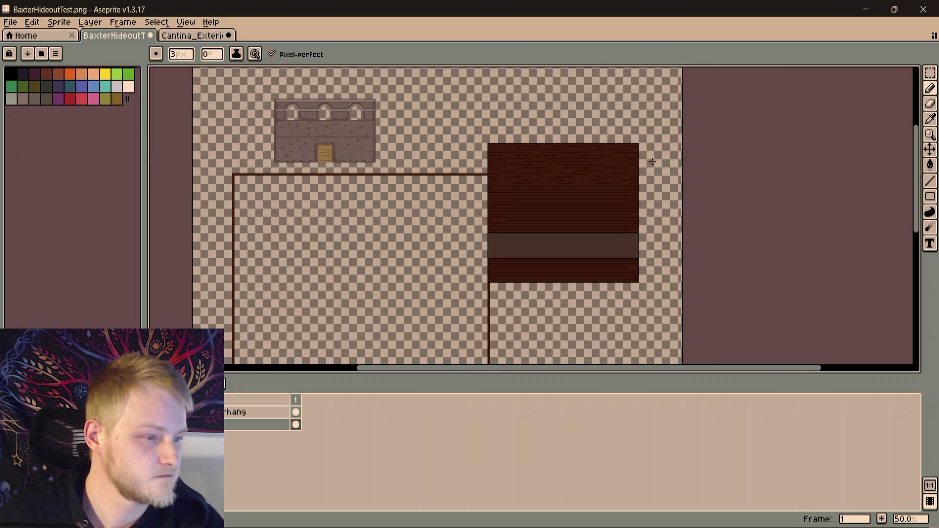
{"action": "scroll", "coordinate": [652, 163], "scroll_direction": "up", "scroll_amount": 1}
{"action": "scroll", "coordinate": [584, 221], "scroll_direction": "down", "scroll_amount": 3}
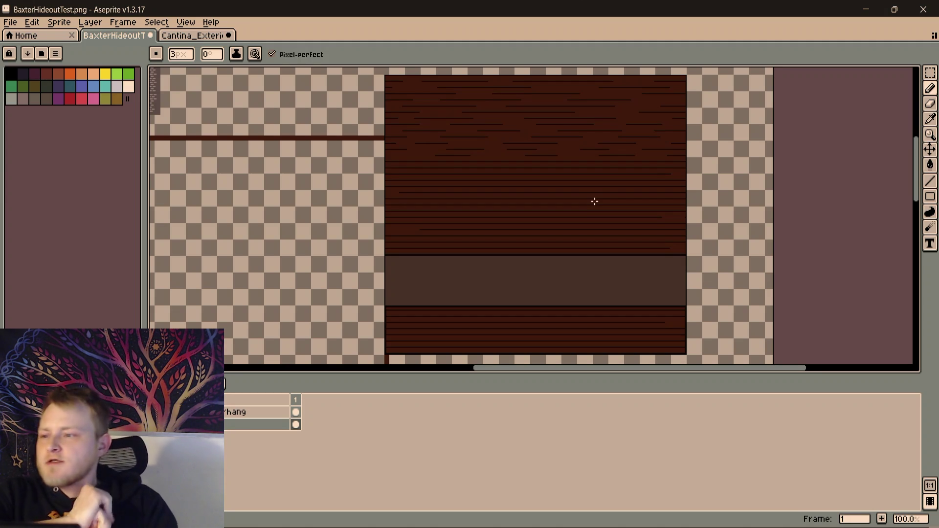
{"action": "left_click", "coordinate": [178, 315]}
{"action": "key", "text": "ctrl+z"}
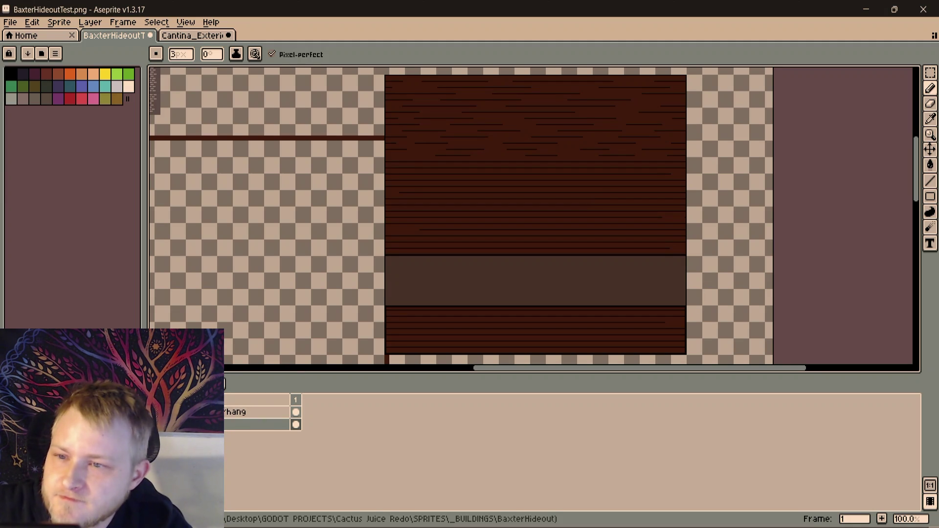
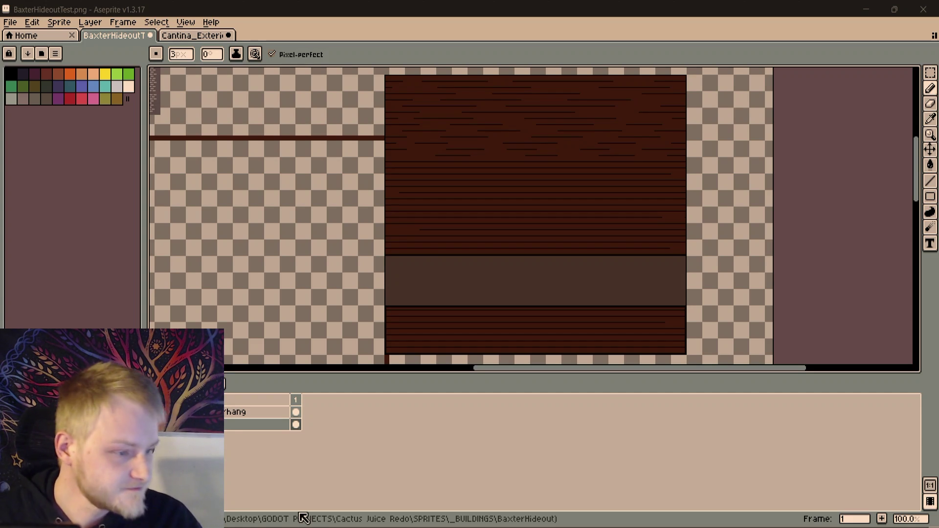
{"action": "scroll", "coordinate": [625, 189], "scroll_direction": "up", "scroll_amount": 3}
{"action": "scroll", "coordinate": [621, 190], "scroll_direction": "up", "scroll_amount": 1}
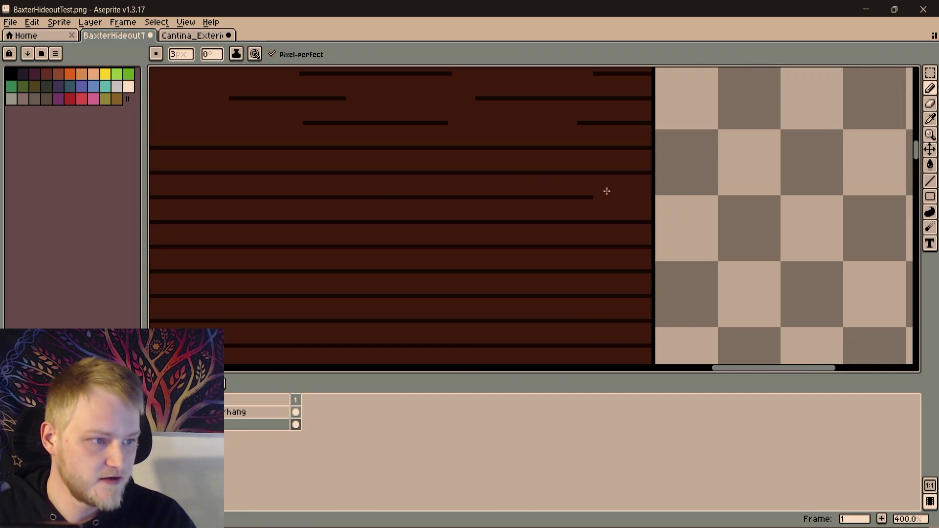
{"action": "scroll", "coordinate": [455, 173], "scroll_direction": "down", "scroll_amount": 1}
Paint background-brown gaps into one long grain line, leaving short staggered segments
{"action": "left_click_drag", "start_coordinate": [434, 174], "coordinate": [580, 183]}
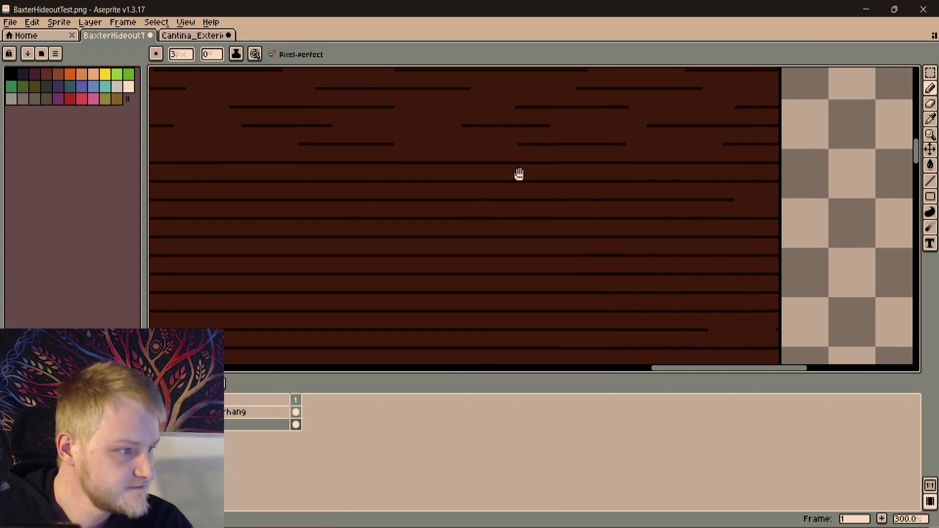
{"action": "scroll", "coordinate": [513, 173], "scroll_direction": "up", "scroll_amount": 1}
{"action": "scroll", "coordinate": [566, 155], "scroll_direction": "down", "scroll_amount": 1}
{"action": "scroll", "coordinate": [433, 177], "scroll_direction": "up", "scroll_amount": 1}
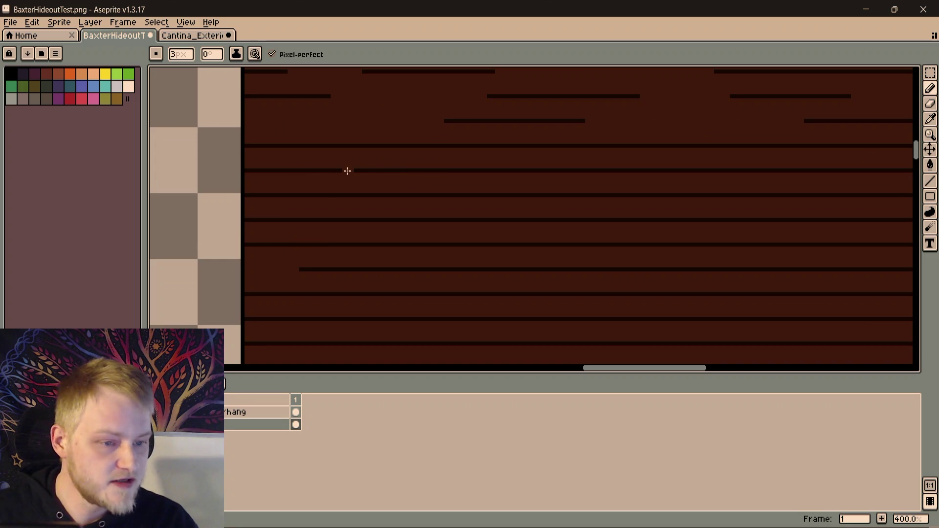
{"action": "scroll", "coordinate": [367, 170], "scroll_direction": "right", "scroll_amount": 2}
{"action": "scroll", "coordinate": [345, 182], "scroll_direction": "right", "scroll_amount": 2}
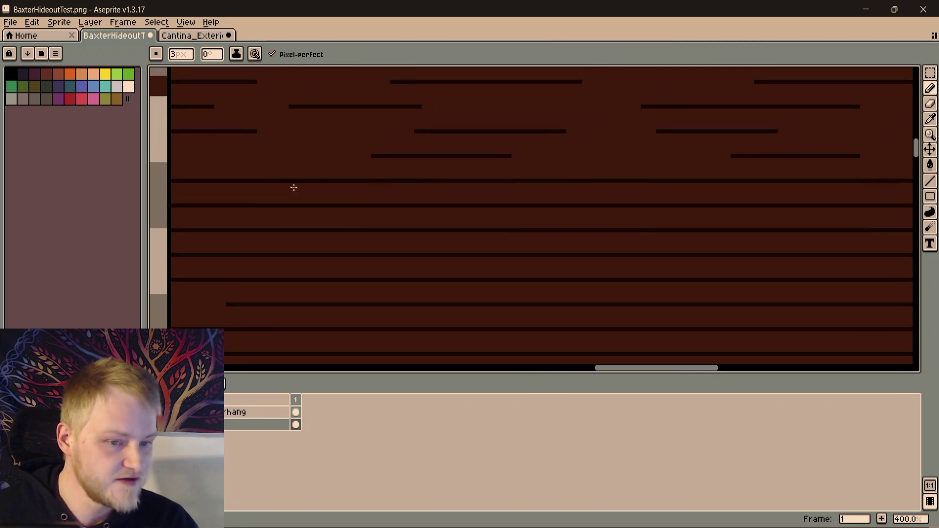
{"action": "left_click_drag", "start_coordinate": [266, 181], "coordinate": [343, 181]}
{"action": "left_click", "coordinate": [429, 181], "text": "shift"}
{"action": "scroll", "coordinate": [350, 213], "scroll_direction": "right", "scroll_amount": 5}
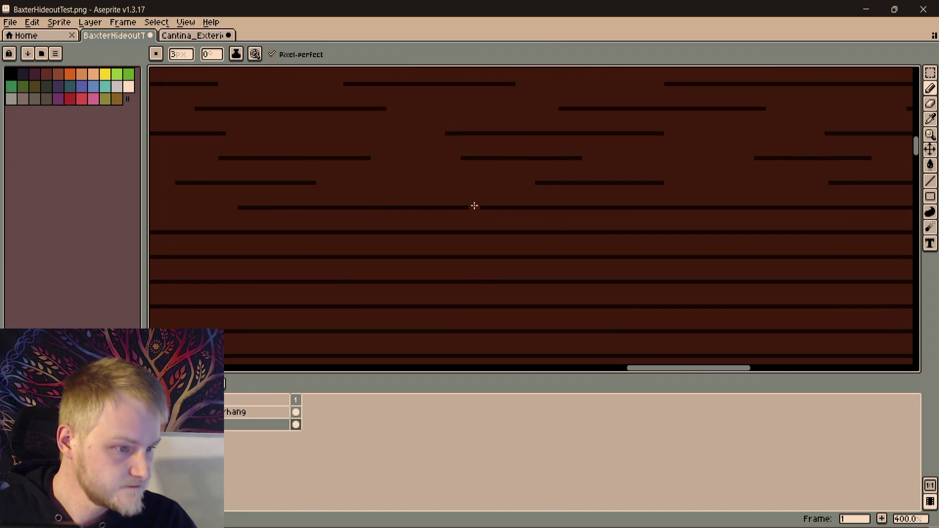
{"action": "left_click", "coordinate": [474, 207]}
{"action": "scroll", "coordinate": [361, 243], "scroll_direction": "right", "scroll_amount": 6}
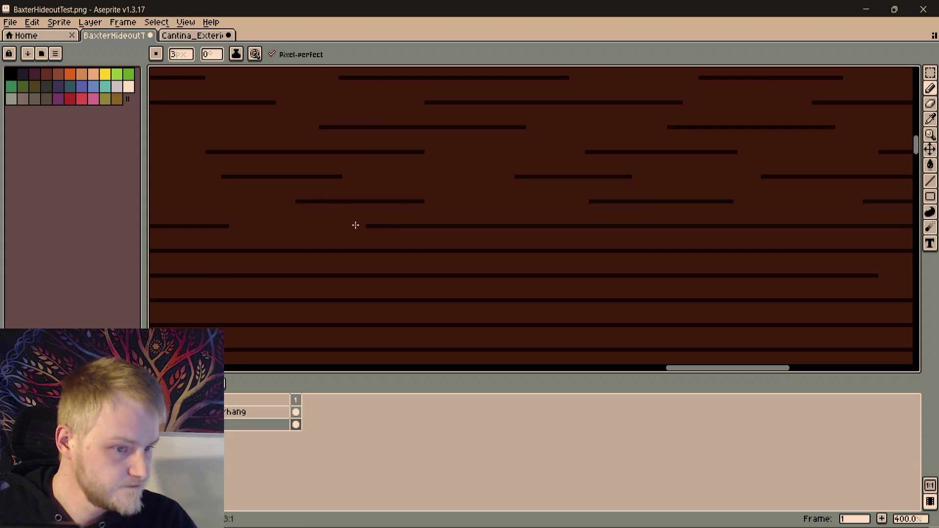
{"action": "left_click_drag", "start_coordinate": [576, 226], "coordinate": [378, 211]}
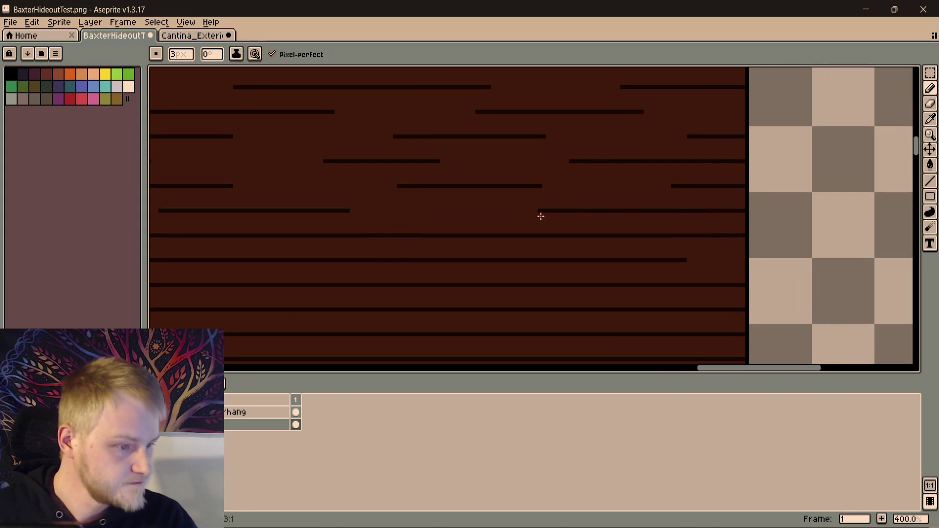
{"action": "left_click_drag", "start_coordinate": [623, 213], "coordinate": [611, 177]}
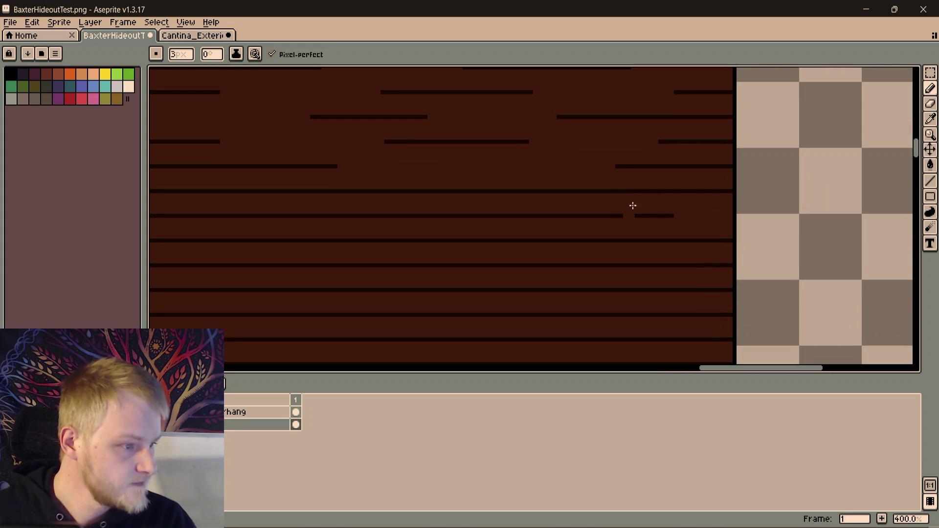
{"action": "scroll", "coordinate": [568, 244], "scroll_direction": "down", "scroll_amount": 3}
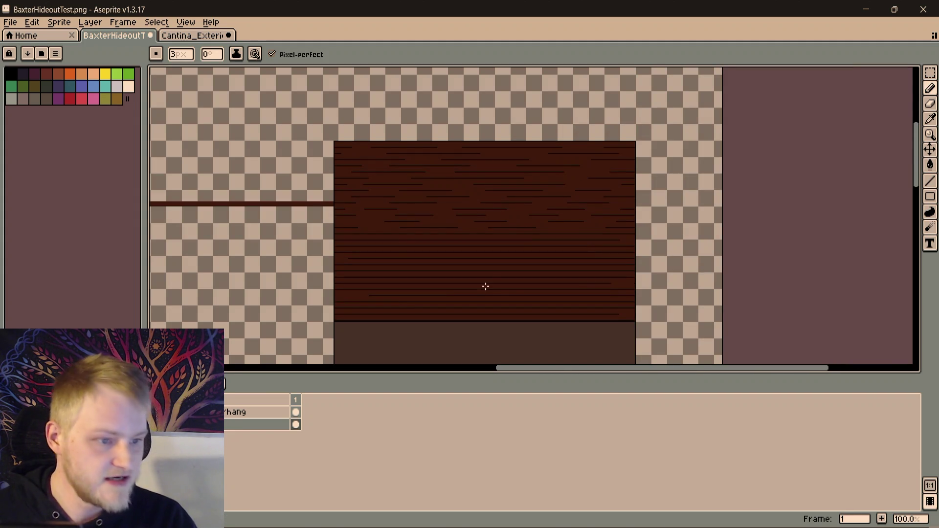
{"action": "left_click_drag", "start_coordinate": [489, 289], "coordinate": [438, 203]}
{"action": "scroll", "coordinate": [439, 203], "scroll_direction": "up", "scroll_amount": 1}
{"action": "mouse_move", "coordinate": [491, 229]}
{"action": "left_mouse_down"}
{"action": "mouse_move", "coordinate": [513, 264]}
{"action": "mouse_move", "coordinate": [572, 210]}
{"action": "left_mouse_up"}
{"action": "scroll", "coordinate": [544, 240], "scroll_direction": "down", "scroll_amount": 1}
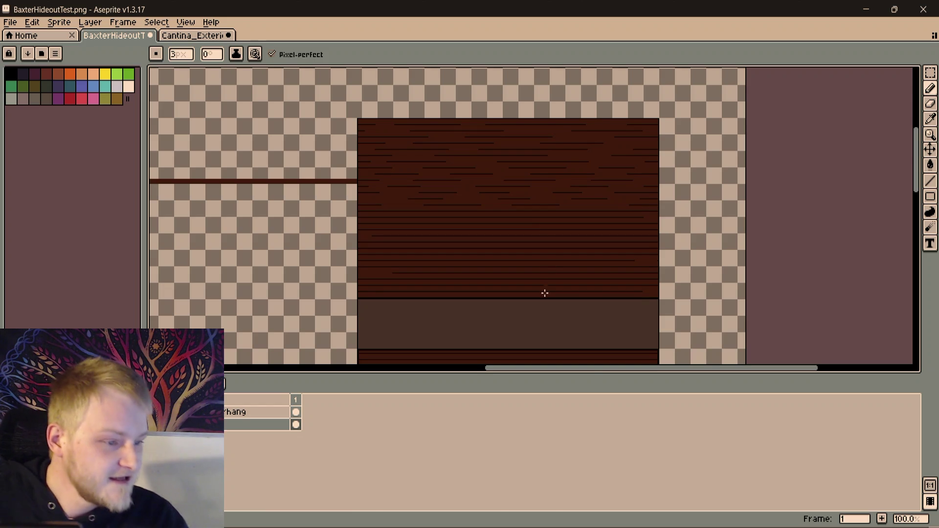
{"action": "left_click_drag", "start_coordinate": [545, 283], "coordinate": [529, 155]}
{"action": "scroll", "coordinate": [550, 238], "scroll_direction": "up", "scroll_amount": 2}
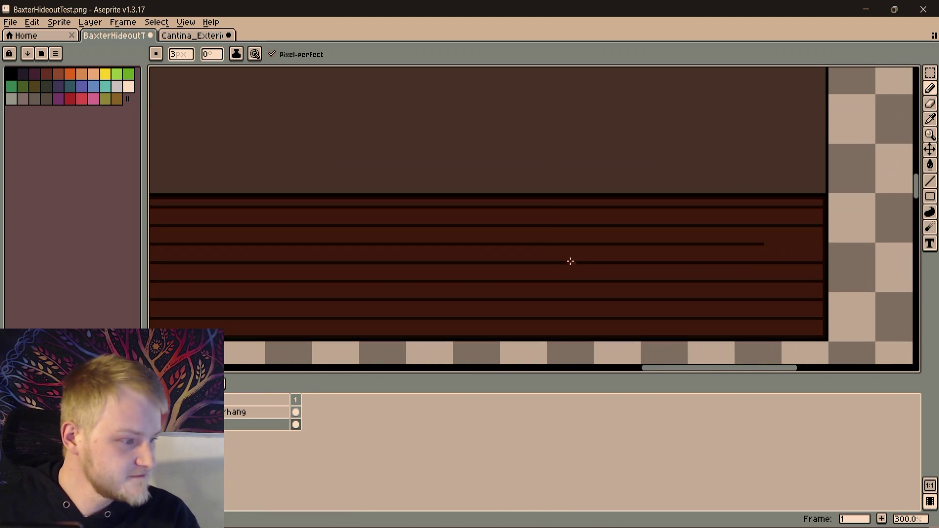
{"action": "scroll", "coordinate": [571, 262], "scroll_direction": "down", "scroll_amount": 1}
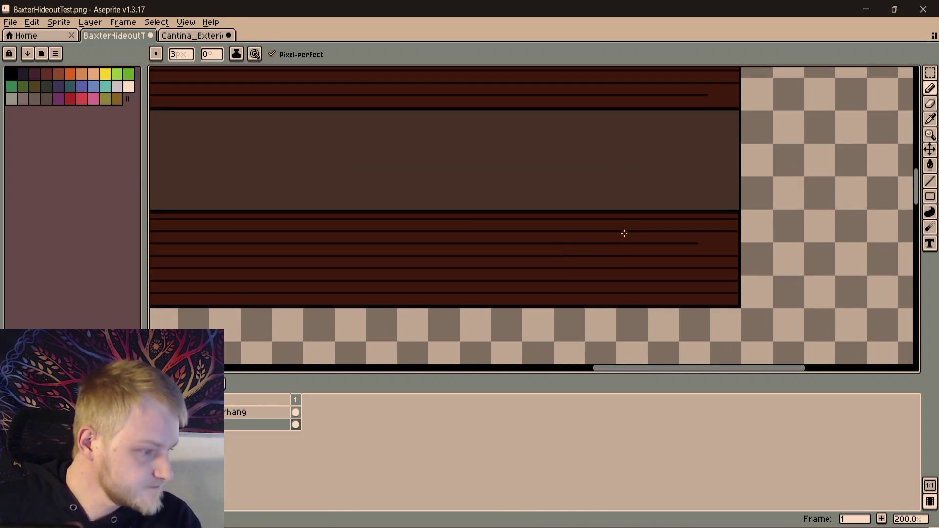
{"action": "scroll", "coordinate": [659, 242], "scroll_direction": "up", "scroll_amount": 1}
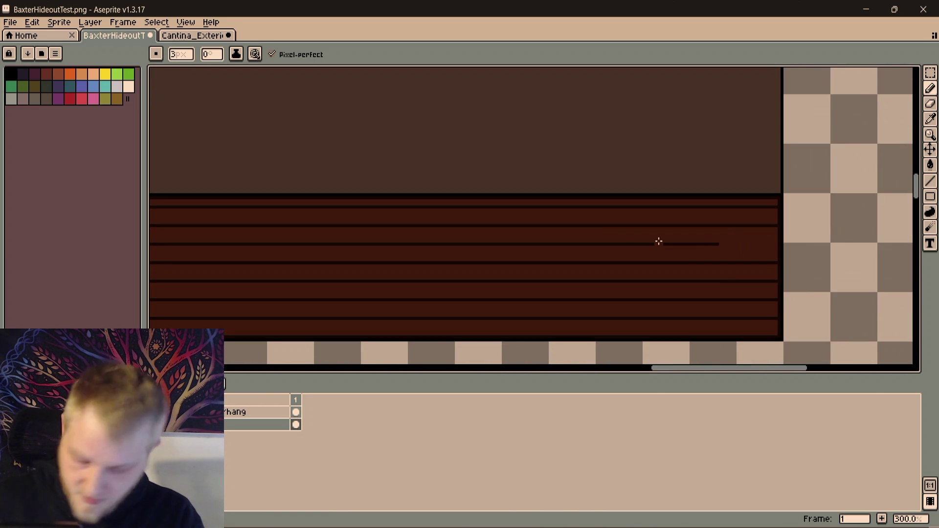
{"action": "key", "text": "b"}
Paint over the lower strip's grain lines with a large brush so it reads solid dark brown
{"action": "mouse_move", "coordinate": [727, 243]}
{"action": "left_mouse_down"}
{"action": "mouse_move", "coordinate": [700, 284]}
{"action": "mouse_move", "coordinate": [710, 269]}
{"action": "left_mouse_up"}
{"action": "key", "text": "plus"}
{"action": "key", "text": "plus"}
{"action": "key", "text": "plus"}
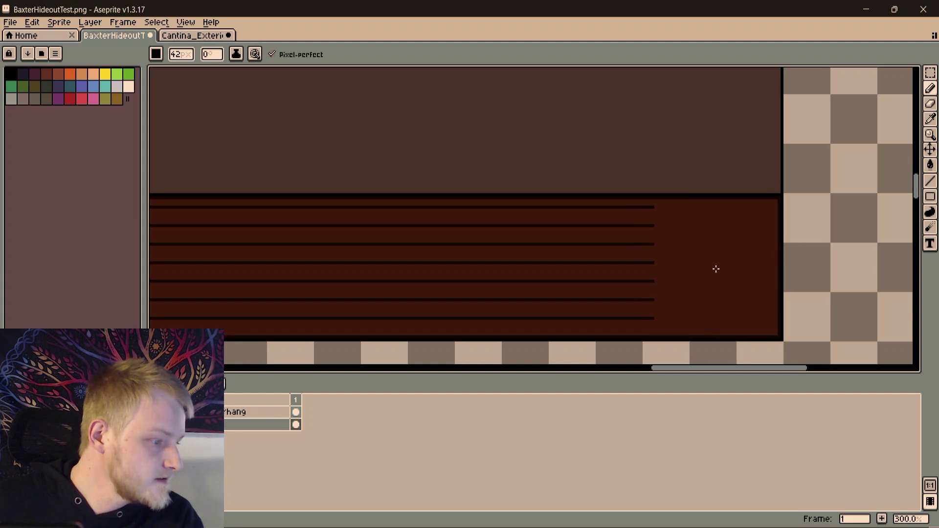
{"action": "left_click_drag", "start_coordinate": [715, 269], "coordinate": [409, 162]}
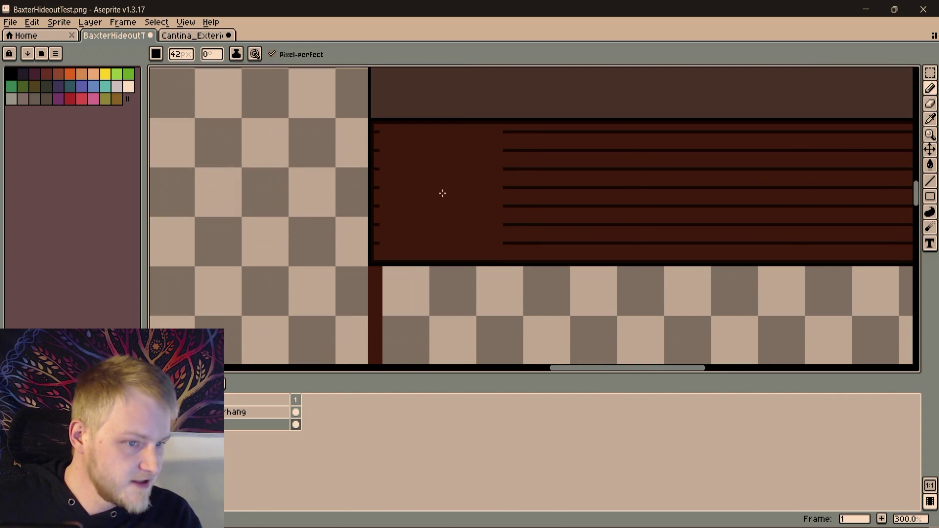
{"action": "key", "text": "ctrl+z"}
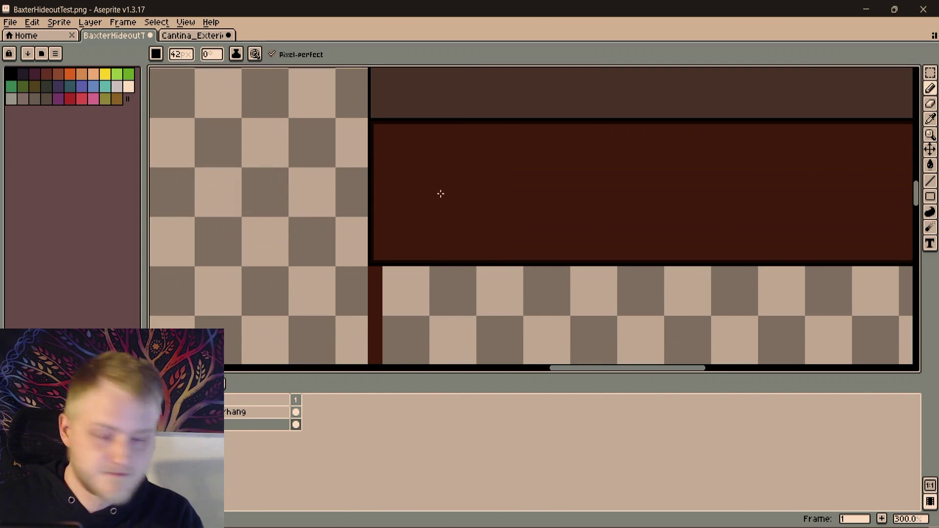
{"action": "scroll", "coordinate": [233, 241], "scroll_direction": "right", "scroll_amount": 3}
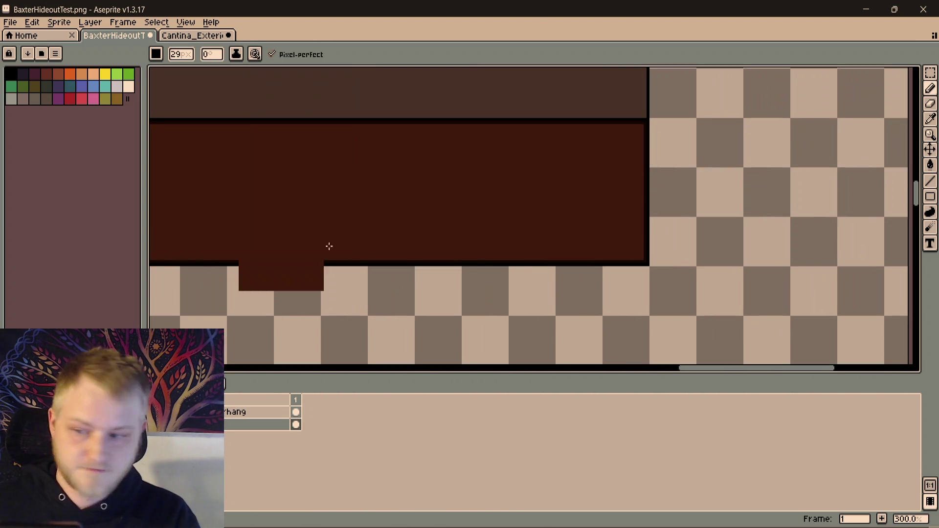
{"action": "scroll", "coordinate": [268, 225], "scroll_direction": "right", "scroll_amount": 3}
{"action": "scroll", "coordinate": [386, 238], "scroll_direction": "up", "scroll_amount": 4}
{"action": "scroll", "coordinate": [482, 275], "scroll_direction": "right", "scroll_amount": 3}
{"action": "scroll", "coordinate": [367, 225], "scroll_direction": "right", "scroll_amount": 3}
Sample the plank brown and return to a 1-pixel pencil for new lines
{"action": "key", "text": "i"}
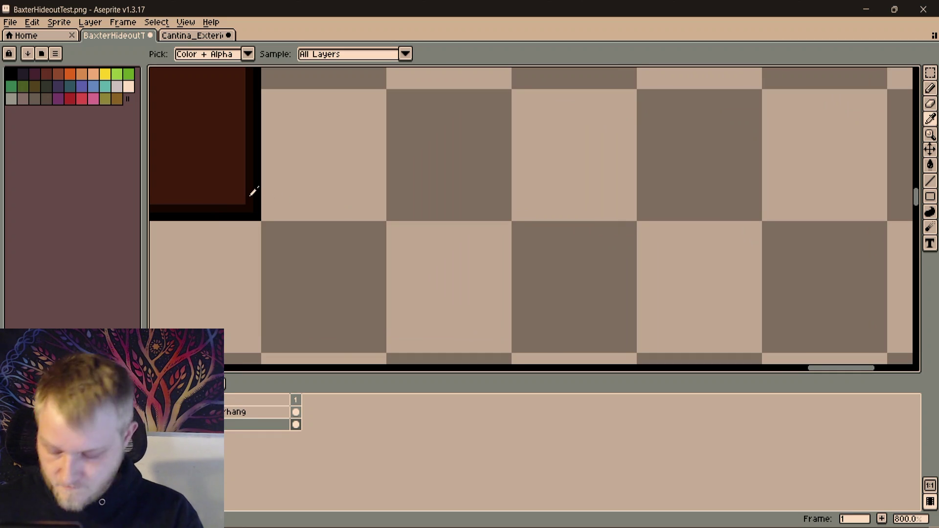
{"action": "key", "text": "b"}
{"action": "key", "text": "minus"}
{"action": "key", "text": "minus"}
{"action": "key", "text": "minus"}
{"action": "key", "text": "minus"}
{"action": "key", "text": "minus"}
{"action": "key", "text": "minus"}
{"action": "scroll", "coordinate": [392, 267], "scroll_direction": "left", "scroll_amount": 3}
{"action": "scroll", "coordinate": [391, 266], "scroll_direction": "left", "scroll_amount": 1}
{"action": "scroll", "coordinate": [390, 299], "scroll_direction": "up", "scroll_amount": 1}
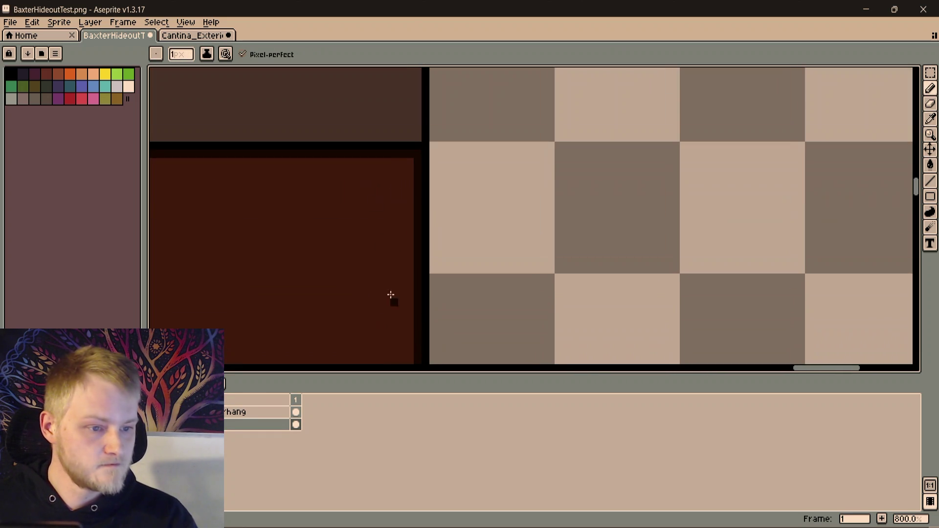
{"action": "scroll", "coordinate": [389, 204], "scroll_direction": "down", "scroll_amount": 3}
{"action": "scroll", "coordinate": [396, 221], "scroll_direction": "down", "scroll_amount": 3}
{"action": "scroll", "coordinate": [467, 282], "scroll_direction": "up", "scroll_amount": 2}
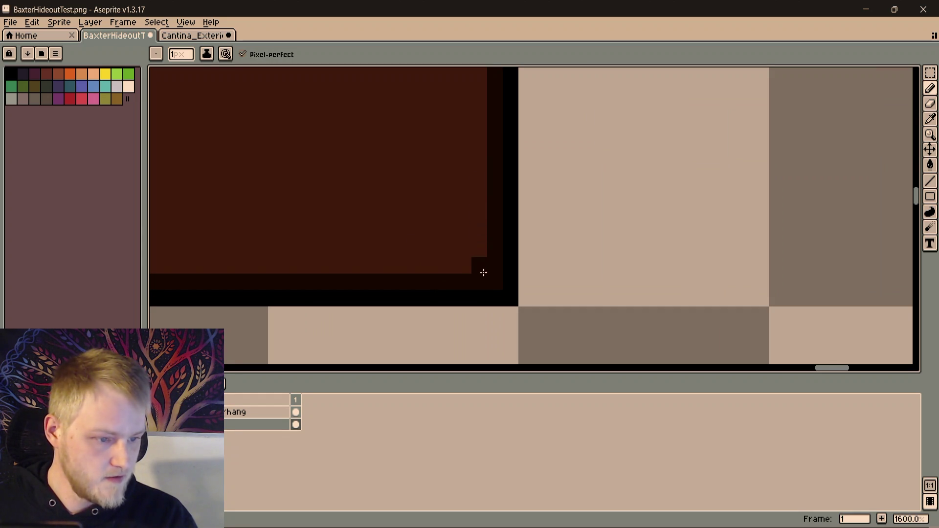
Draw the first dark one-pixel grain lines across the lower strip, undoing an overlong one
{"action": "left_click", "coordinate": [479, 183]}
{"action": "mouse_move", "coordinate": [411, 183]}
{"action": "left_mouse_down"}
{"action": "mouse_move", "coordinate": [215, 183]}
{"action": "mouse_move", "coordinate": [619, 275]}
{"action": "left_mouse_up"}
{"action": "scroll", "coordinate": [513, 262], "scroll_direction": "down", "scroll_amount": 3}
{"action": "left_click", "coordinate": [464, 254], "text": "shift"}
{"action": "key", "text": "ctrl+z"}
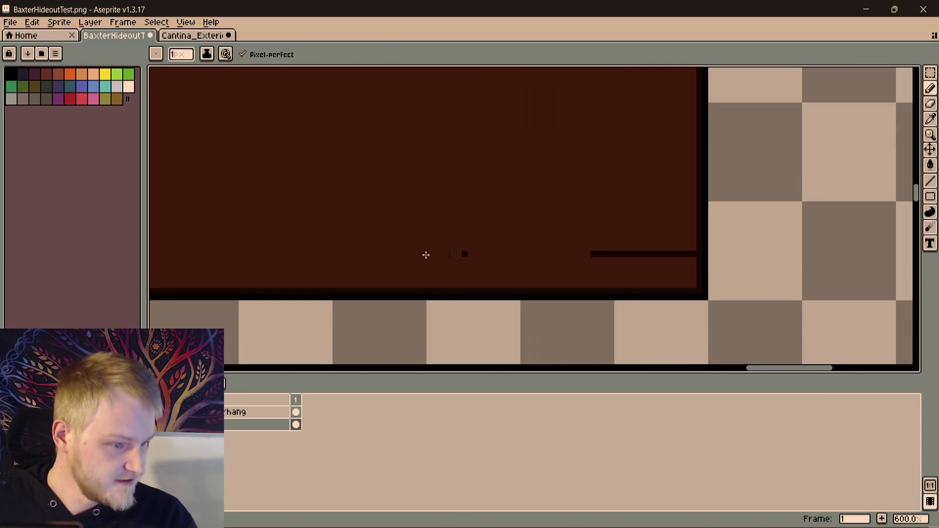
{"action": "left_click_drag", "start_coordinate": [459, 256], "coordinate": [427, 230]}
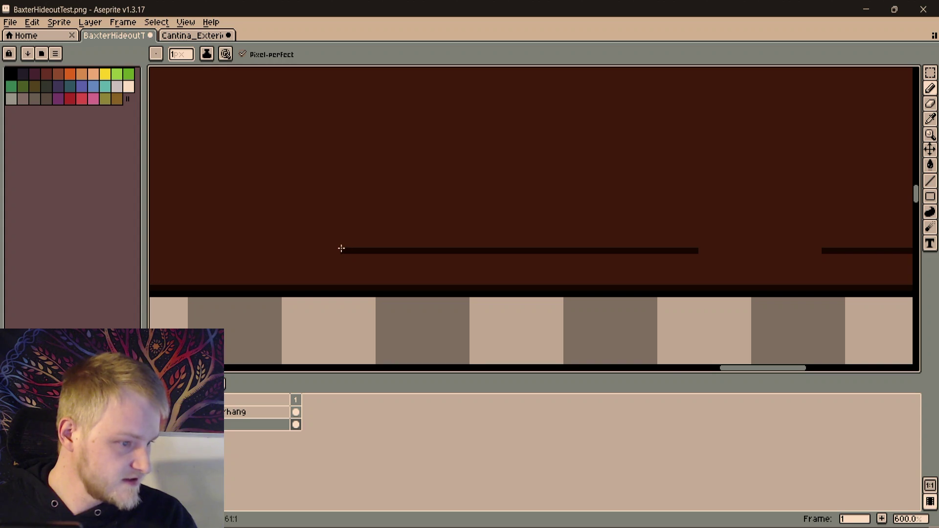
{"action": "scroll", "coordinate": [661, 242], "scroll_direction": "left", "scroll_amount": 3}
{"action": "scroll", "coordinate": [741, 240], "scroll_direction": "left", "scroll_amount": 2}
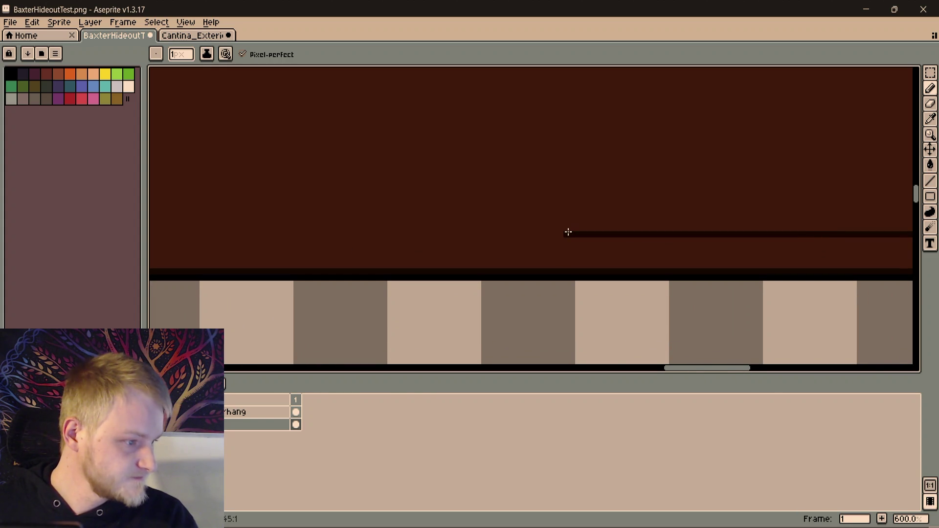
{"action": "left_click", "coordinate": [372, 232], "text": "shift"}
{"action": "scroll", "coordinate": [774, 242], "scroll_direction": "left", "scroll_amount": 5}
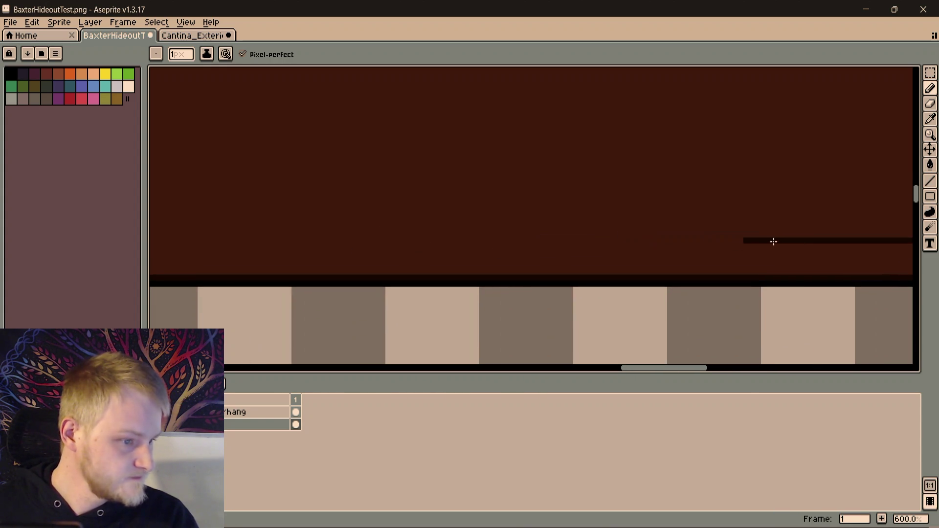
{"action": "scroll", "coordinate": [642, 241], "scroll_direction": "left", "scroll_amount": 3}
{"action": "left_click", "coordinate": [444, 258], "text": "shift"}
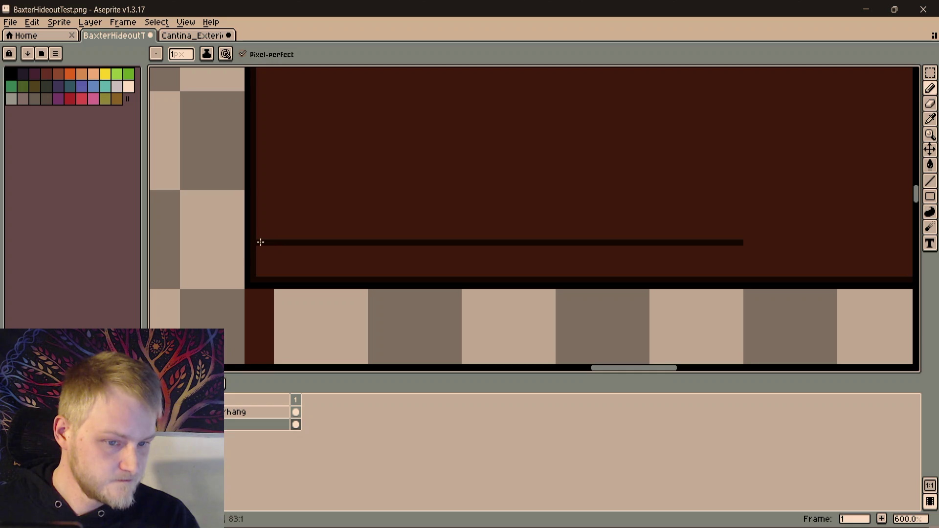
Add further grain lines toward the wall's left edge, redoing a misplaced pair
{"action": "left_click_drag", "start_coordinate": [334, 158], "coordinate": [270, 178]}
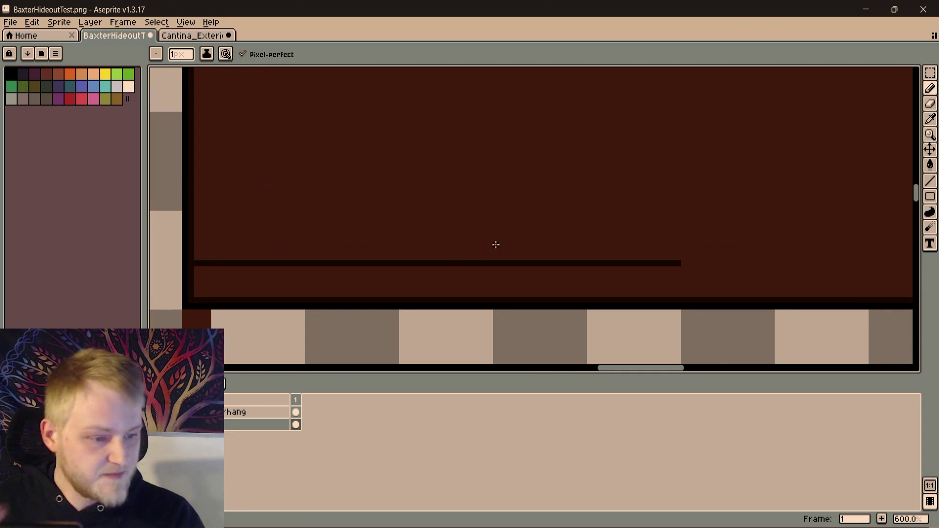
{"action": "scroll", "coordinate": [222, 247], "scroll_direction": "up", "scroll_amount": 2}
{"action": "scroll", "coordinate": [308, 277], "scroll_direction": "up", "scroll_amount": 3}
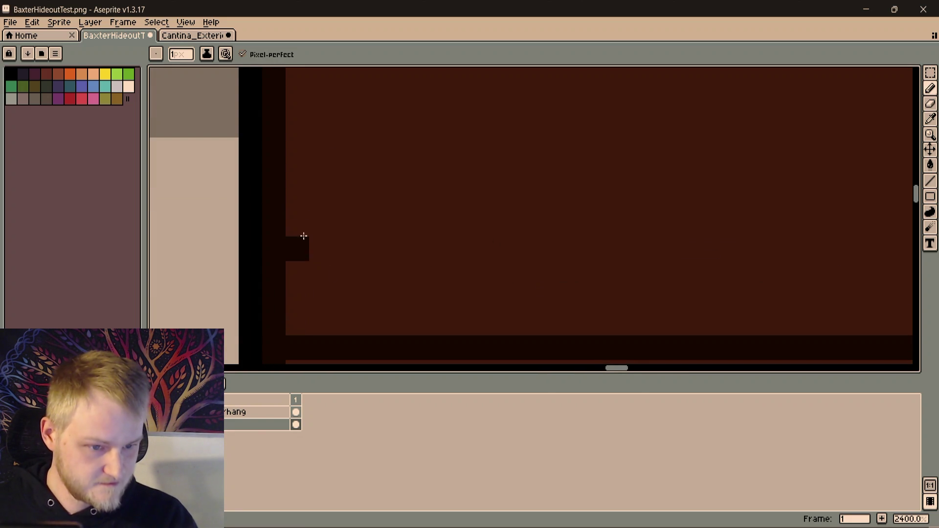
{"action": "scroll", "coordinate": [468, 233], "scroll_direction": "down", "scroll_amount": 5}
{"action": "left_click", "coordinate": [498, 219], "text": "shift"}
{"action": "left_click_drag", "start_coordinate": [692, 233], "coordinate": [463, 231]}
{"action": "left_click", "coordinate": [475, 221], "text": "shift"}
{"action": "key", "text": "ctrl+z"}
{"action": "key", "text": "ctrl+z"}
{"action": "mouse_move", "coordinate": [818, 223]}
{"action": "left_mouse_down"}
{"action": "mouse_move", "coordinate": [556, 235]}
{"action": "mouse_move", "coordinate": [451, 229]}
{"action": "left_mouse_up"}
{"action": "left_click", "coordinate": [570, 235], "text": "shift"}
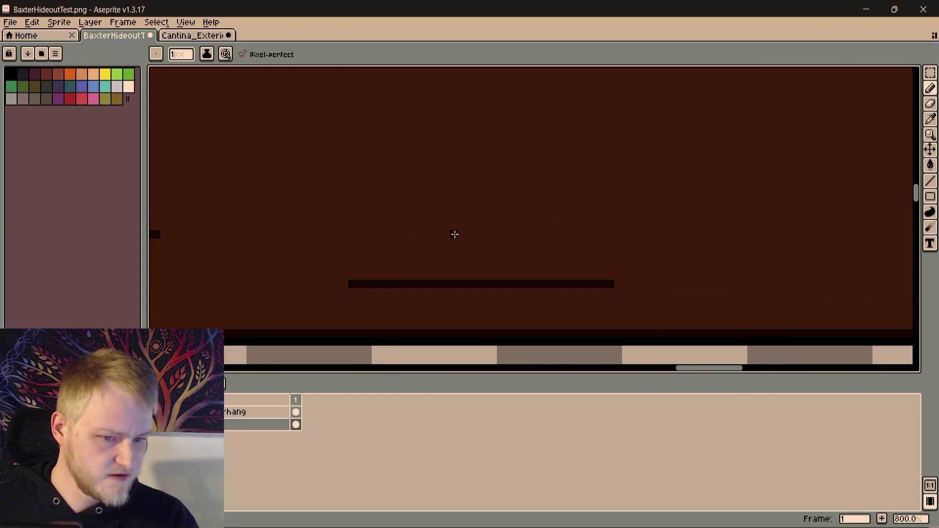
Finish two more grain lines on the next stretch of the plank strip
{"action": "left_click_drag", "start_coordinate": [740, 237], "coordinate": [618, 237]}
{"action": "scroll", "coordinate": [619, 237], "scroll_direction": "down", "scroll_amount": 1}
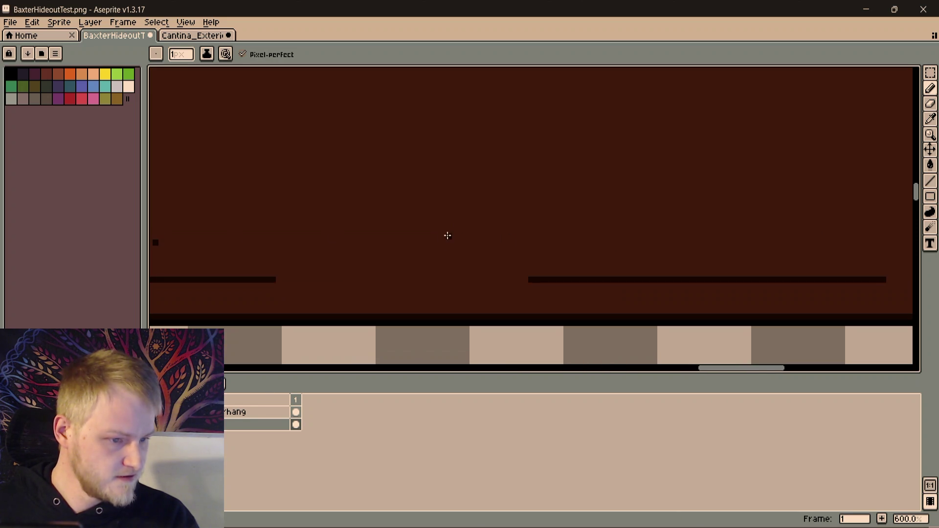
{"action": "left_click", "coordinate": [440, 242], "text": "shift"}
{"action": "scroll", "coordinate": [441, 241], "scroll_direction": "right", "scroll_amount": 3}
{"action": "scroll", "coordinate": [478, 249], "scroll_direction": "right", "scroll_amount": 3}
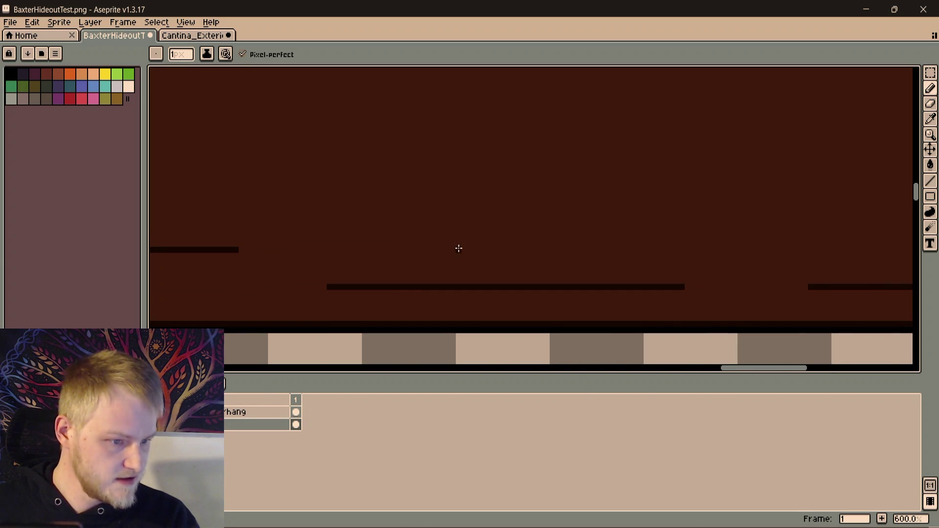
{"action": "scroll", "coordinate": [459, 248], "scroll_direction": "right", "scroll_amount": 3}
{"action": "left_click", "coordinate": [446, 251], "text": "shift"}
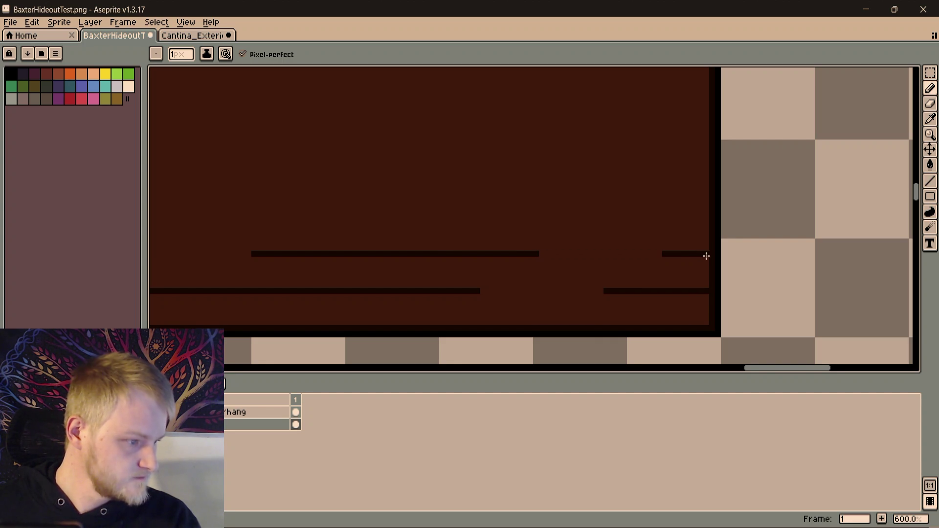
{"action": "scroll", "coordinate": [706, 256], "scroll_direction": "up", "scroll_amount": 2}
{"action": "scroll", "coordinate": [699, 248], "scroll_direction": "up", "scroll_amount": 2}
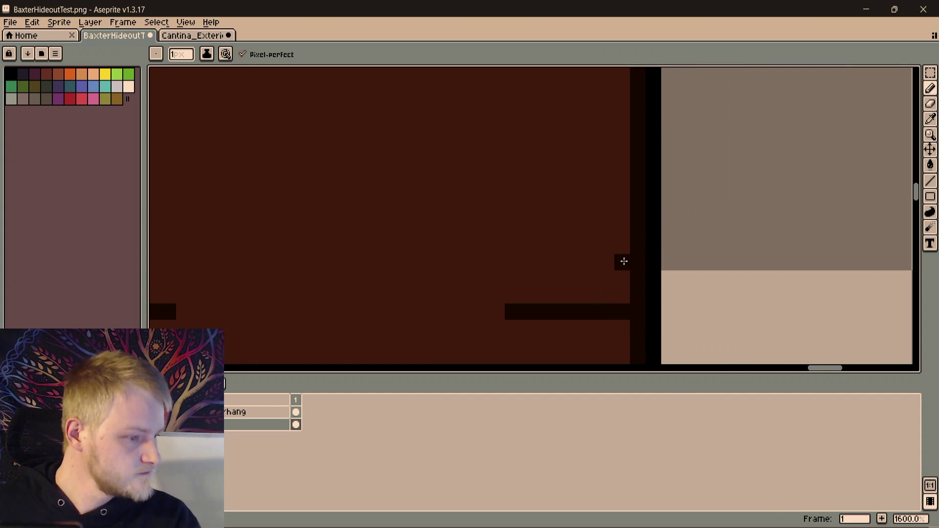
{"action": "scroll", "coordinate": [472, 235], "scroll_direction": "down", "scroll_amount": 3}
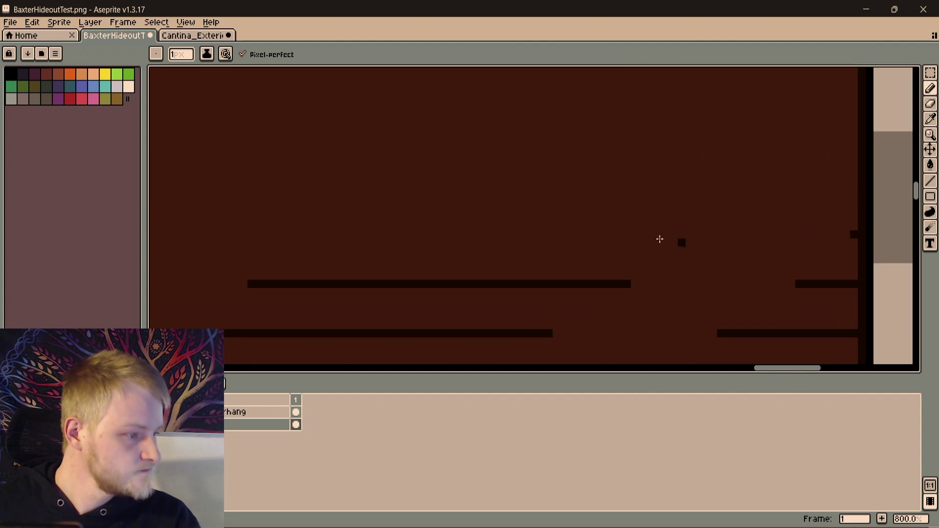
{"action": "scroll", "coordinate": [668, 237], "scroll_direction": "left", "scroll_amount": 4}
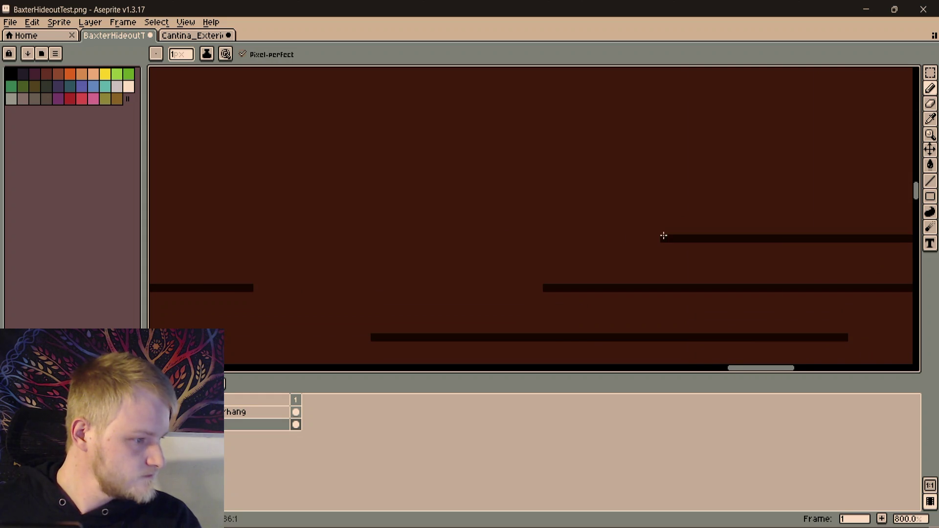
{"action": "scroll", "coordinate": [662, 237], "scroll_direction": "right", "scroll_amount": 2}
Extend and add grain lines along the row, undoing a stray stroke to keep them level
{"action": "left_click_drag", "start_coordinate": [531, 242], "coordinate": [471, 241]}
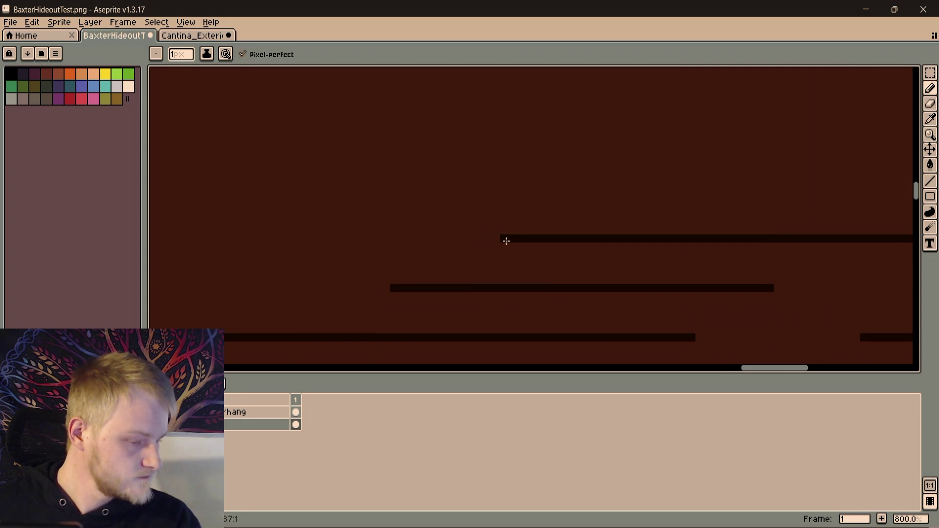
{"action": "key", "text": "ctrl+z"}
{"action": "scroll", "coordinate": [486, 242], "scroll_direction": "left", "scroll_amount": 4}
{"action": "left_click", "coordinate": [328, 239], "text": "shift"}
{"action": "scroll", "coordinate": [606, 240], "scroll_direction": "left", "scroll_amount": 4}
{"action": "scroll", "coordinate": [432, 240], "scroll_direction": "left", "scroll_amount": 3}
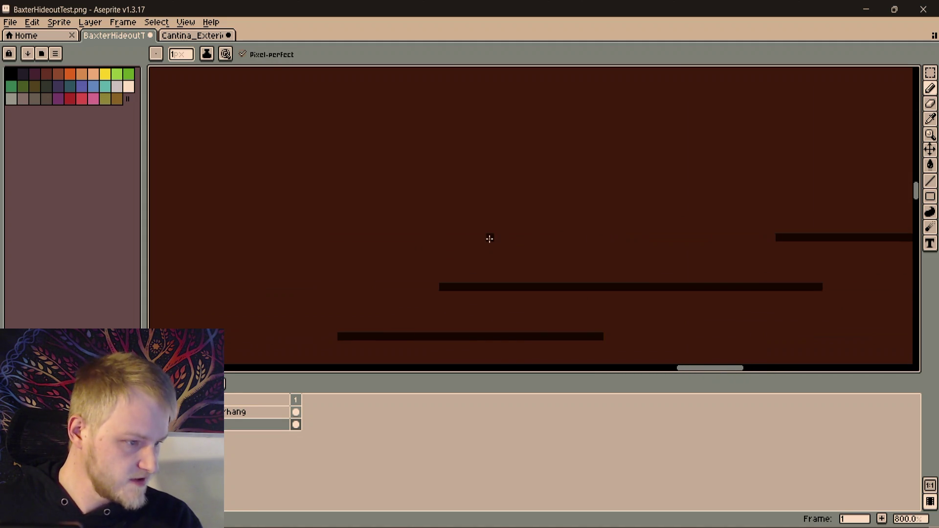
{"action": "left_click", "coordinate": [500, 237]}
{"action": "scroll", "coordinate": [514, 237], "scroll_direction": "down", "scroll_amount": 1}
{"action": "scroll", "coordinate": [440, 238], "scroll_direction": "left", "scroll_amount": 1}
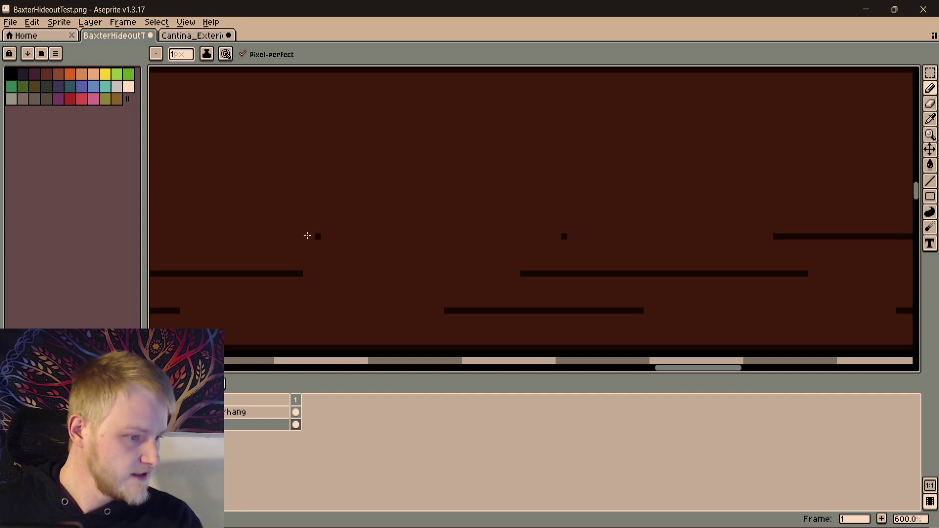
{"action": "left_click", "coordinate": [239, 238], "text": "shift"}
{"action": "scroll", "coordinate": [822, 240], "scroll_direction": "left", "scroll_amount": 8}
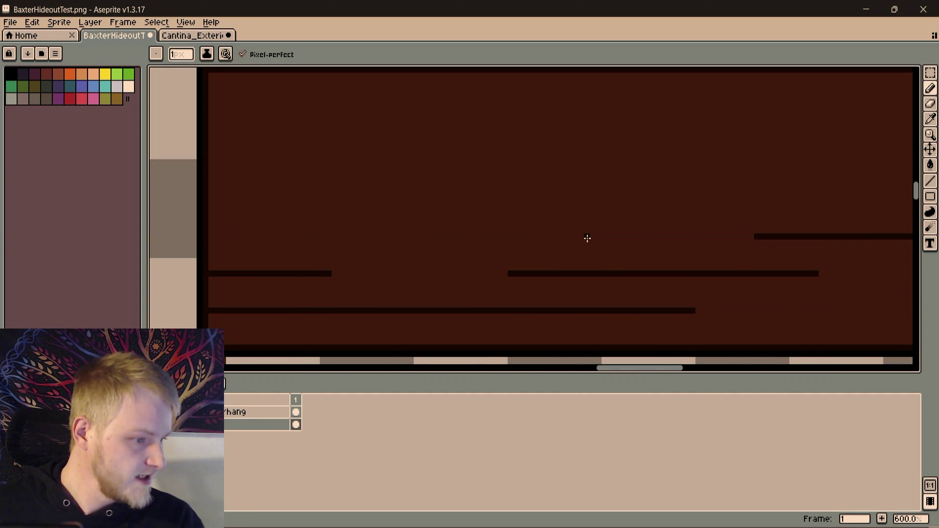
{"action": "left_click", "coordinate": [590, 237]}
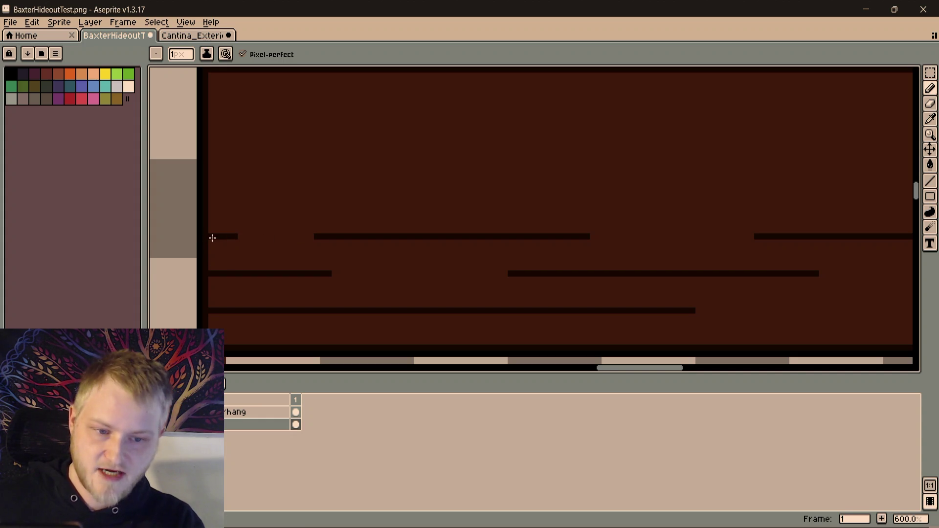
{"action": "scroll", "coordinate": [221, 215], "scroll_direction": "up", "scroll_amount": 1}
{"action": "scroll", "coordinate": [209, 200], "scroll_direction": "up", "scroll_amount": 5}
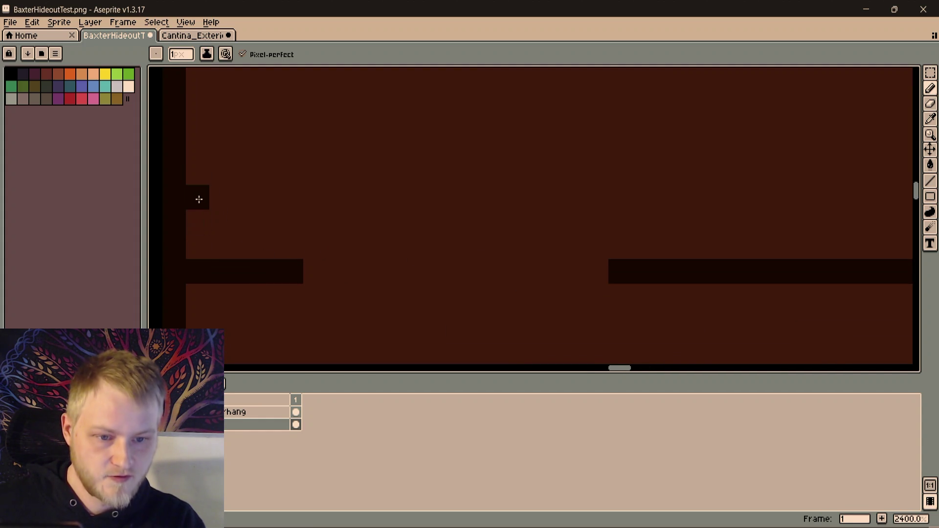
{"action": "scroll", "coordinate": [195, 125], "scroll_direction": "down", "scroll_amount": 3}
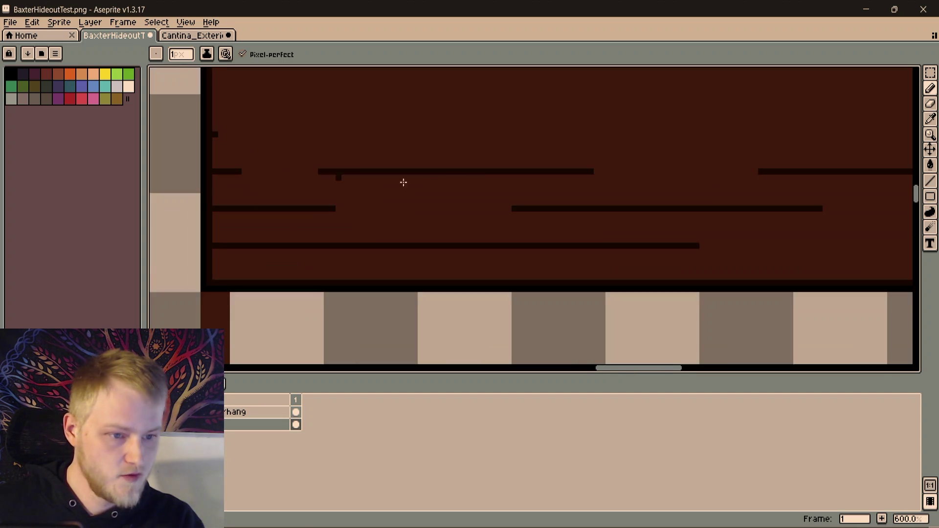
{"action": "scroll", "coordinate": [353, 181], "scroll_direction": "down", "scroll_amount": 2}
{"action": "scroll", "coordinate": [369, 245], "scroll_direction": "up", "scroll_amount": 1}
{"action": "scroll", "coordinate": [440, 231], "scroll_direction": "left", "scroll_amount": 3}
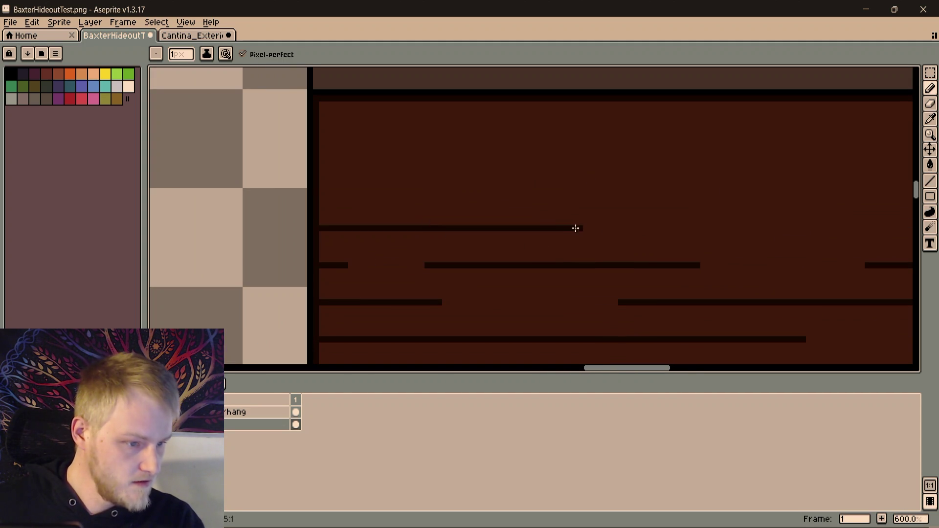
{"action": "scroll", "coordinate": [553, 229], "scroll_direction": "right", "scroll_amount": 2}
{"action": "scroll", "coordinate": [573, 234], "scroll_direction": "right", "scroll_amount": 2}
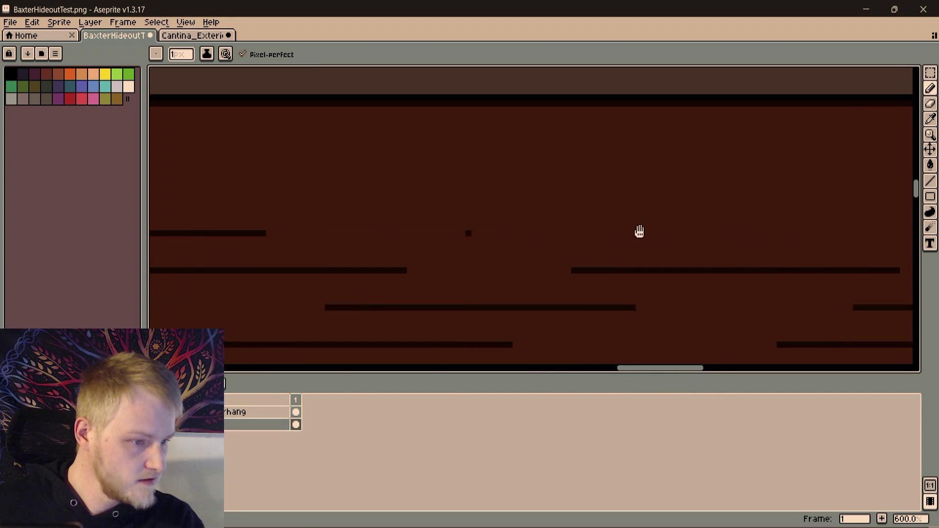
Add a short grain line on the upper row near the plank's right edge
{"action": "left_click_drag", "start_coordinate": [710, 233], "coordinate": [459, 239]}
{"action": "scroll", "coordinate": [483, 244], "scroll_direction": "right", "scroll_amount": 2}
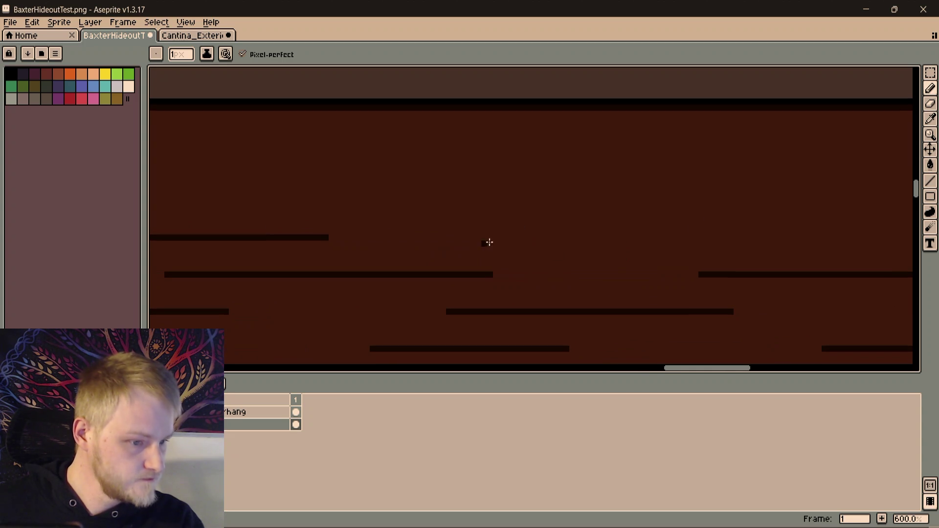
{"action": "left_click_drag", "start_coordinate": [465, 238], "coordinate": [518, 294]}
{"action": "scroll", "coordinate": [557, 281], "scroll_direction": "right", "scroll_amount": 2}
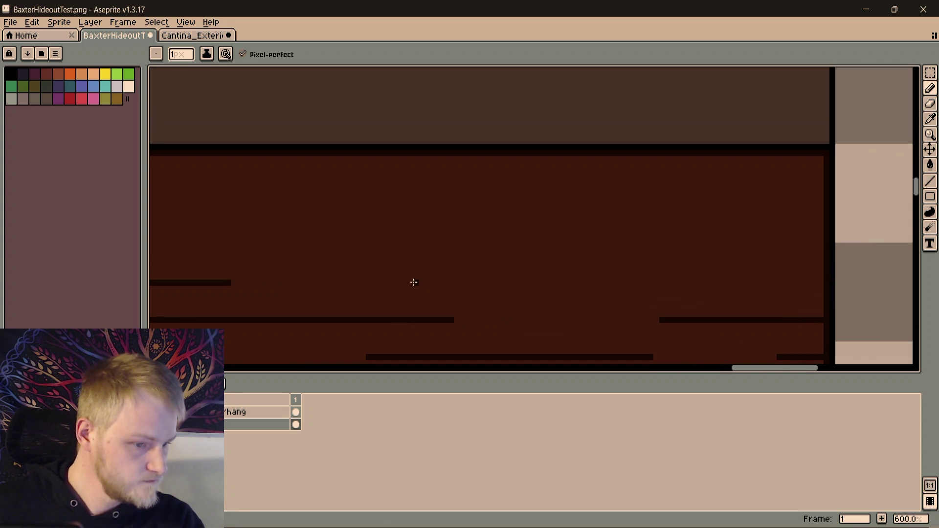
{"action": "left_click_drag", "start_coordinate": [414, 282], "coordinate": [720, 283]}
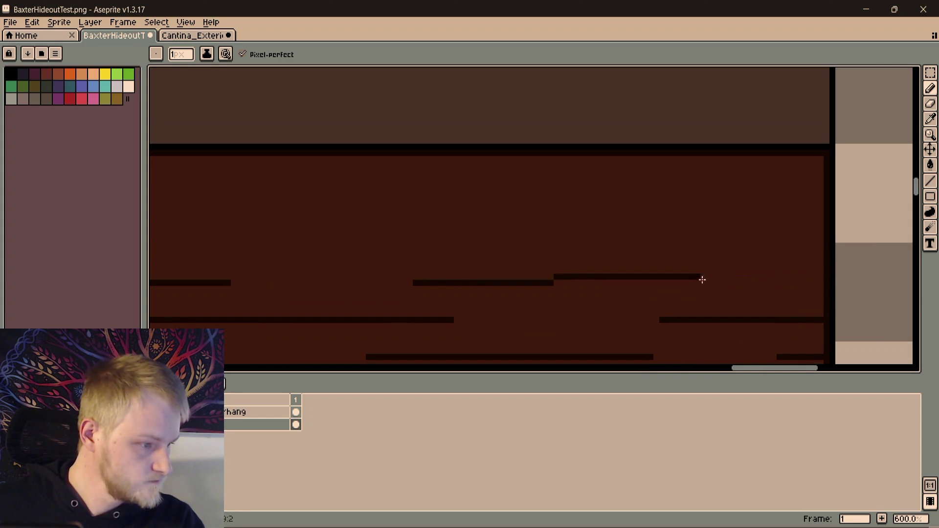
{"action": "scroll", "coordinate": [720, 288], "scroll_direction": "down", "scroll_amount": 3}
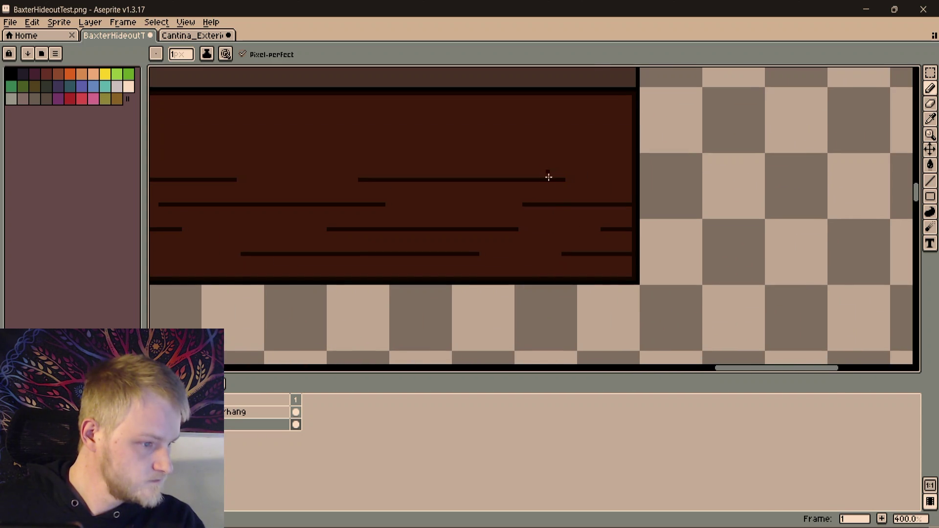
{"action": "scroll", "coordinate": [546, 172], "scroll_direction": "down", "scroll_amount": 1}
{"action": "scroll", "coordinate": [705, 254], "scroll_direction": "down", "scroll_amount": 1}
{"action": "scroll", "coordinate": [701, 254], "scroll_direction": "down", "scroll_amount": 2}
{"action": "scroll", "coordinate": [671, 239], "scroll_direction": "down", "scroll_amount": 1}
{"action": "scroll", "coordinate": [695, 190], "scroll_direction": "up", "scroll_amount": 1}
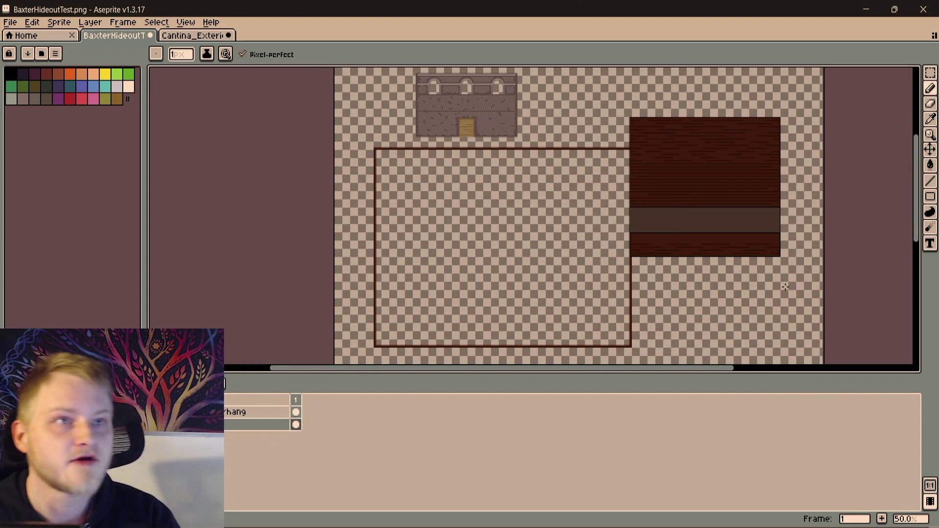
{"action": "scroll", "coordinate": [737, 268], "scroll_direction": "up", "scroll_amount": 4}
{"action": "scroll", "coordinate": [717, 268], "scroll_direction": "up", "scroll_amount": 1}
{"action": "scroll", "coordinate": [618, 311], "scroll_direction": "down", "scroll_amount": 1}
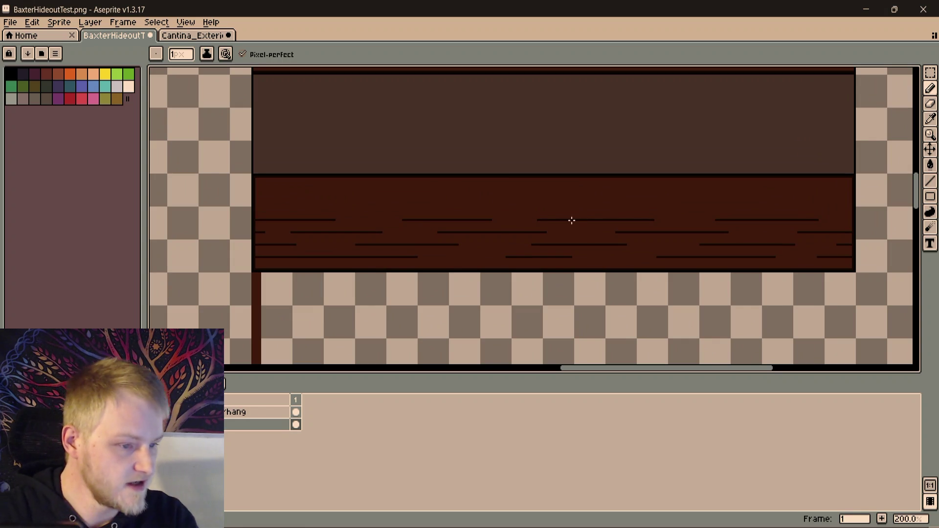
{"action": "scroll", "coordinate": [585, 201], "scroll_direction": "down", "scroll_amount": 1}
{"action": "scroll", "coordinate": [605, 195], "scroll_direction": "up", "scroll_amount": 1}
{"action": "scroll", "coordinate": [574, 195], "scroll_direction": "down", "scroll_amount": 3}
{"action": "scroll", "coordinate": [576, 212], "scroll_direction": "up", "scroll_amount": 2}
{"action": "scroll", "coordinate": [583, 149], "scroll_direction": "up", "scroll_amount": 2}
{"action": "scroll", "coordinate": [633, 320], "scroll_direction": "down", "scroll_amount": 1}
{"action": "scroll", "coordinate": [632, 284], "scroll_direction": "up", "scroll_amount": 1}
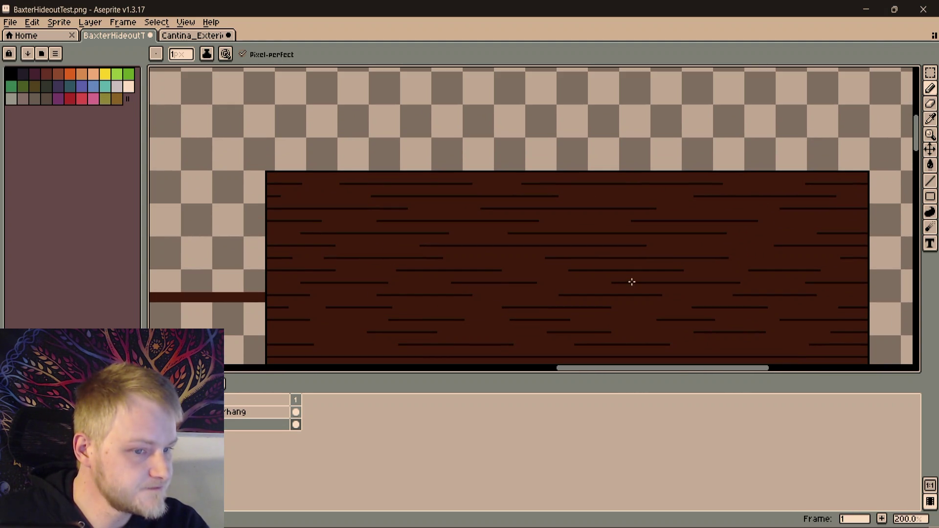
{"action": "scroll", "coordinate": [631, 282], "scroll_direction": "down", "scroll_amount": 1}
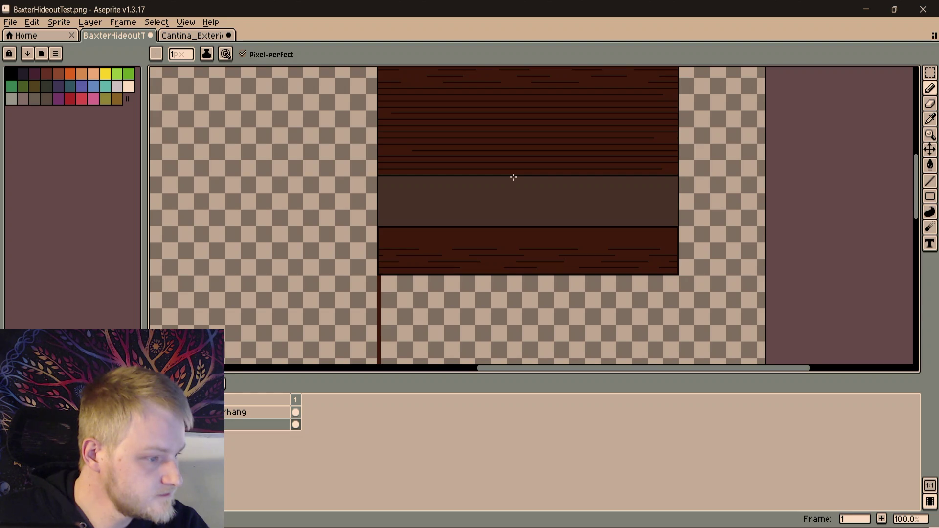
{"action": "scroll", "coordinate": [582, 211], "scroll_direction": "up", "scroll_amount": 2}
{"action": "scroll", "coordinate": [475, 269], "scroll_direction": "down", "scroll_amount": 1}
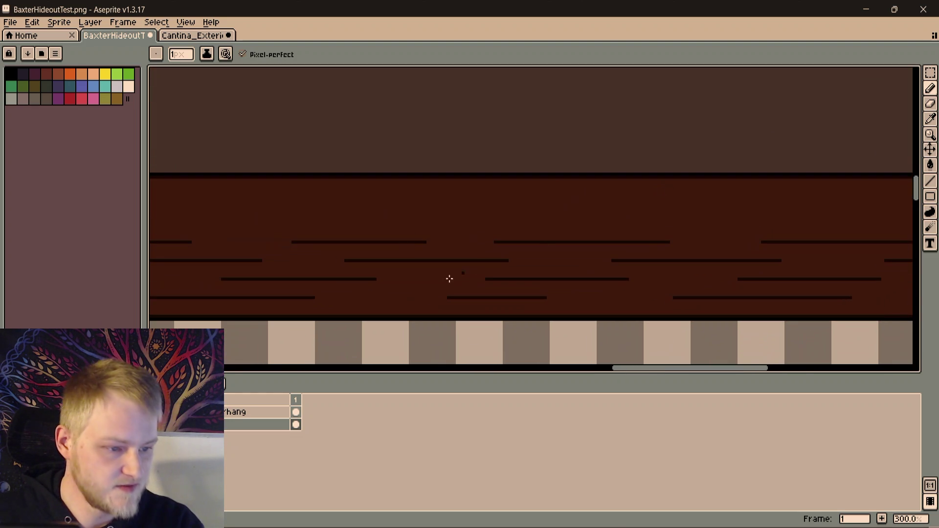
{"action": "scroll", "coordinate": [424, 258], "scroll_direction": "left", "scroll_amount": 1}
{"action": "scroll", "coordinate": [424, 258], "scroll_direction": "left", "scroll_amount": 2}
{"action": "scroll", "coordinate": [534, 245], "scroll_direction": "down", "scroll_amount": 2}
{"action": "scroll", "coordinate": [427, 361], "scroll_direction": "down", "scroll_amount": 3}
{"action": "scroll", "coordinate": [457, 247], "scroll_direction": "up", "scroll_amount": 1}
{"action": "scroll", "coordinate": [477, 224], "scroll_direction": "up", "scroll_amount": 1}
{"action": "scroll", "coordinate": [468, 188], "scroll_direction": "left", "scroll_amount": 1}
{"action": "scroll", "coordinate": [610, 210], "scroll_direction": "left", "scroll_amount": 2}
{"action": "scroll", "coordinate": [561, 241], "scroll_direction": "up", "scroll_amount": 2}
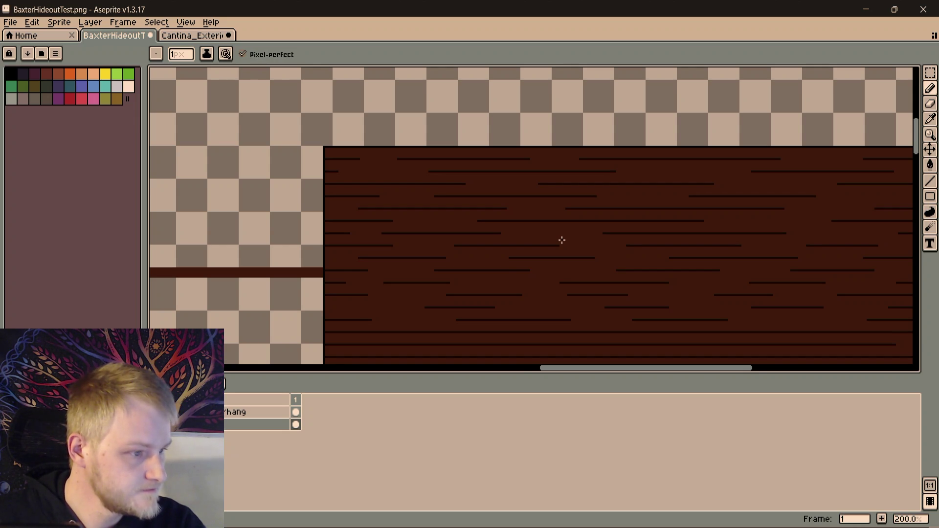
{"action": "scroll", "coordinate": [573, 277], "scroll_direction": "down", "scroll_amount": 2}
{"action": "scroll", "coordinate": [591, 225], "scroll_direction": "down", "scroll_amount": 2}
{"action": "scroll", "coordinate": [666, 204], "scroll_direction": "right", "scroll_amount": 3}
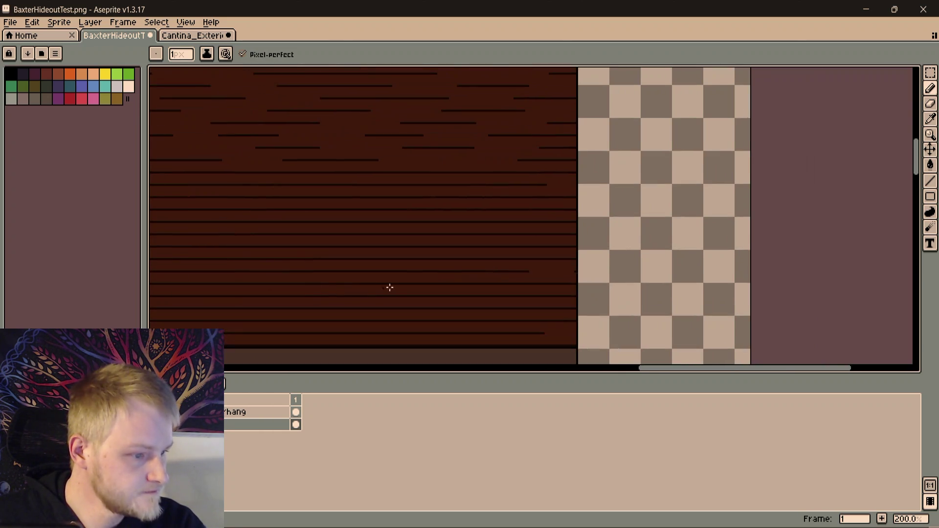
{"action": "scroll", "coordinate": [372, 286], "scroll_direction": "left", "scroll_amount": 1}
{"action": "scroll", "coordinate": [683, 228], "scroll_direction": "up", "scroll_amount": 1}
{"action": "key", "text": "plus"}
{"action": "key", "text": "plus"}
{"action": "key", "text": "plus"}
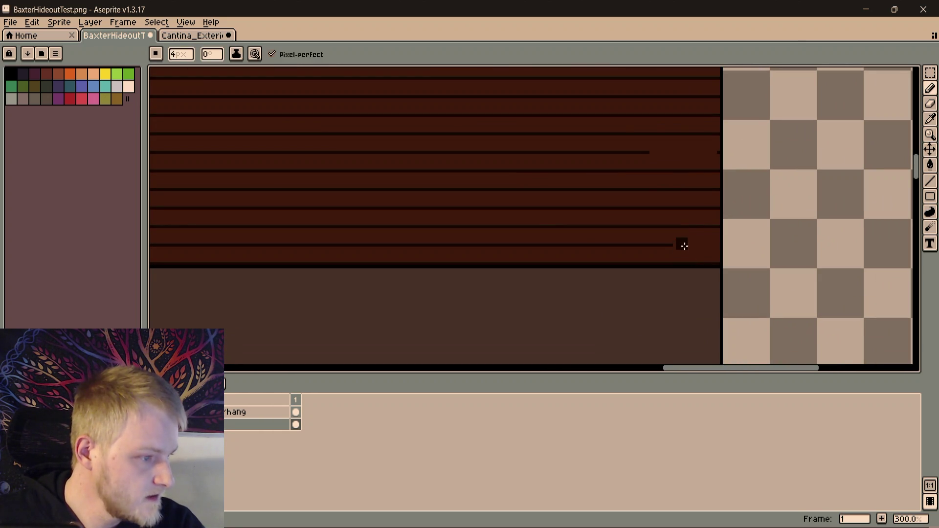
Sample the plank brown and dot two breaks into a dark grain line
{"action": "key", "text": "i"}
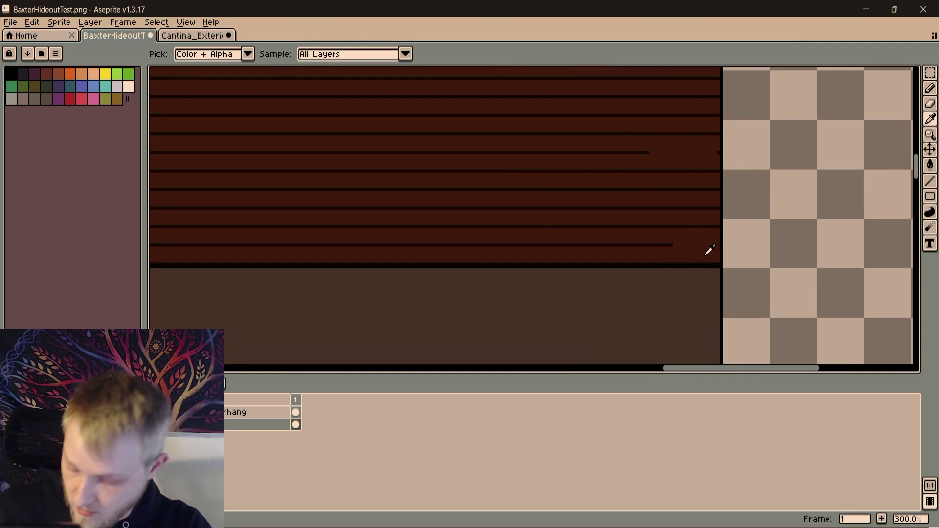
{"action": "left_click", "coordinate": [676, 251]}
{"action": "key", "text": "b"}
{"action": "scroll", "coordinate": [676, 246], "scroll_direction": "up", "scroll_amount": 2}
{"action": "left_click", "coordinate": [571, 245]}
{"action": "scroll", "coordinate": [630, 249], "scroll_direction": "left", "scroll_amount": 2}
{"action": "scroll", "coordinate": [621, 241], "scroll_direction": "down", "scroll_amount": 1}
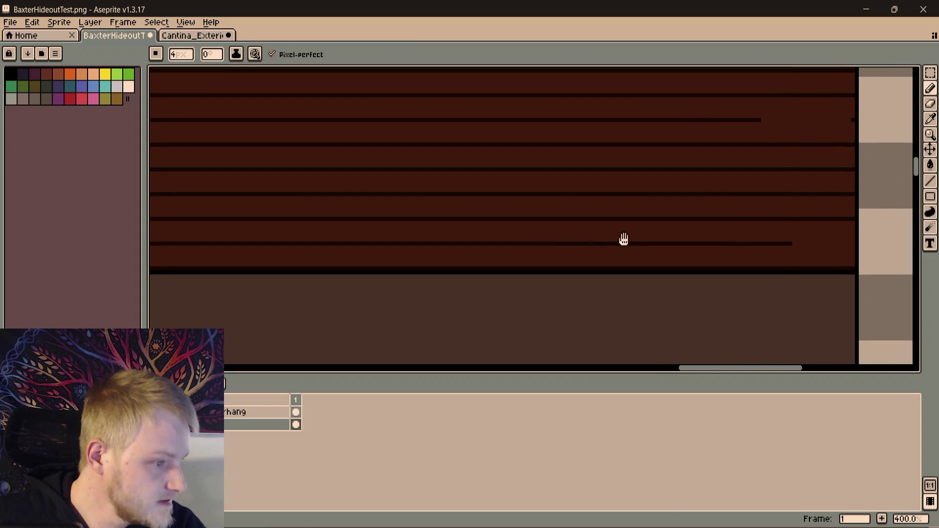
{"action": "scroll", "coordinate": [610, 242], "scroll_direction": "left", "scroll_amount": 1}
{"action": "left_click", "coordinate": [610, 237]}
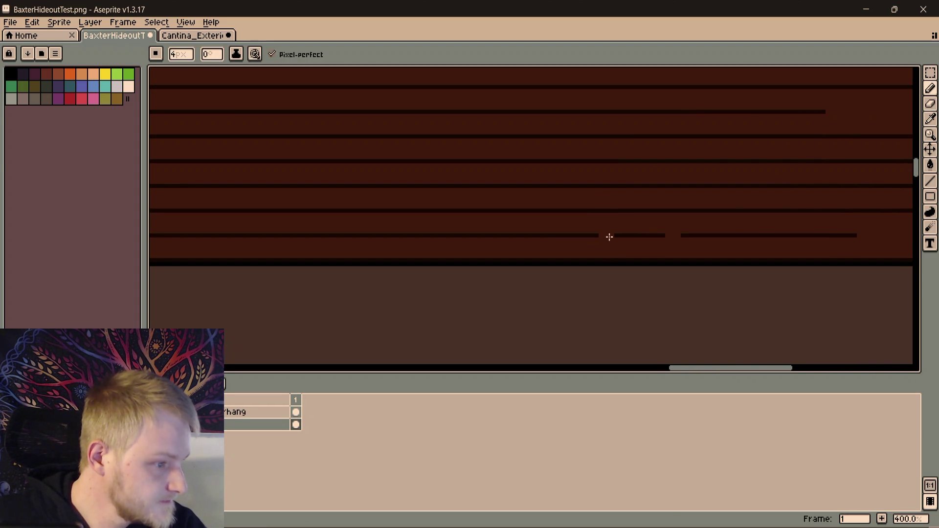
{"action": "scroll", "coordinate": [613, 233], "scroll_direction": "left", "scroll_amount": 2}
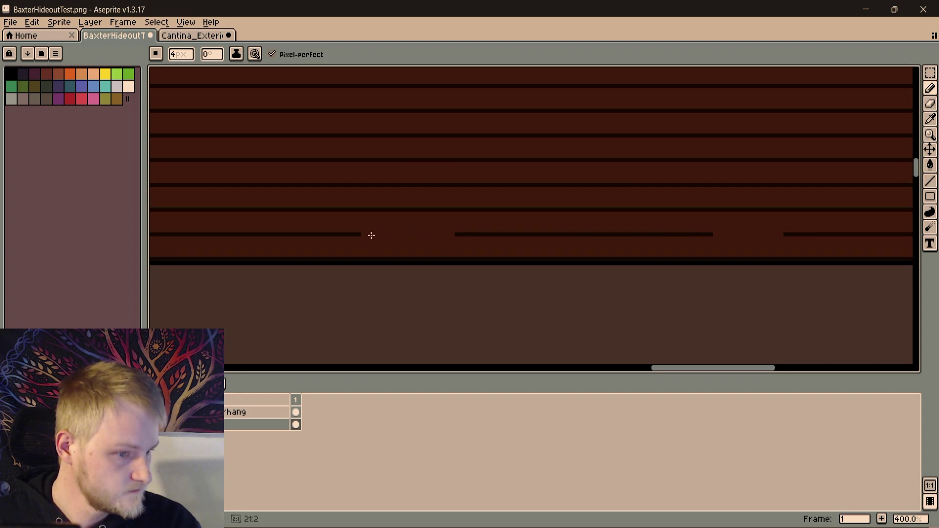
{"action": "scroll", "coordinate": [441, 231], "scroll_direction": "left", "scroll_amount": 1}
{"action": "scroll", "coordinate": [508, 224], "scroll_direction": "down", "scroll_amount": 1}
{"action": "scroll", "coordinate": [595, 221], "scroll_direction": "left", "scroll_amount": 1}
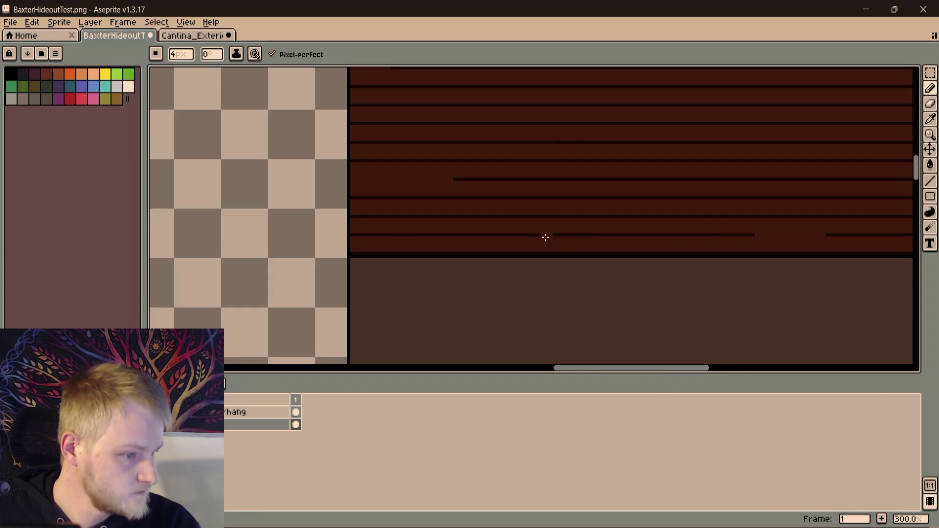
{"action": "scroll", "coordinate": [500, 236], "scroll_direction": "down", "scroll_amount": 2}
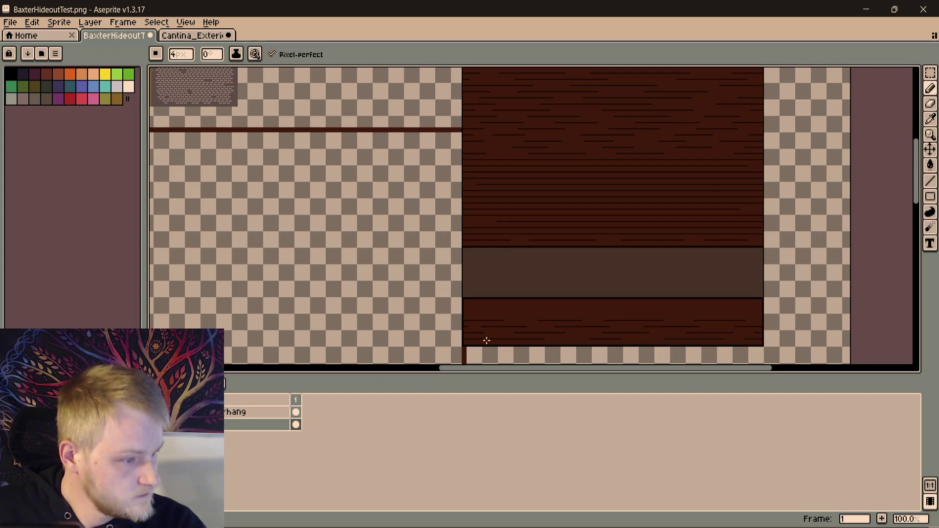
{"action": "scroll", "coordinate": [481, 272], "scroll_direction": "up", "scroll_amount": 2}
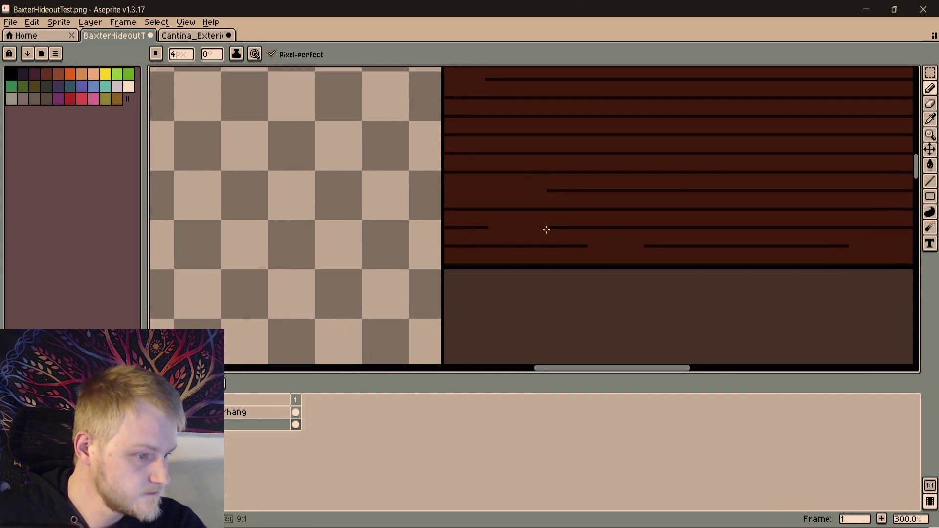
{"action": "scroll", "coordinate": [536, 235], "scroll_direction": "right", "scroll_amount": 1}
{"action": "scroll", "coordinate": [516, 239], "scroll_direction": "right", "scroll_amount": 2}
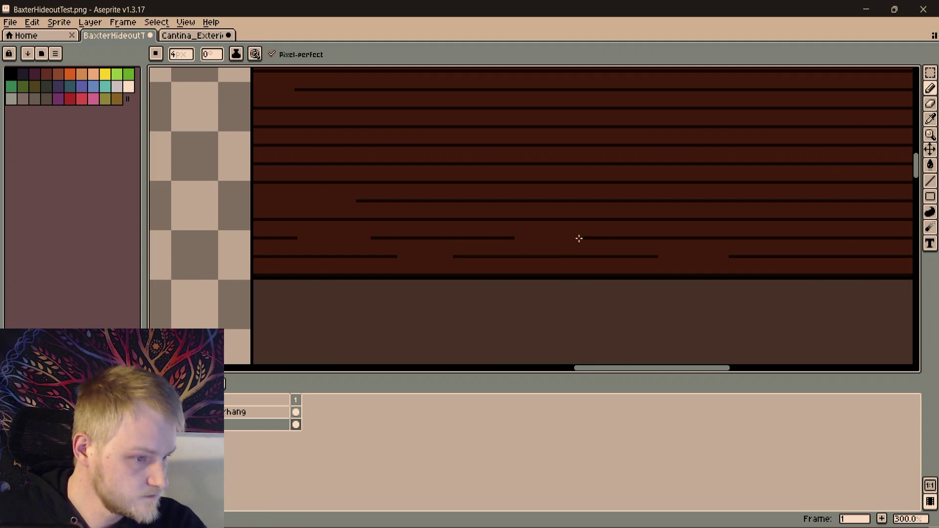
{"action": "scroll", "coordinate": [440, 241], "scroll_direction": "right", "scroll_amount": 1}
{"action": "scroll", "coordinate": [507, 253], "scroll_direction": "right", "scroll_amount": 1}
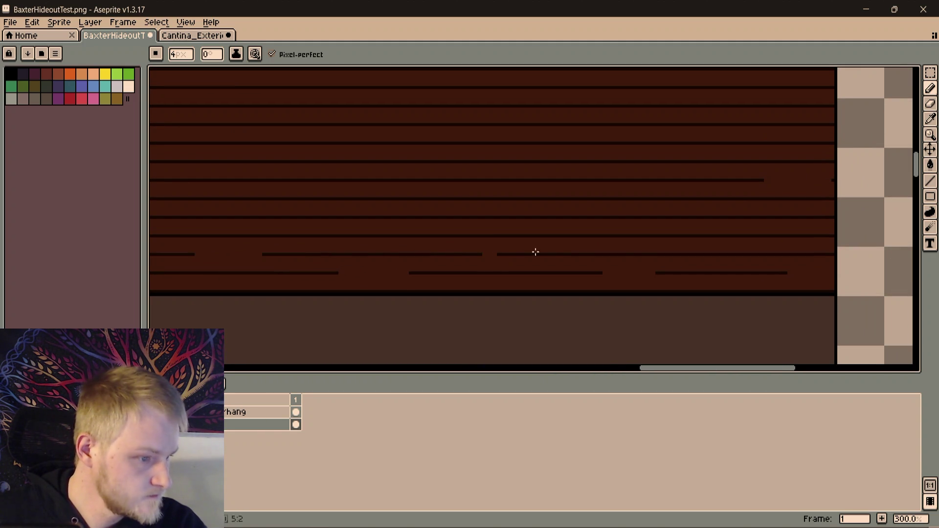
{"action": "scroll", "coordinate": [549, 252], "scroll_direction": "right", "scroll_amount": 2}
{"action": "scroll", "coordinate": [504, 264], "scroll_direction": "right", "scroll_amount": 1}
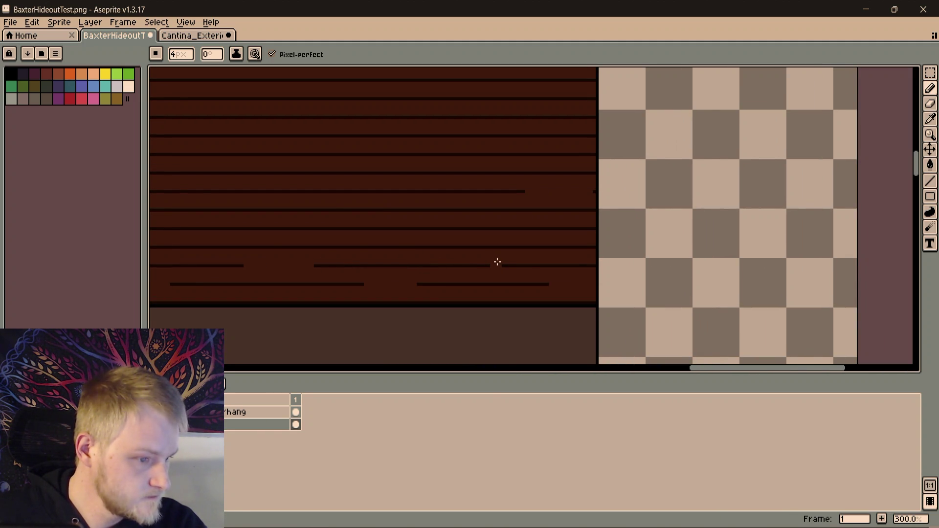
{"action": "scroll", "coordinate": [528, 262], "scroll_direction": "down", "scroll_amount": 2}
{"action": "scroll", "coordinate": [524, 262], "scroll_direction": "up", "scroll_amount": 1}
{"action": "scroll", "coordinate": [617, 232], "scroll_direction": "left", "scroll_amount": 2}
{"action": "scroll", "coordinate": [617, 232], "scroll_direction": "up", "scroll_amount": 1}
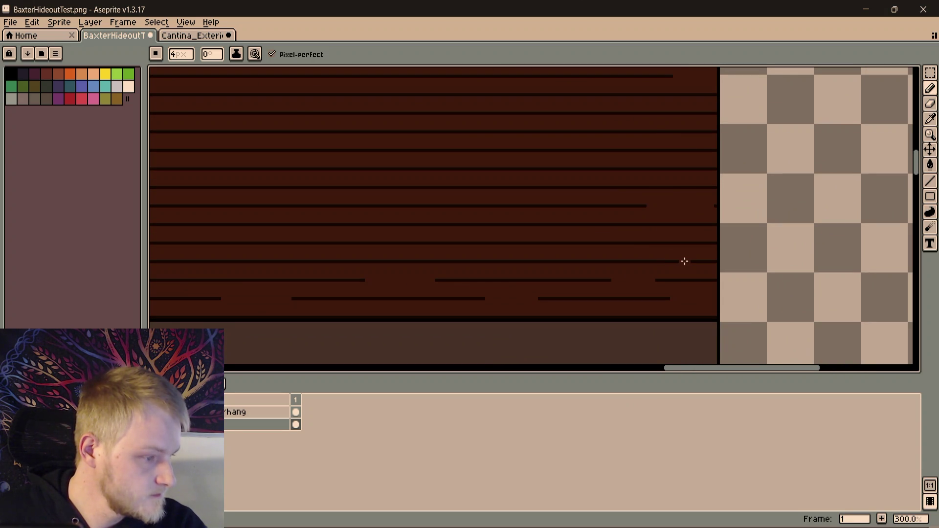
Cut short gaps into the lower grain lines, undoing one misplaced stroke
{"action": "left_click_drag", "start_coordinate": [684, 261], "coordinate": [646, 262]}
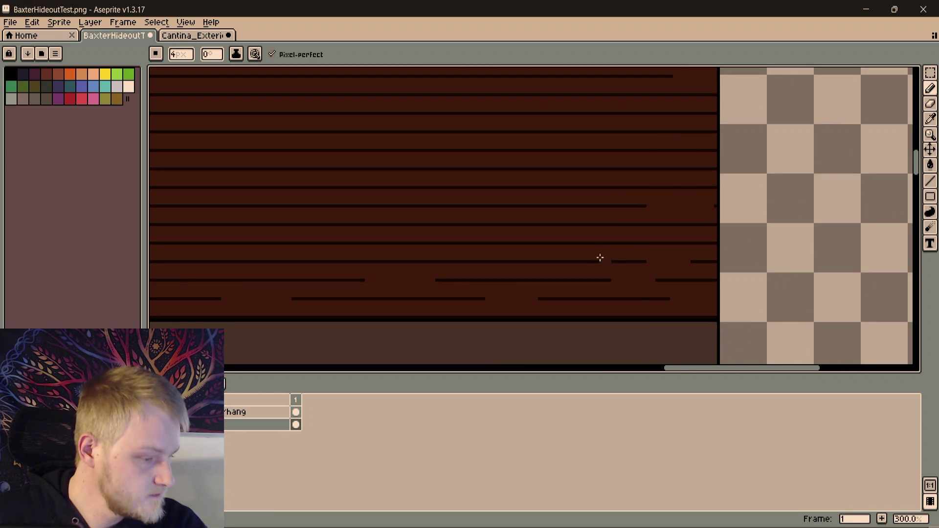
{"action": "key", "text": "ctrl+z"}
{"action": "key", "text": "ctrl+z"}
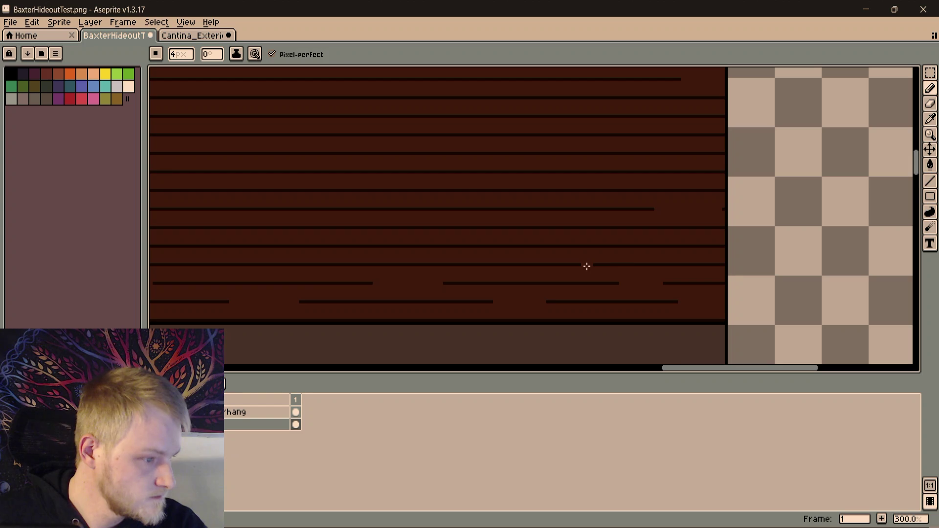
{"action": "mouse_move", "coordinate": [587, 266]}
{"action": "left_mouse_down"}
{"action": "mouse_move", "coordinate": [536, 264]}
{"action": "mouse_move", "coordinate": [697, 266]}
{"action": "mouse_move", "coordinate": [629, 252]}
{"action": "left_mouse_up"}
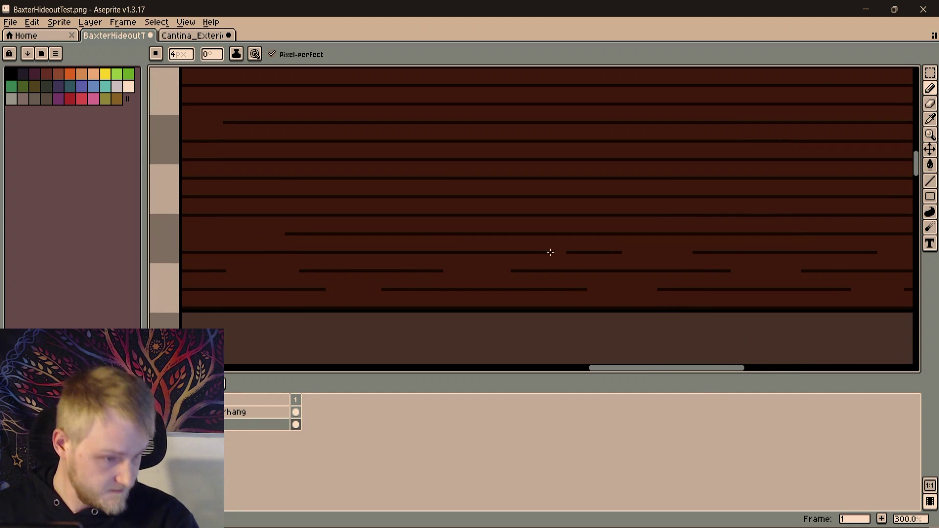
{"action": "mouse_move", "coordinate": [490, 252]}
{"action": "left_mouse_down"}
{"action": "mouse_move", "coordinate": [596, 220]}
{"action": "mouse_move", "coordinate": [527, 224]}
{"action": "left_mouse_up"}
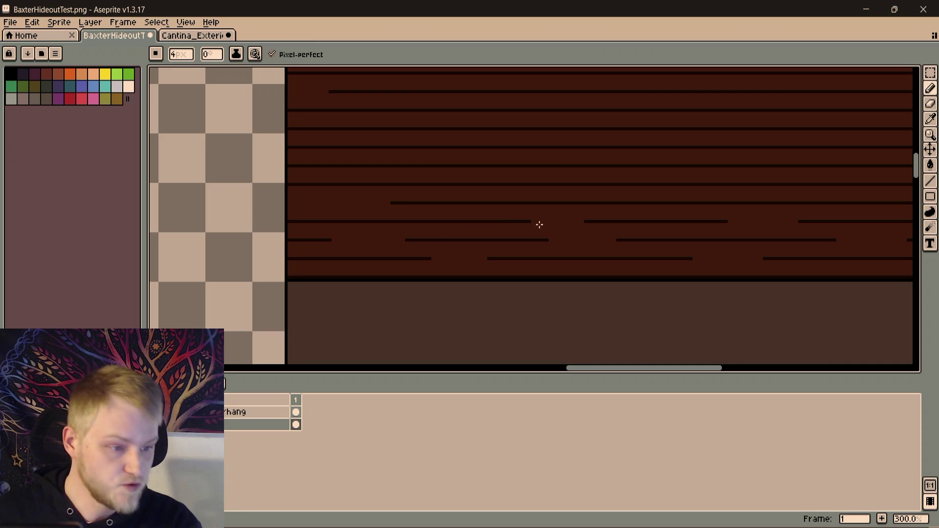
{"action": "left_click_drag", "start_coordinate": [412, 226], "coordinate": [374, 230]}
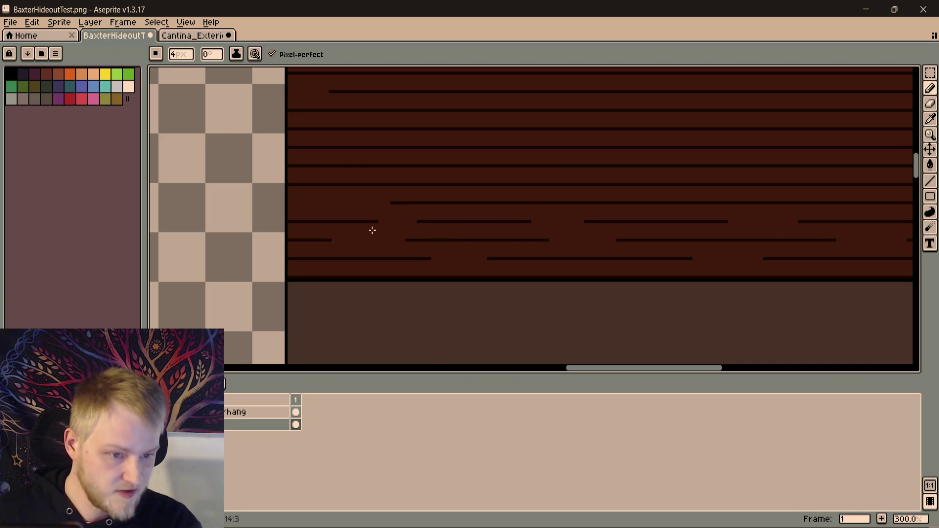
{"action": "left_click_drag", "start_coordinate": [504, 236], "coordinate": [325, 206]}
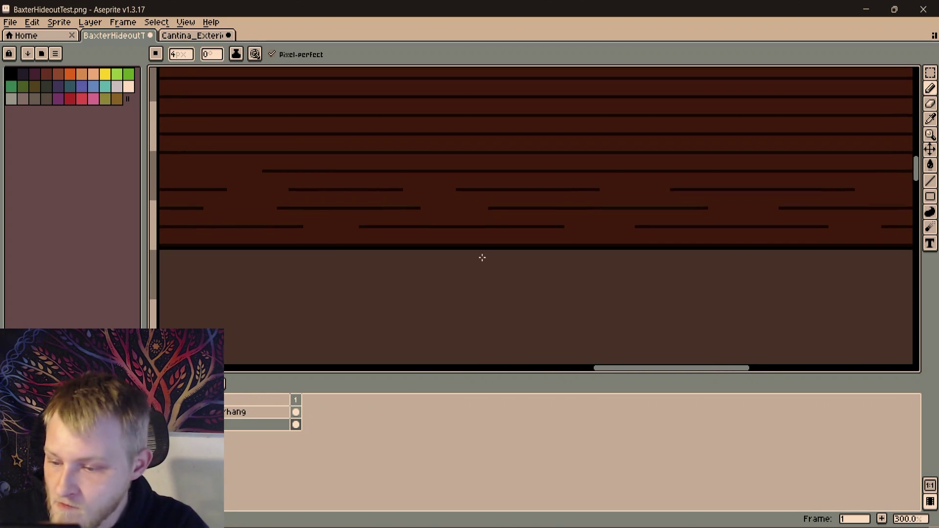
{"action": "scroll", "coordinate": [367, 256], "scroll_direction": "down", "scroll_amount": 2}
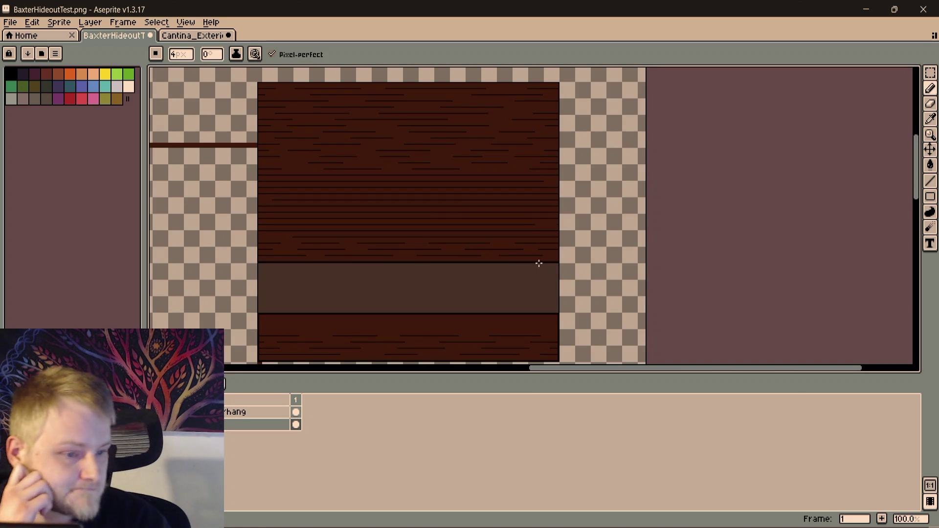
Review the whole sprite and rejoin one grain line where a gap looked wrong
{"action": "left_click_drag", "start_coordinate": [539, 264], "coordinate": [544, 215]}
{"action": "left_click_drag", "start_coordinate": [435, 281], "coordinate": [480, 337]}
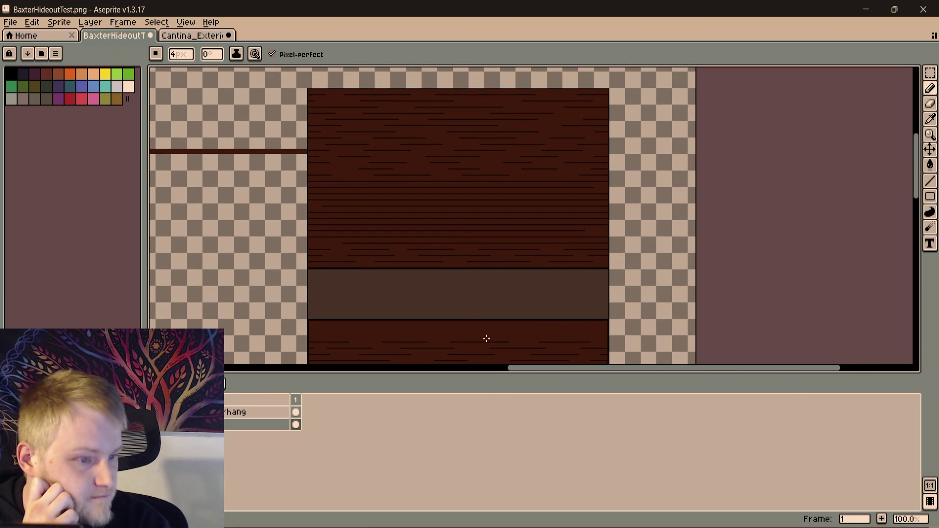
{"action": "left_click_drag", "start_coordinate": [356, 242], "coordinate": [397, 165]}
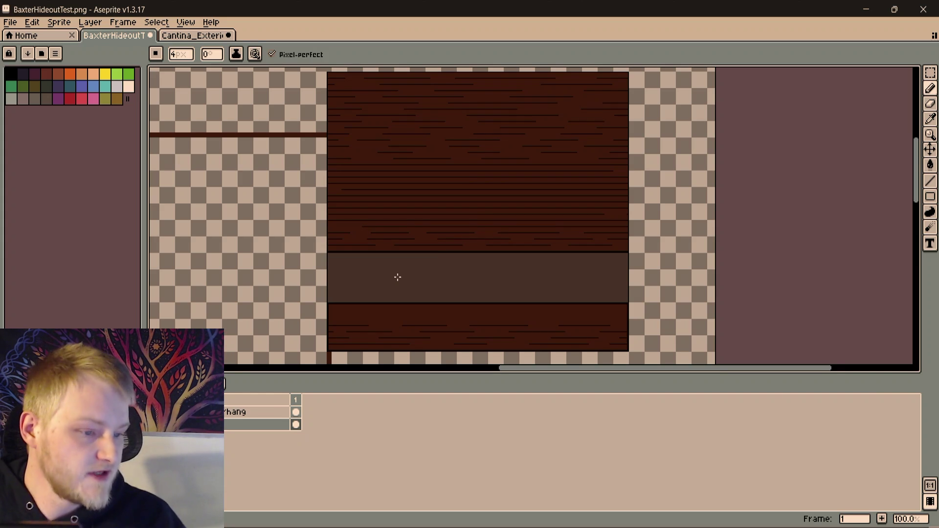
{"action": "scroll", "coordinate": [418, 237], "scroll_direction": "up", "scroll_amount": 4}
{"action": "scroll", "coordinate": [418, 237], "scroll_direction": "down", "scroll_amount": 1}
{"action": "scroll", "coordinate": [504, 242], "scroll_direction": "down", "scroll_amount": 1}
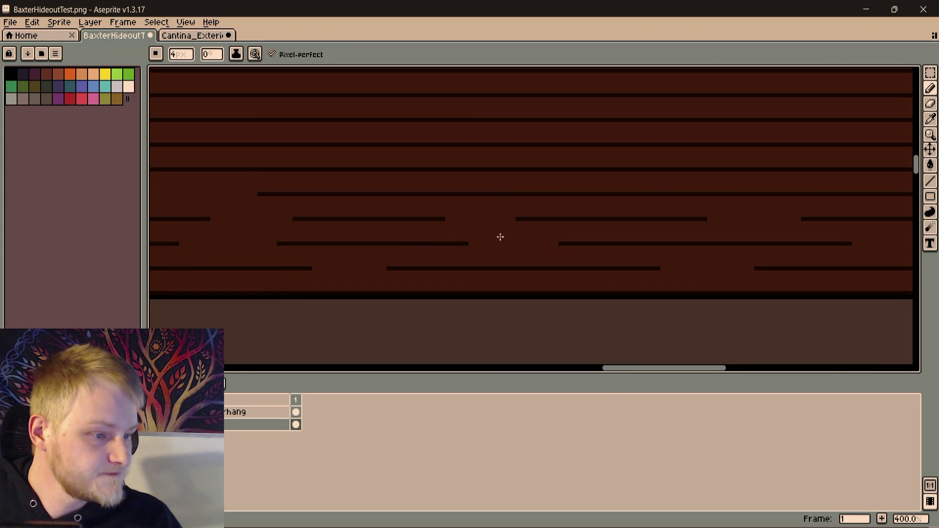
{"action": "scroll", "coordinate": [455, 159], "scroll_direction": "down", "scroll_amount": 1}
{"action": "scroll", "coordinate": [455, 159], "scroll_direction": "down", "scroll_amount": 1}
{"action": "scroll", "coordinate": [445, 203], "scroll_direction": "up", "scroll_amount": 3}
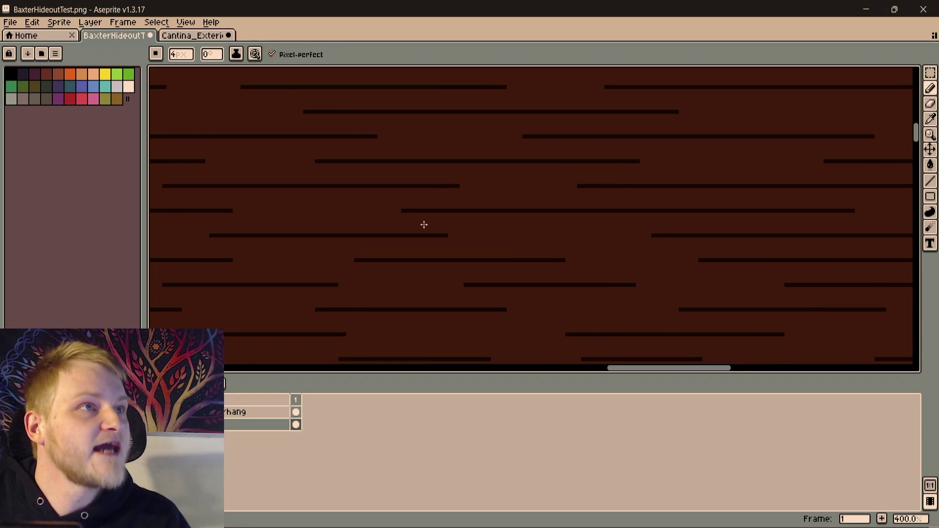
{"action": "scroll", "coordinate": [424, 219], "scroll_direction": "down", "scroll_amount": 1}
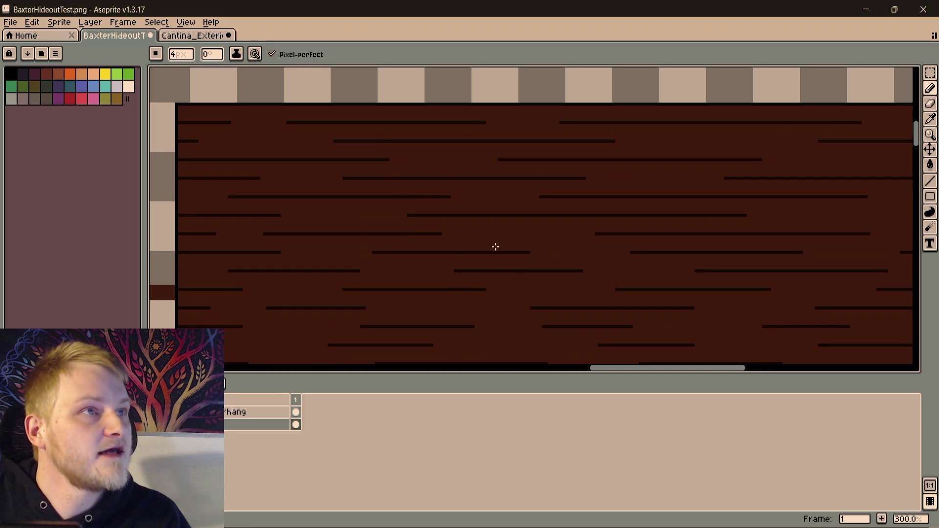
{"action": "left_click_drag", "start_coordinate": [510, 252], "coordinate": [522, 252]}
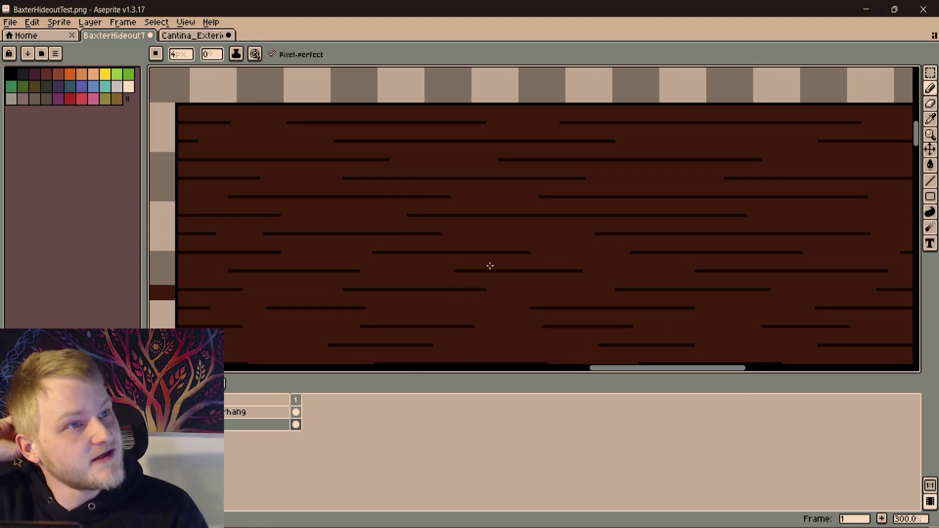
{"action": "scroll", "coordinate": [489, 258], "scroll_direction": "down", "scroll_amount": 2}
{"action": "scroll", "coordinate": [498, 181], "scroll_direction": "up", "scroll_amount": 1}
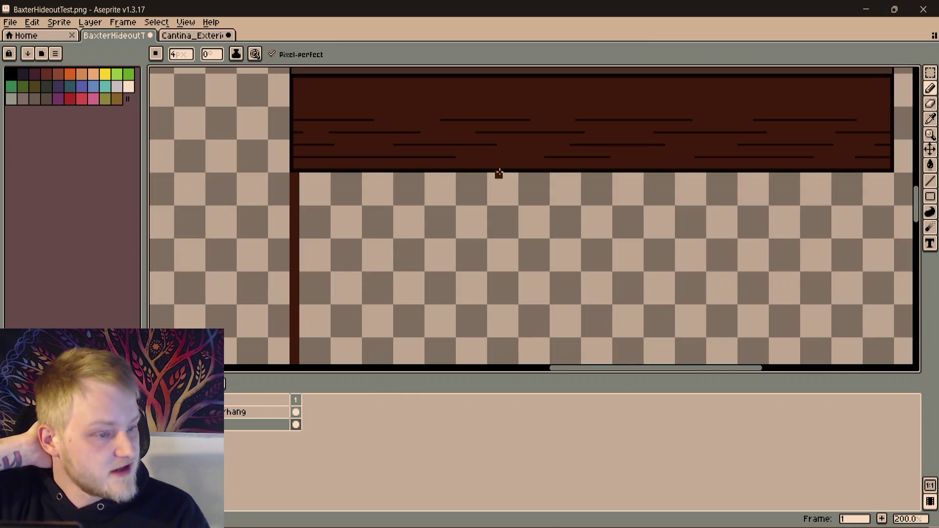
{"action": "scroll", "coordinate": [498, 181], "scroll_direction": "up", "scroll_amount": 2}
{"action": "left_click_drag", "start_coordinate": [497, 147], "coordinate": [459, 245]}
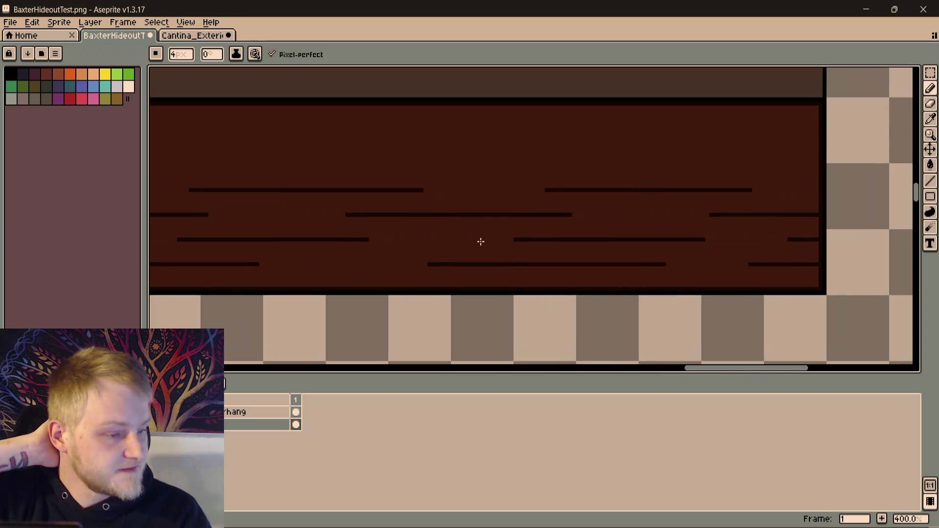
{"action": "scroll", "coordinate": [459, 244], "scroll_direction": "down", "scroll_amount": 2}
{"action": "scroll", "coordinate": [475, 229], "scroll_direction": "up", "scroll_amount": 1}
{"action": "scroll", "coordinate": [474, 229], "scroll_direction": "down", "scroll_amount": 1}
{"action": "scroll", "coordinate": [546, 237], "scroll_direction": "up", "scroll_amount": 1}
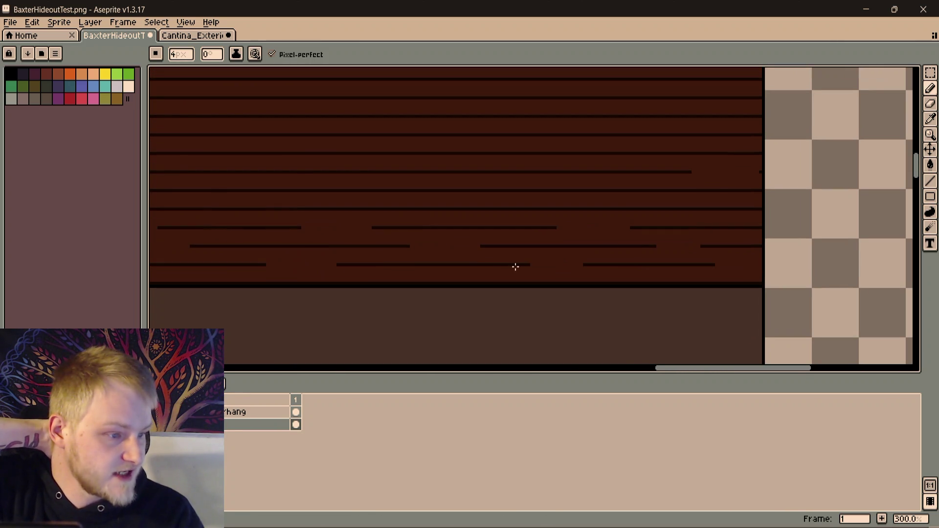
{"action": "left_click_drag", "start_coordinate": [486, 248], "coordinate": [543, 193]}
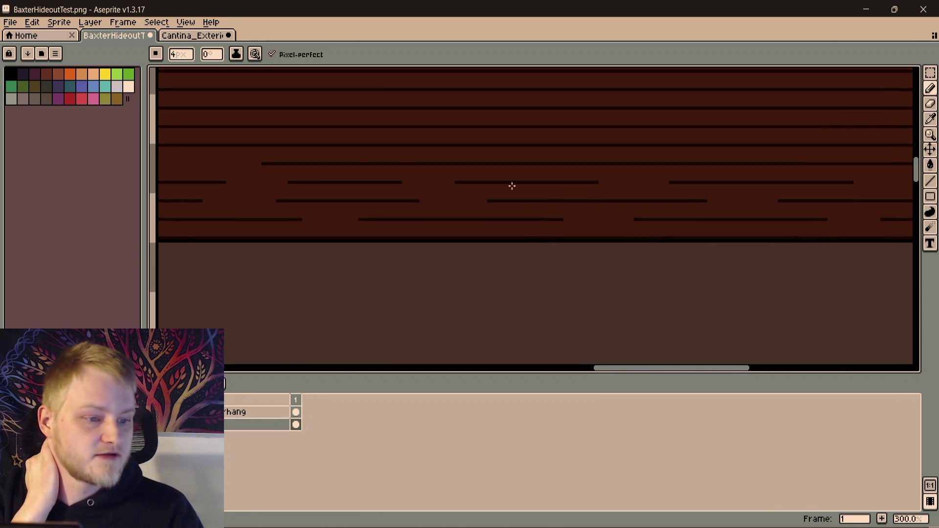
{"action": "scroll", "coordinate": [542, 193], "scroll_direction": "up", "scroll_amount": 2}
{"action": "scroll", "coordinate": [543, 249], "scroll_direction": "down", "scroll_amount": 1}
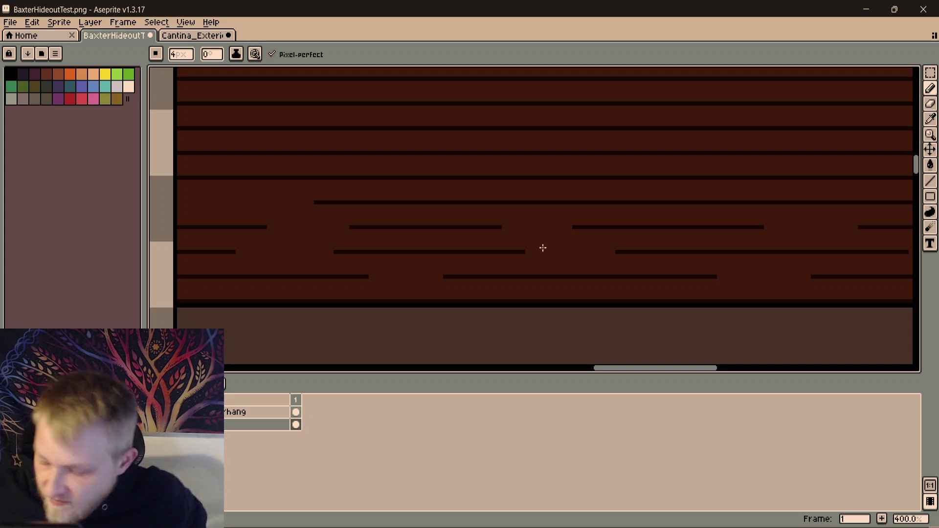
{"action": "scroll", "coordinate": [542, 247], "scroll_direction": "down", "scroll_amount": 2}
{"action": "scroll", "coordinate": [544, 225], "scroll_direction": "up", "scroll_amount": 1}
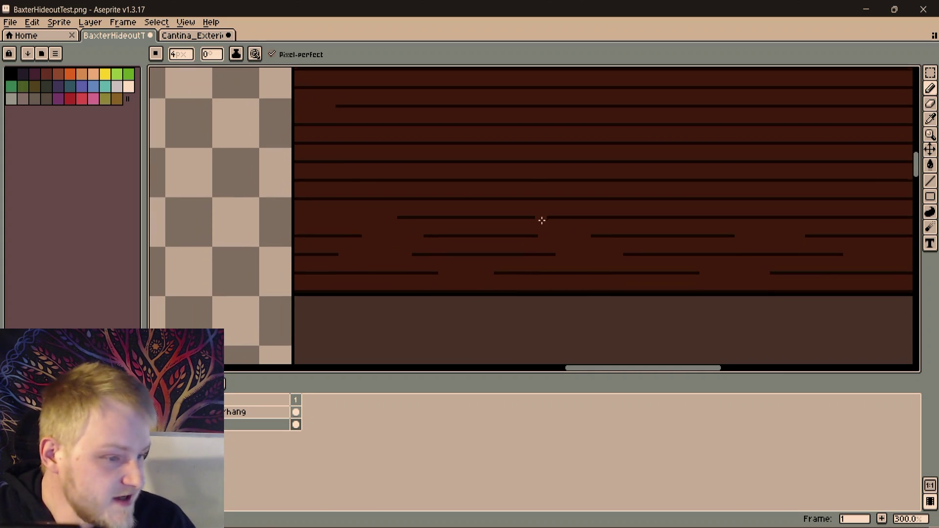
{"action": "scroll", "coordinate": [477, 247], "scroll_direction": "right", "scroll_amount": 5}
{"action": "scroll", "coordinate": [544, 239], "scroll_direction": "right", "scroll_amount": 5}
{"action": "scroll", "coordinate": [575, 263], "scroll_direction": "right", "scroll_amount": 1}
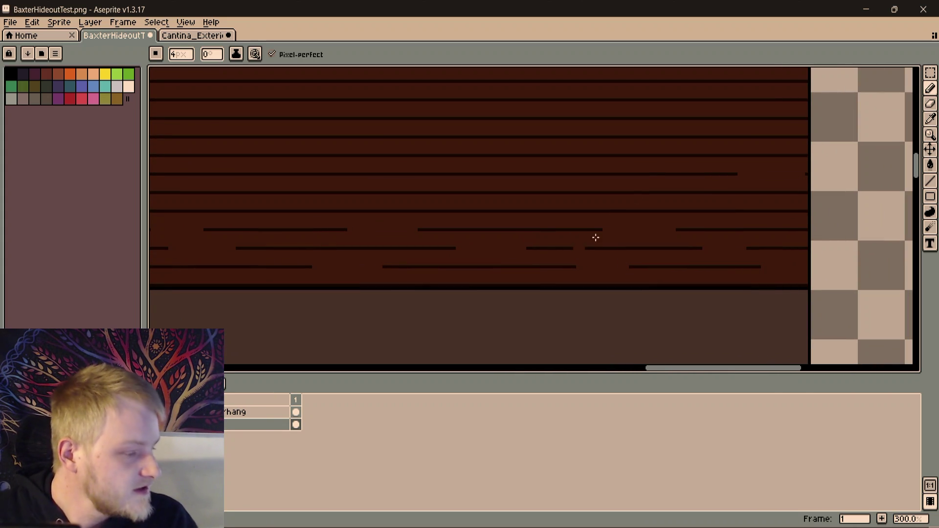
{"action": "scroll", "coordinate": [697, 238], "scroll_direction": "up", "scroll_amount": 1}
{"action": "scroll", "coordinate": [587, 265], "scroll_direction": "up", "scroll_amount": 1}
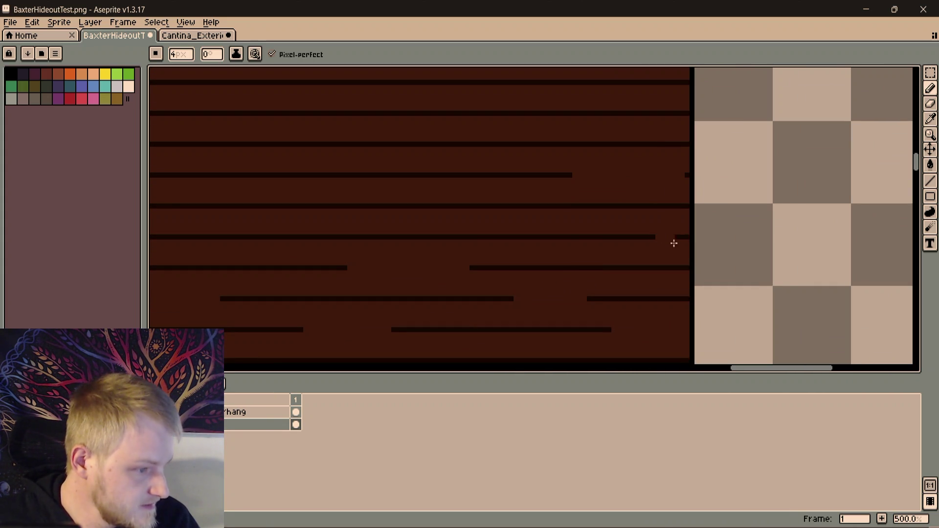
Open and close gaps in more grain lines, then drop the brush from 4px to 2px
{"action": "left_click_drag", "start_coordinate": [600, 244], "coordinate": [534, 244]}
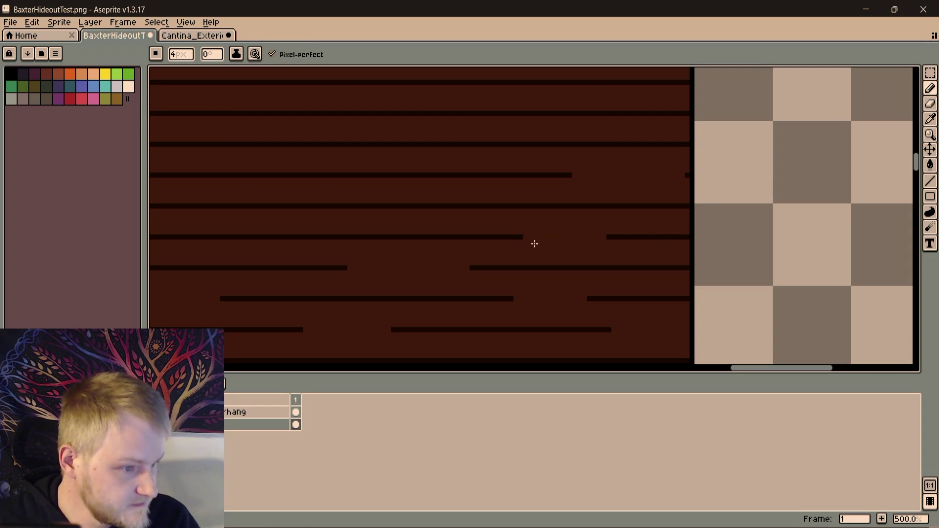
{"action": "left_click_drag", "start_coordinate": [446, 237], "coordinate": [368, 235]}
{"action": "scroll", "coordinate": [705, 222], "scroll_direction": "down", "scroll_amount": 1}
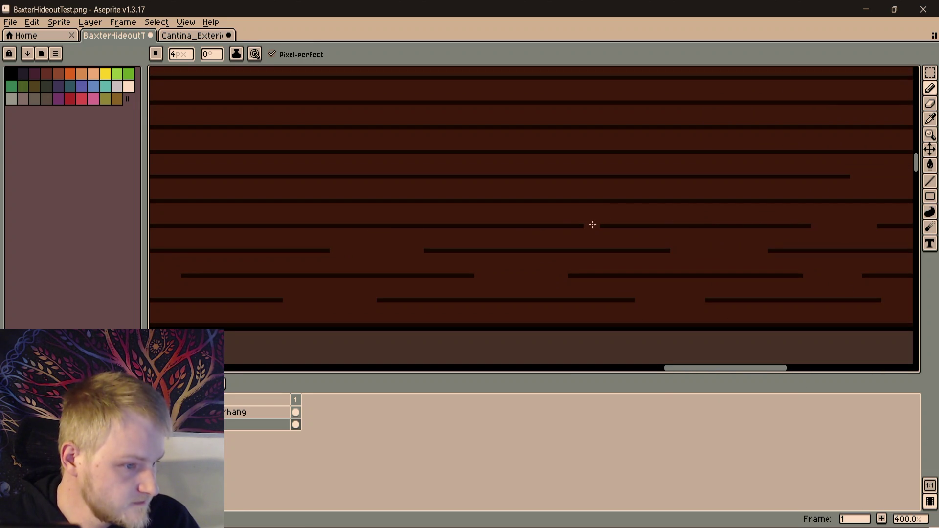
{"action": "left_click_drag", "start_coordinate": [593, 225], "coordinate": [504, 231]}
{"action": "scroll", "coordinate": [479, 230], "scroll_direction": "left", "scroll_amount": 5}
{"action": "left_click_drag", "start_coordinate": [635, 223], "coordinate": [564, 230]}
{"action": "scroll", "coordinate": [490, 228], "scroll_direction": "left", "scroll_amount": 3}
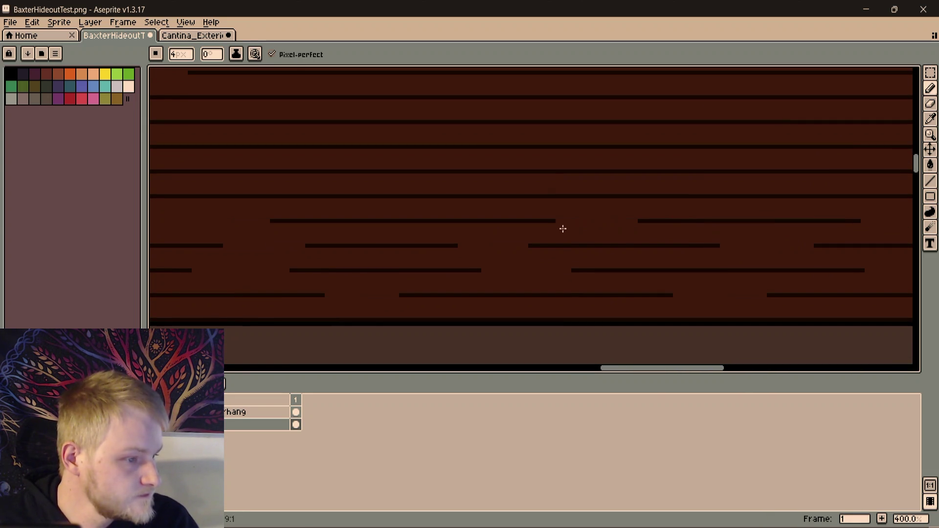
{"action": "scroll", "coordinate": [534, 230], "scroll_direction": "left", "scroll_amount": 5}
{"action": "left_click_drag", "start_coordinate": [674, 222], "coordinate": [543, 283]}
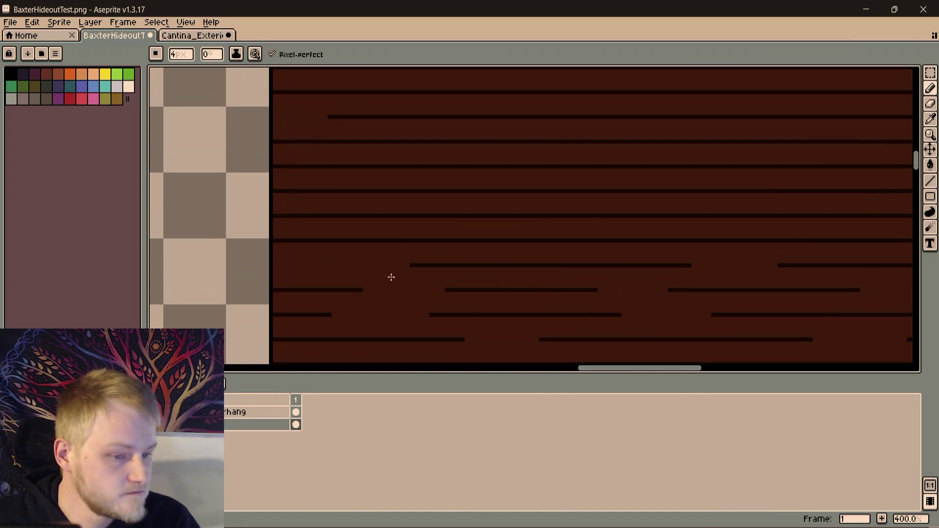
{"action": "key", "text": "minus"}
{"action": "key", "text": "minus"}
{"action": "scroll", "coordinate": [342, 285], "scroll_direction": "up", "scroll_amount": 2}
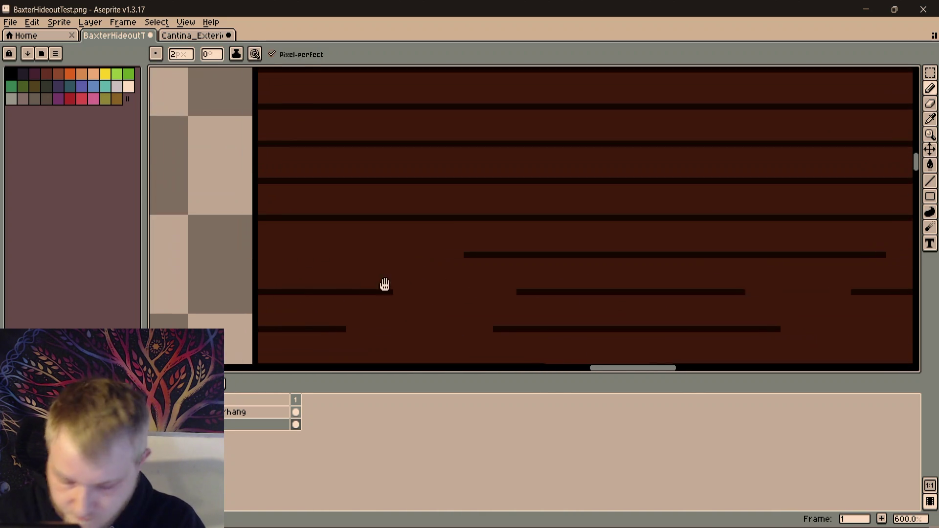
{"action": "scroll", "coordinate": [368, 287], "scroll_direction": "up", "scroll_amount": 3}
Sample the dark grain colour, add a short grain stroke, then sample the wood brown again
{"action": "key", "text": "i"}
{"action": "key", "text": "b"}
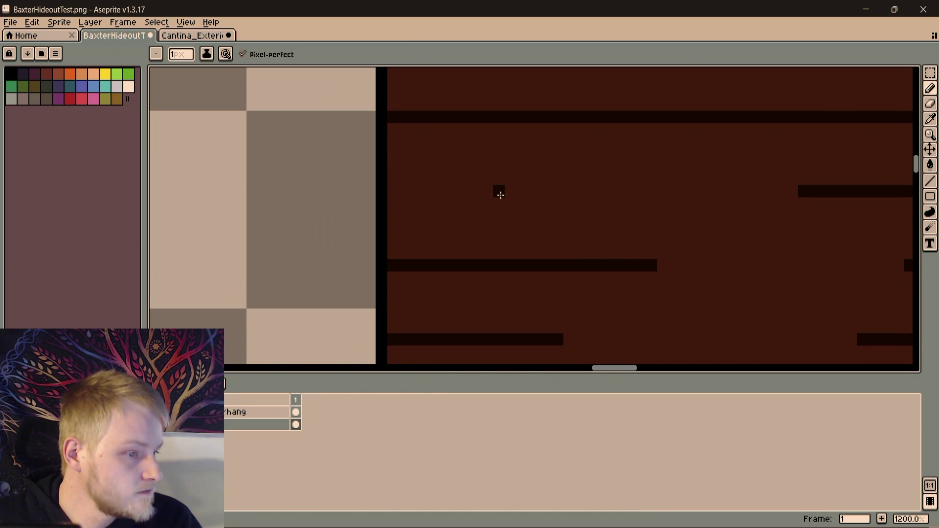
{"action": "left_click_drag", "start_coordinate": [501, 196], "coordinate": [392, 195]}
{"action": "scroll", "coordinate": [517, 199], "scroll_direction": "down", "scroll_amount": 5}
{"action": "key", "text": "i"}
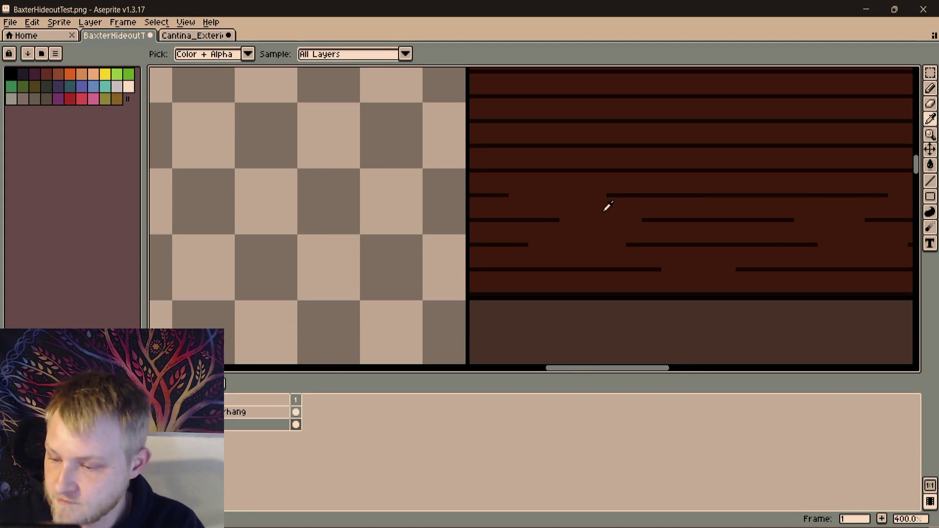
{"action": "key", "text": "b"}
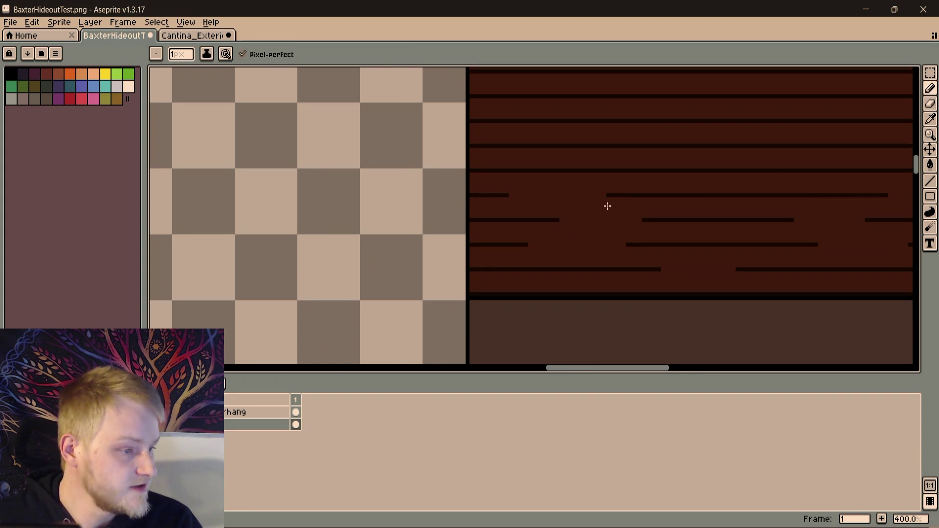
{"action": "scroll", "coordinate": [494, 184], "scroll_direction": "up", "scroll_amount": 1}
{"action": "scroll", "coordinate": [440, 248], "scroll_direction": "up", "scroll_amount": 1}
{"action": "scroll", "coordinate": [440, 214], "scroll_direction": "up", "scroll_amount": 1}
{"action": "scroll", "coordinate": [524, 227], "scroll_direction": "down", "scroll_amount": 1}
Paint brown over sections of grain lines and shorten one to stagger it
{"action": "left_click_drag", "start_coordinate": [413, 222], "coordinate": [484, 220]}
{"action": "scroll", "coordinate": [615, 237], "scroll_direction": "down", "scroll_amount": 2}
{"action": "scroll", "coordinate": [378, 215], "scroll_direction": "up", "scroll_amount": 1}
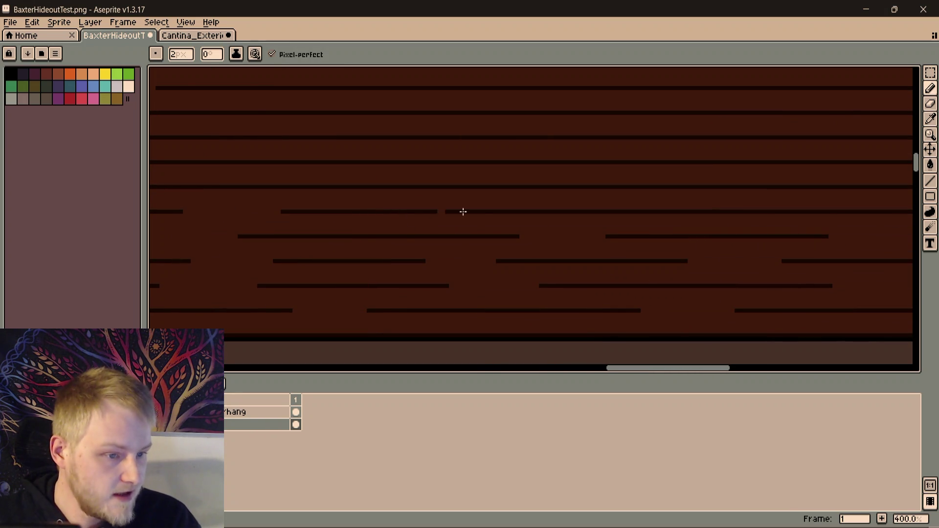
{"action": "scroll", "coordinate": [518, 216], "scroll_direction": "right", "scroll_amount": 2}
{"action": "left_click_drag", "start_coordinate": [519, 213], "coordinate": [622, 218]}
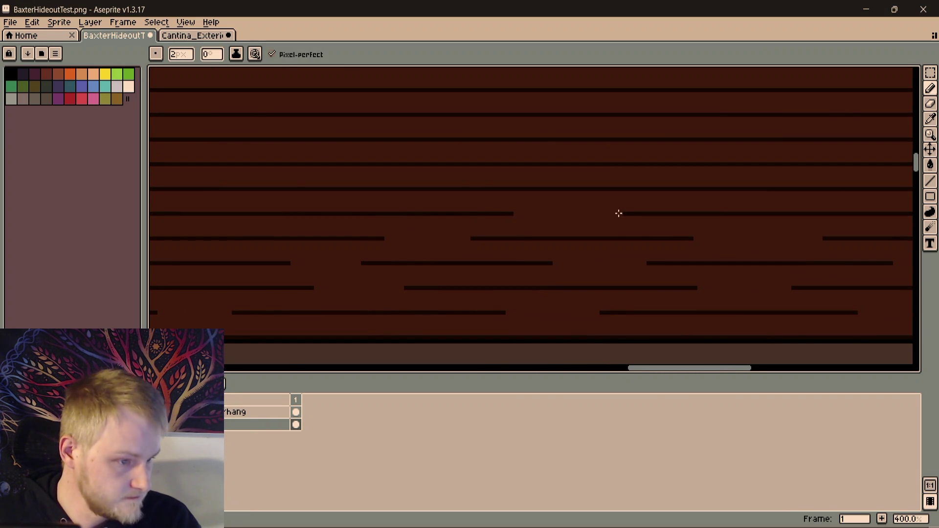
{"action": "scroll", "coordinate": [618, 214], "scroll_direction": "down", "scroll_amount": 3}
{"action": "scroll", "coordinate": [656, 208], "scroll_direction": "up", "scroll_amount": 1}
{"action": "scroll", "coordinate": [538, 226], "scroll_direction": "up", "scroll_amount": 2}
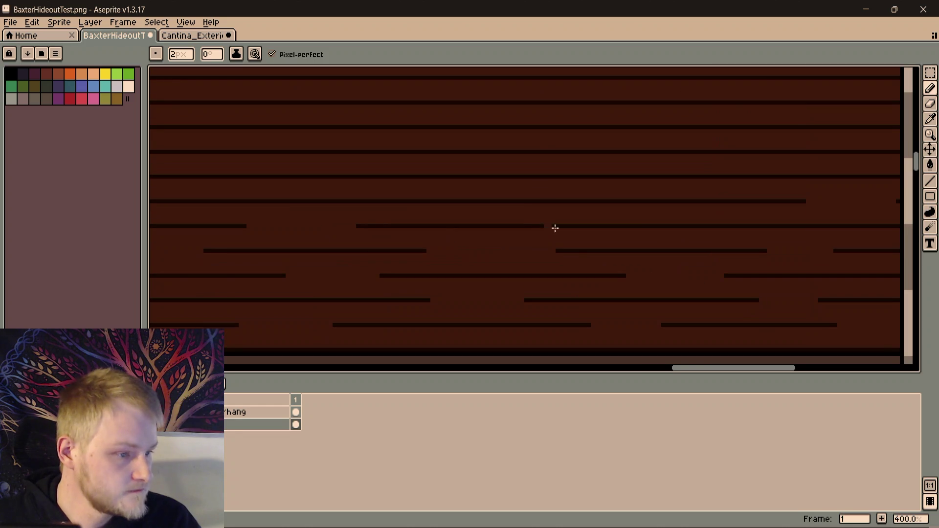
{"action": "mouse_move", "coordinate": [769, 217]}
{"action": "left_mouse_down"}
{"action": "mouse_move", "coordinate": [572, 224]}
{"action": "mouse_move", "coordinate": [539, 284]}
{"action": "left_mouse_up"}
{"action": "scroll", "coordinate": [537, 233], "scroll_direction": "down", "scroll_amount": 2}
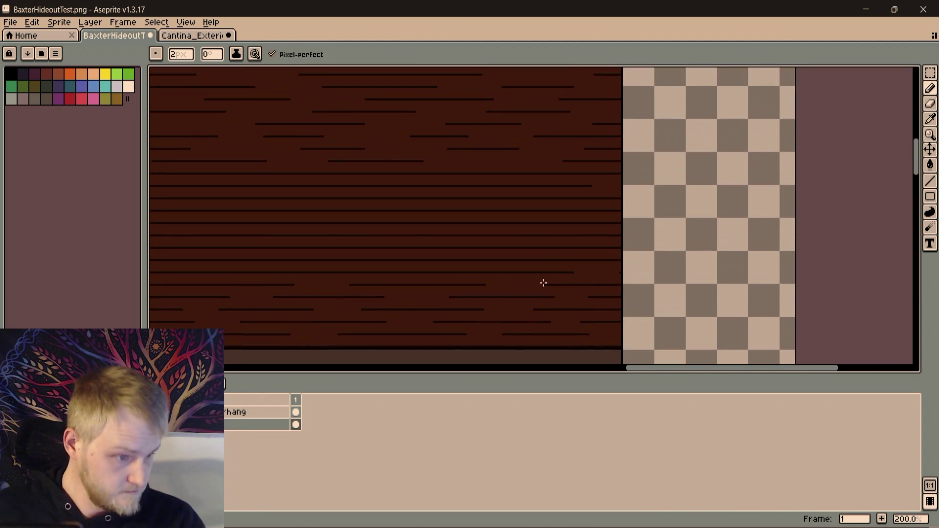
{"action": "scroll", "coordinate": [550, 266], "scroll_direction": "up", "scroll_amount": 2}
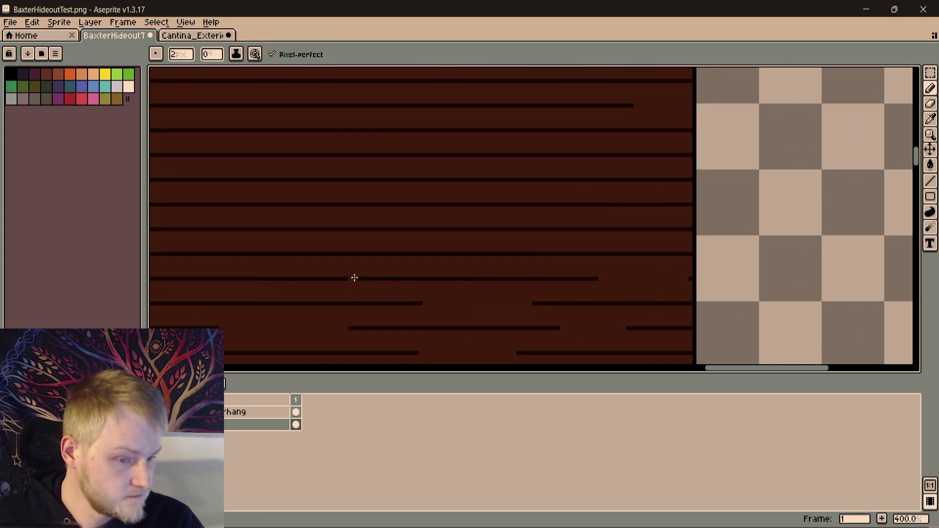
{"action": "scroll", "coordinate": [723, 256], "scroll_direction": "down", "scroll_amount": 2}
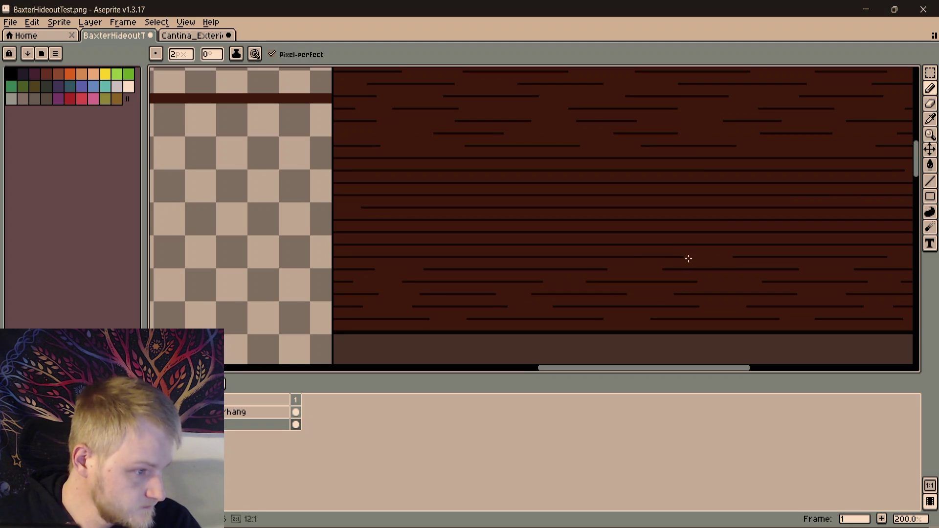
{"action": "scroll", "coordinate": [690, 259], "scroll_direction": "up", "scroll_amount": 1}
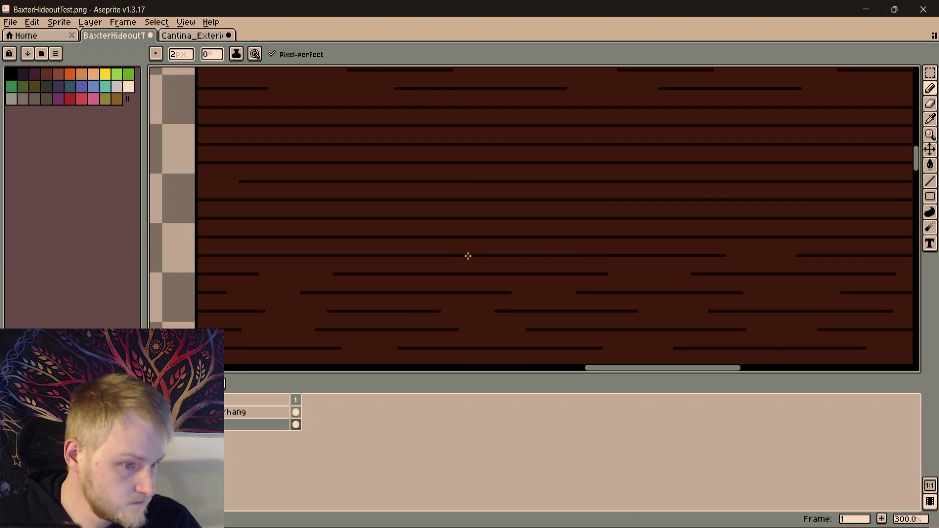
{"action": "left_click_drag", "start_coordinate": [428, 260], "coordinate": [392, 259]}
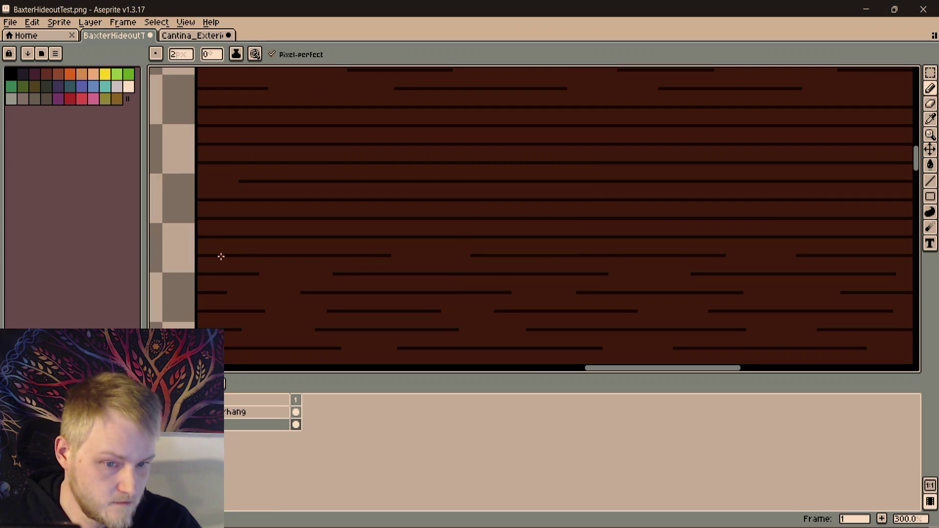
{"action": "scroll", "coordinate": [201, 254], "scroll_direction": "up", "scroll_amount": 4}
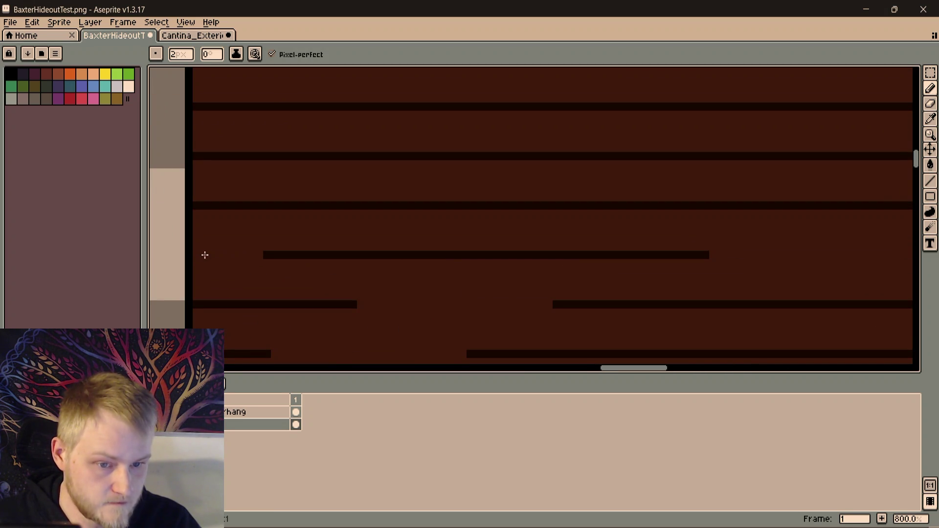
{"action": "scroll", "coordinate": [201, 255], "scroll_direction": "down", "scroll_amount": 2}
{"action": "scroll", "coordinate": [395, 216], "scroll_direction": "down", "scroll_amount": 1}
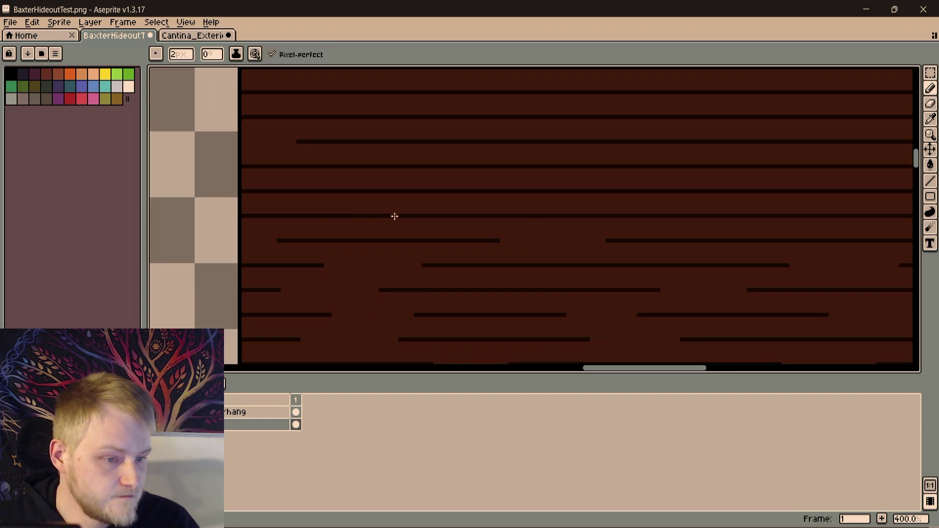
{"action": "scroll", "coordinate": [254, 262], "scroll_direction": "up", "scroll_amount": 1}
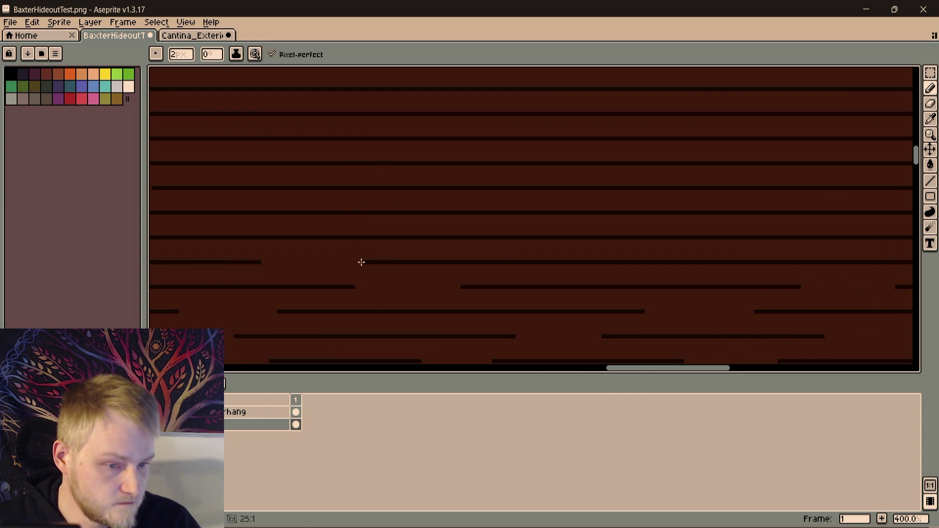
{"action": "left_click_drag", "start_coordinate": [372, 261], "coordinate": [365, 272]}
{"action": "scroll", "coordinate": [272, 289], "scroll_direction": "down", "scroll_amount": 2}
{"action": "scroll", "coordinate": [497, 189], "scroll_direction": "up", "scroll_amount": 1}
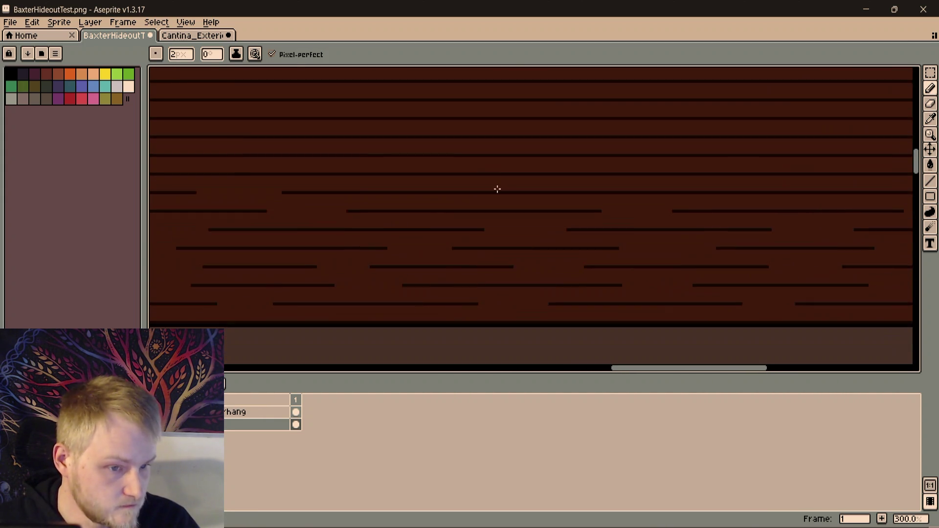
{"action": "scroll", "coordinate": [442, 224], "scroll_direction": "down", "scroll_amount": 1}
{"action": "scroll", "coordinate": [456, 225], "scroll_direction": "up", "scroll_amount": 1}
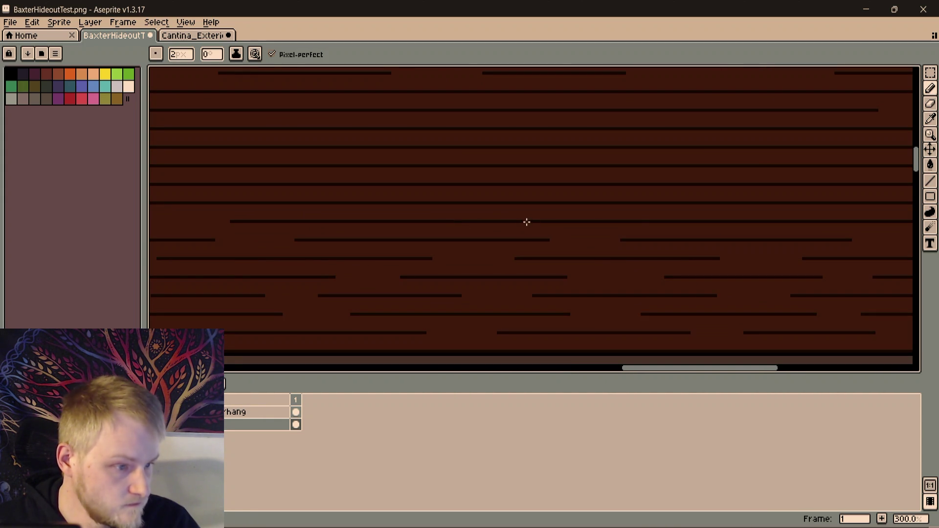
{"action": "left_click_drag", "start_coordinate": [633, 223], "coordinate": [566, 280]}
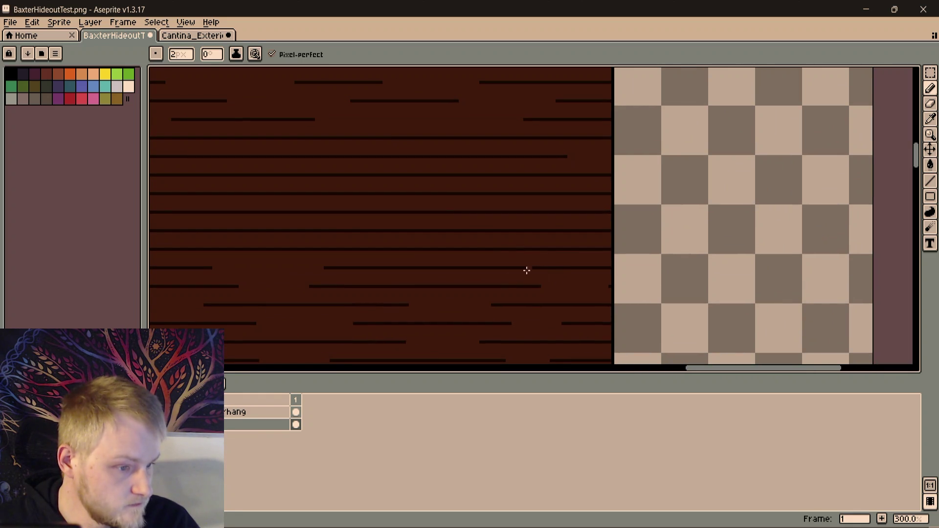
Cut four more gaps into grain lines toward the wall's right edge
{"action": "left_click_drag", "start_coordinate": [502, 266], "coordinate": [668, 261]}
{"action": "mouse_move", "coordinate": [569, 245]}
{"action": "left_mouse_down"}
{"action": "mouse_move", "coordinate": [486, 246]}
{"action": "mouse_move", "coordinate": [585, 236]}
{"action": "left_mouse_up"}
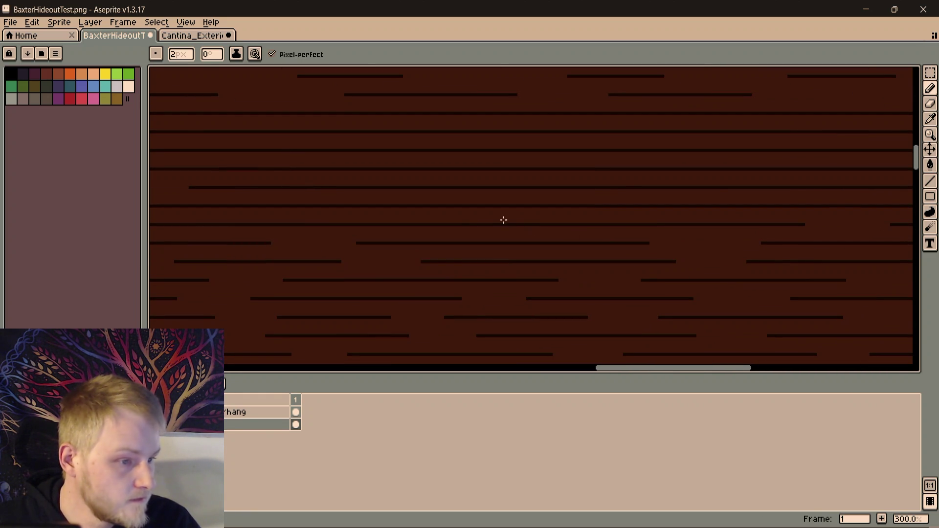
{"action": "mouse_move", "coordinate": [475, 225]}
{"action": "left_mouse_down"}
{"action": "mouse_move", "coordinate": [433, 227]}
{"action": "mouse_move", "coordinate": [800, 231]}
{"action": "left_mouse_up"}
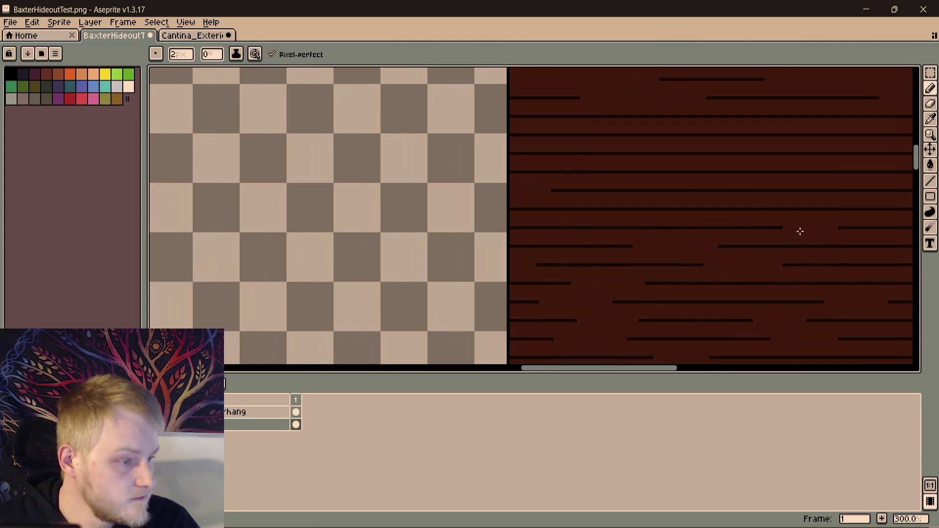
{"action": "left_click_drag", "start_coordinate": [591, 229], "coordinate": [544, 228]}
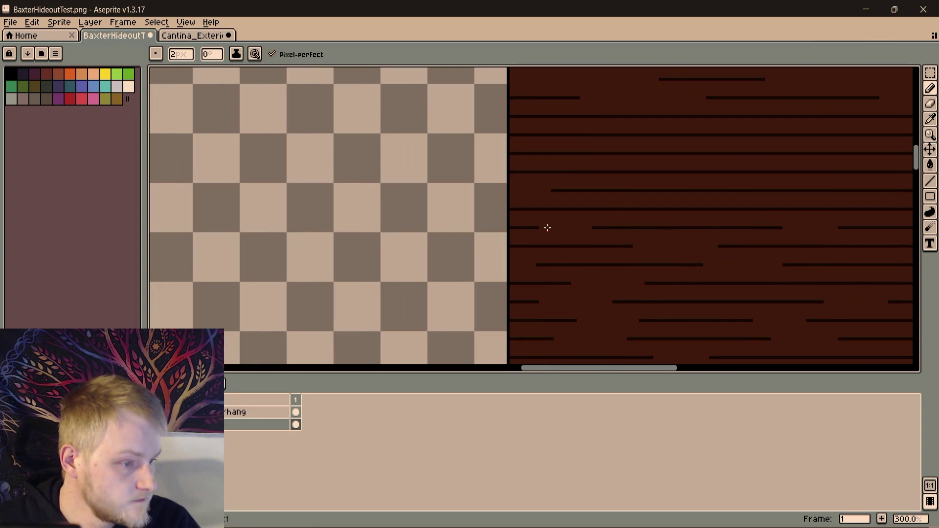
{"action": "scroll", "coordinate": [547, 227], "scroll_direction": "right", "scroll_amount": 3}
{"action": "scroll", "coordinate": [498, 239], "scroll_direction": "right", "scroll_amount": 2}
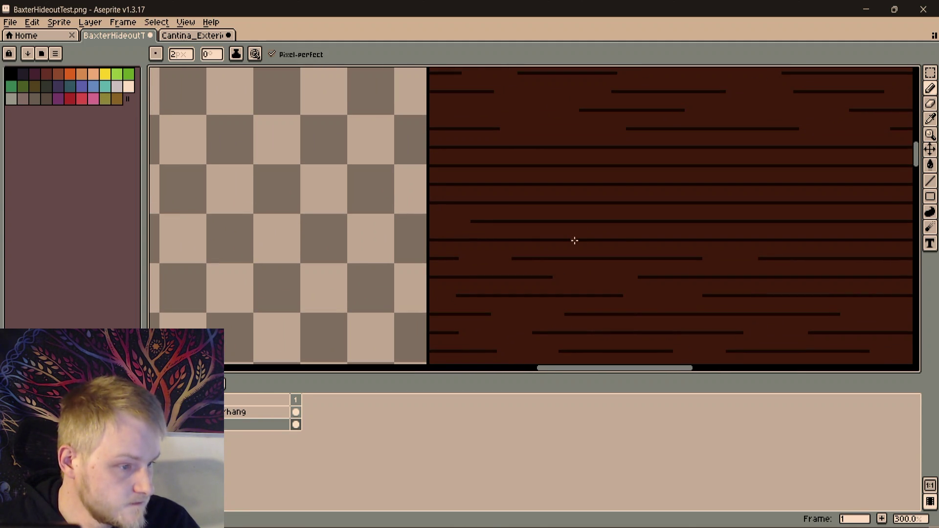
{"action": "scroll", "coordinate": [598, 218], "scroll_direction": "right", "scroll_amount": 3}
{"action": "scroll", "coordinate": [247, 225], "scroll_direction": "right", "scroll_amount": 7}
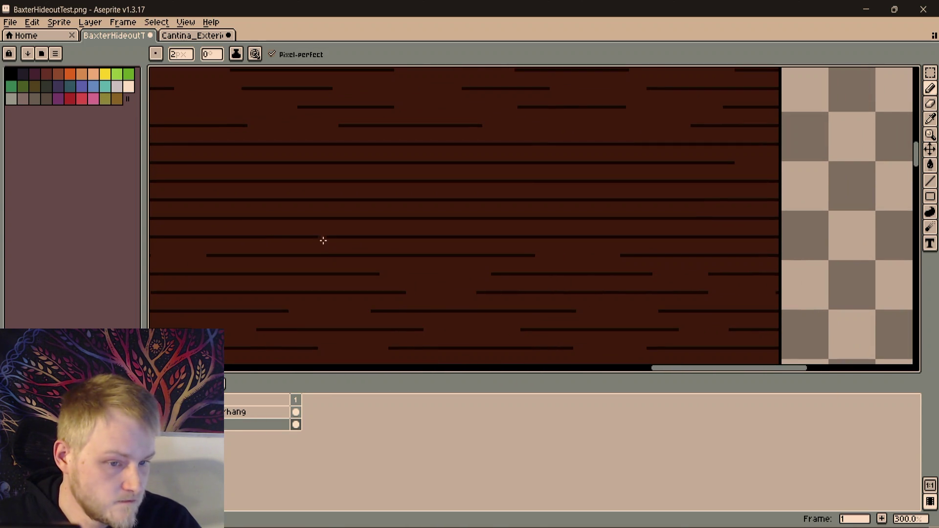
{"action": "scroll", "coordinate": [403, 232], "scroll_direction": "right", "scroll_amount": 3}
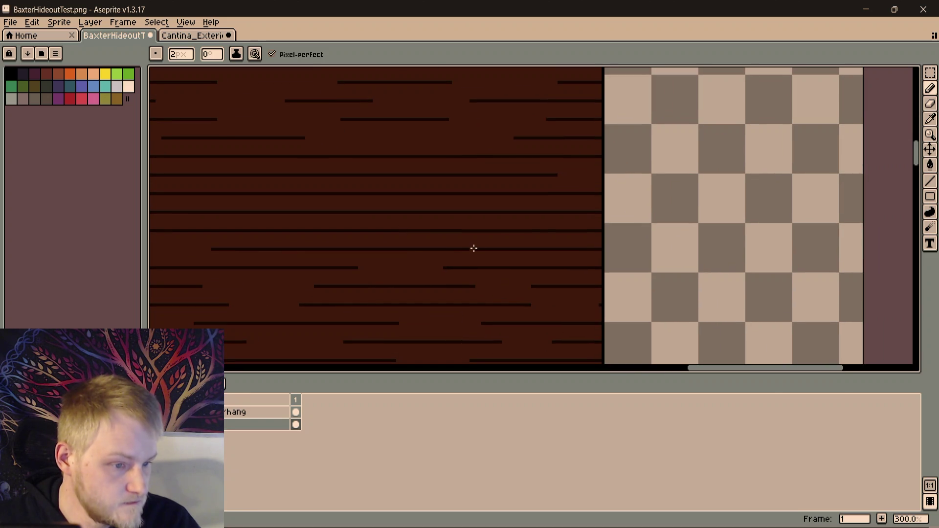
{"action": "scroll", "coordinate": [564, 236], "scroll_direction": "left", "scroll_amount": 1}
{"action": "scroll", "coordinate": [639, 229], "scroll_direction": "left", "scroll_amount": 3}
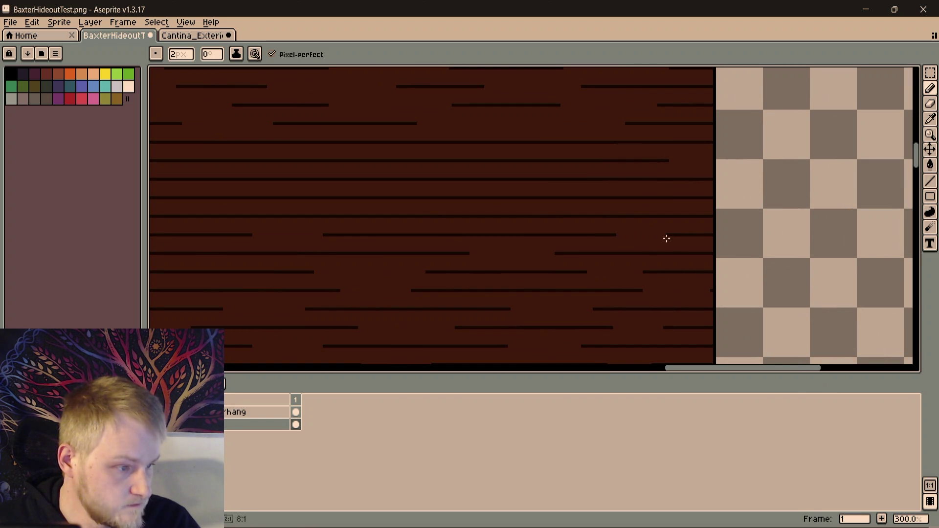
{"action": "scroll", "coordinate": [672, 314], "scroll_direction": "left", "scroll_amount": 1}
{"action": "scroll", "coordinate": [598, 300], "scroll_direction": "up", "scroll_amount": 1}
{"action": "scroll", "coordinate": [598, 300], "scroll_direction": "right", "scroll_amount": 2}
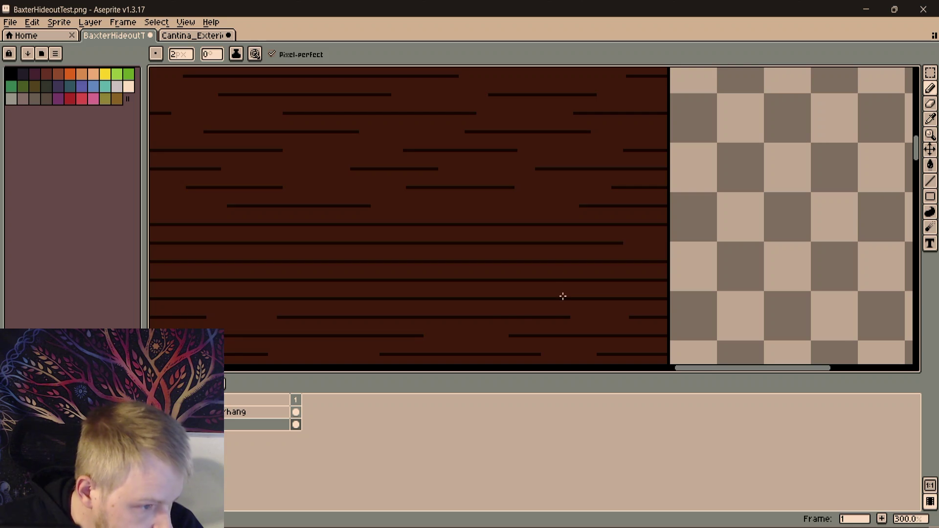
Paint brown gaps into six long grain lines on the left part of the wall
{"action": "left_click_drag", "start_coordinate": [523, 299], "coordinate": [485, 300]}
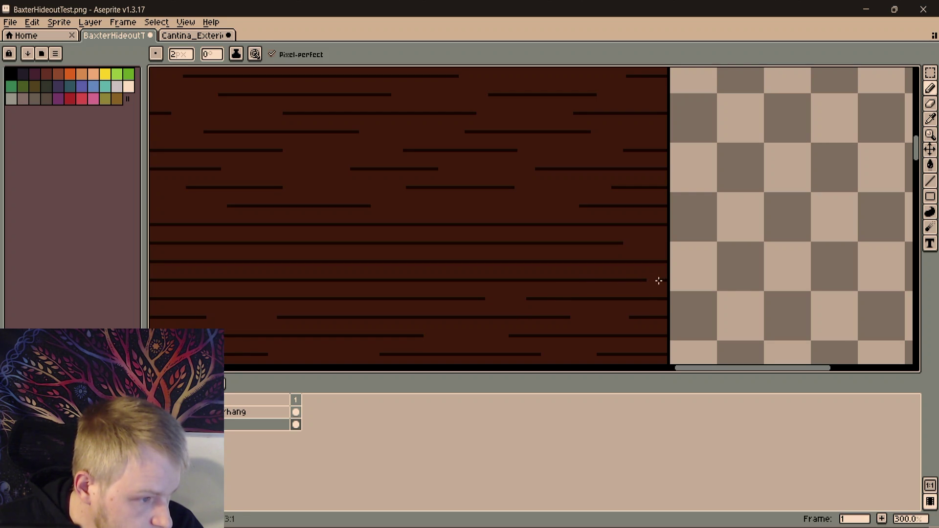
{"action": "scroll", "coordinate": [691, 278], "scroll_direction": "up", "scroll_amount": 2}
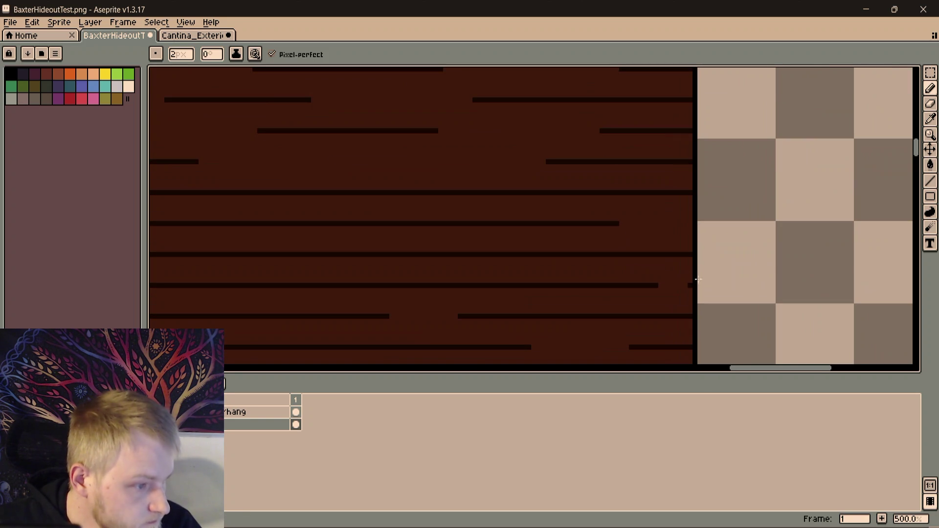
{"action": "scroll", "coordinate": [661, 256], "scroll_direction": "up", "scroll_amount": 1}
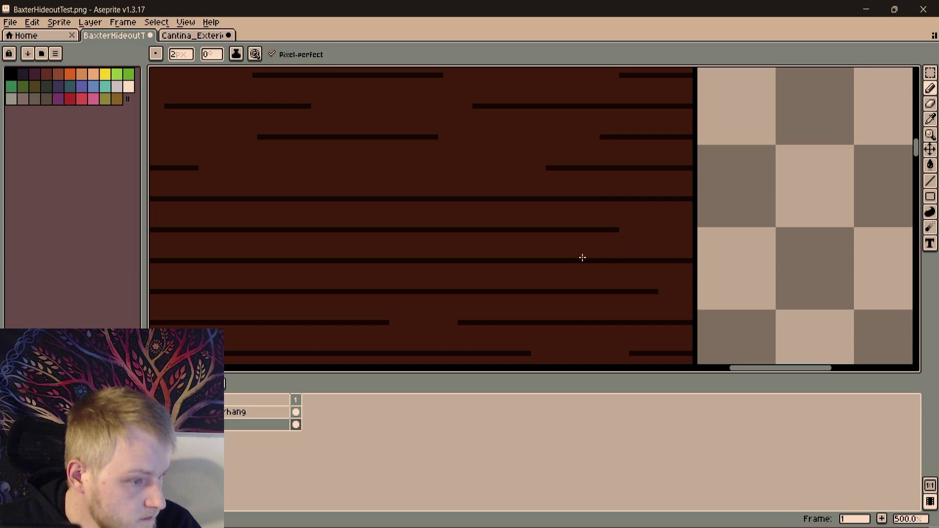
{"action": "left_click_drag", "start_coordinate": [585, 260], "coordinate": [525, 261]}
{"action": "scroll", "coordinate": [528, 265], "scroll_direction": "down", "scroll_amount": 2}
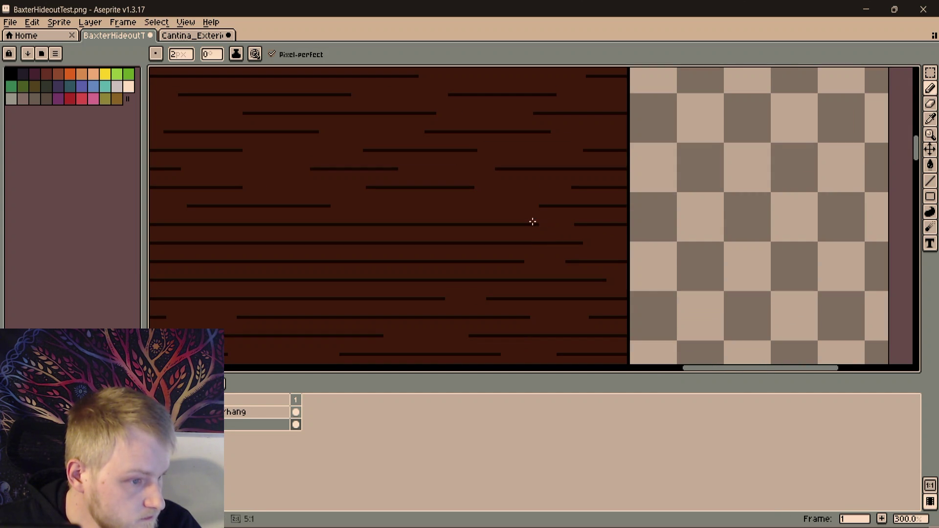
{"action": "mouse_move", "coordinate": [380, 257]}
{"action": "left_mouse_down"}
{"action": "mouse_move", "coordinate": [725, 219]}
{"action": "mouse_move", "coordinate": [589, 247]}
{"action": "mouse_move", "coordinate": [295, 218]}
{"action": "mouse_move", "coordinate": [333, 254]}
{"action": "left_mouse_up"}
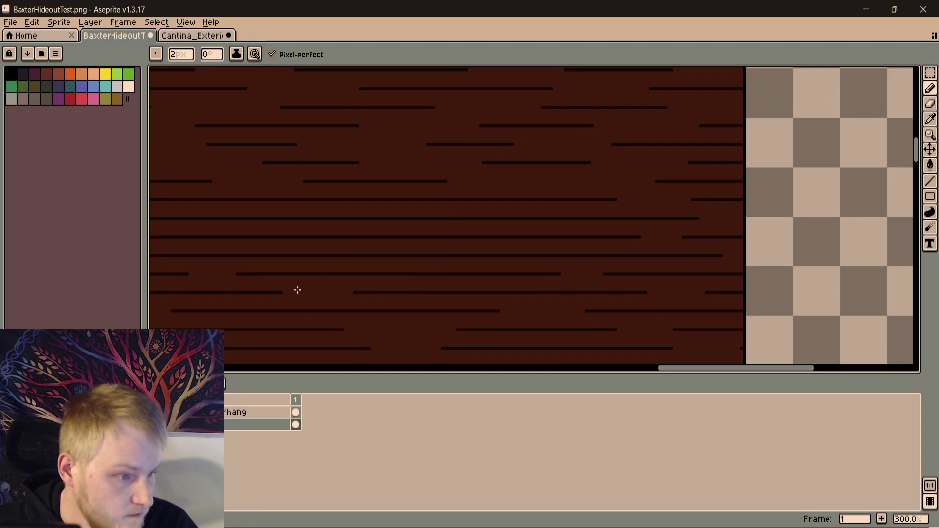
{"action": "left_click_drag", "start_coordinate": [331, 255], "coordinate": [374, 258]}
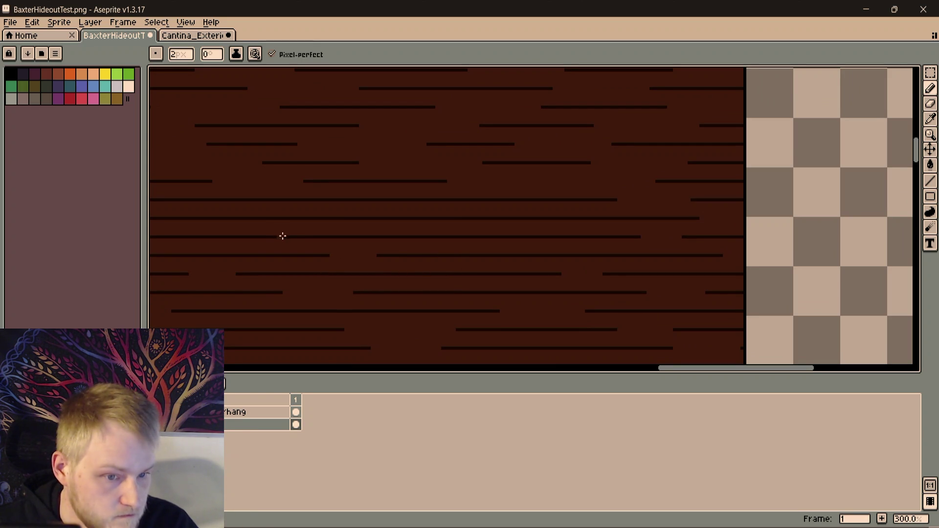
{"action": "left_click_drag", "start_coordinate": [287, 238], "coordinate": [261, 237]}
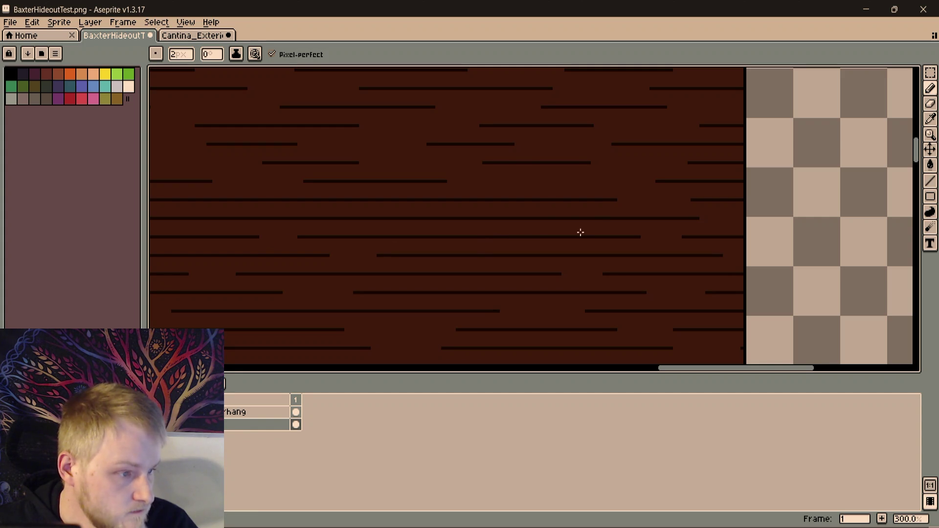
{"action": "left_click_drag", "start_coordinate": [426, 219], "coordinate": [448, 217]}
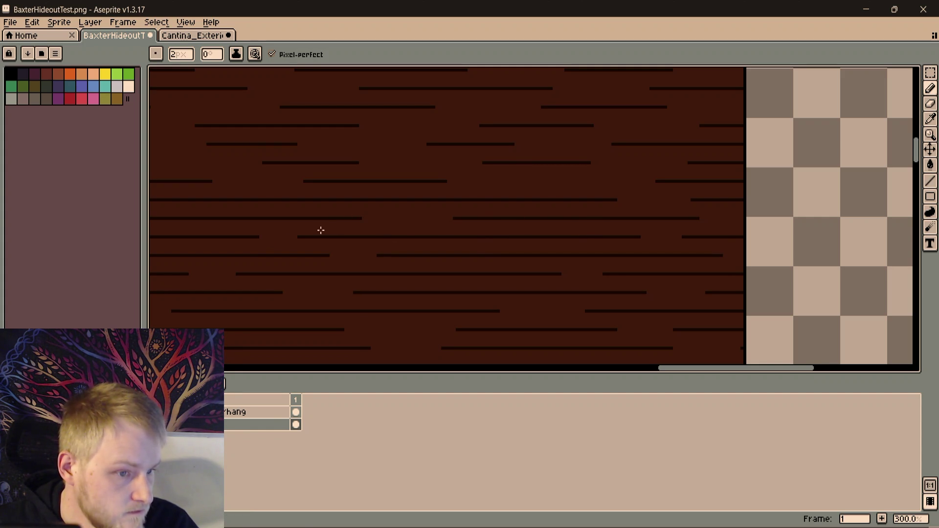
{"action": "left_click_drag", "start_coordinate": [332, 200], "coordinate": [270, 201]}
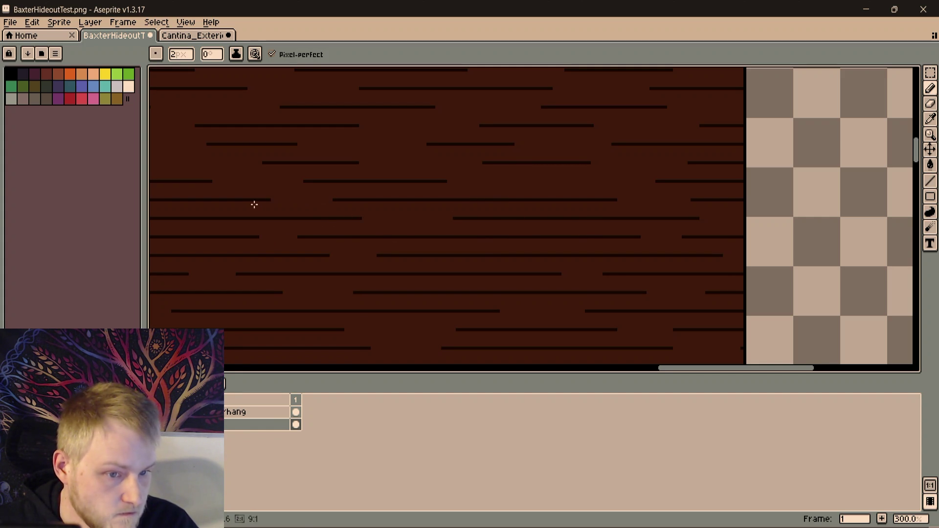
Break up the remaining long grain lines on the wall's right part
{"action": "left_click_drag", "start_coordinate": [636, 205], "coordinate": [672, 201]}
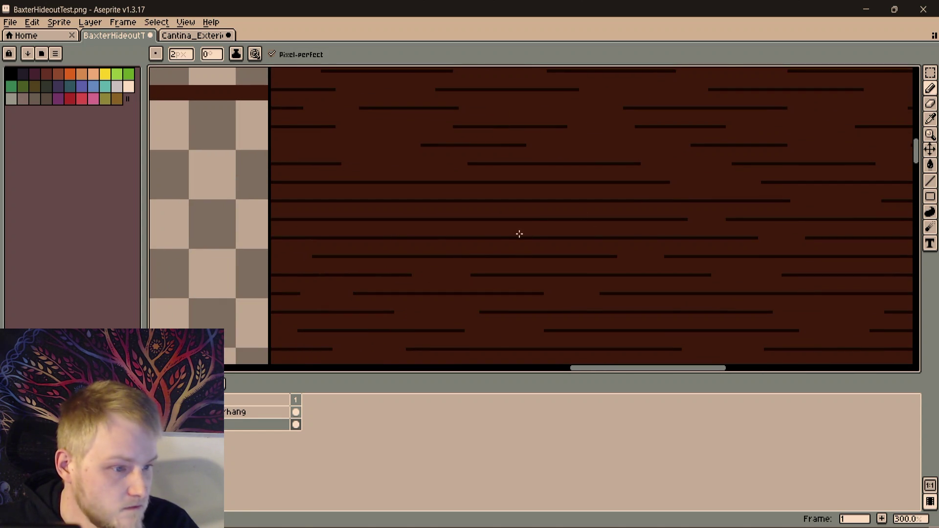
{"action": "mouse_move", "coordinate": [505, 237]}
{"action": "left_mouse_down"}
{"action": "mouse_move", "coordinate": [439, 238]}
{"action": "mouse_move", "coordinate": [384, 218]}
{"action": "left_mouse_up"}
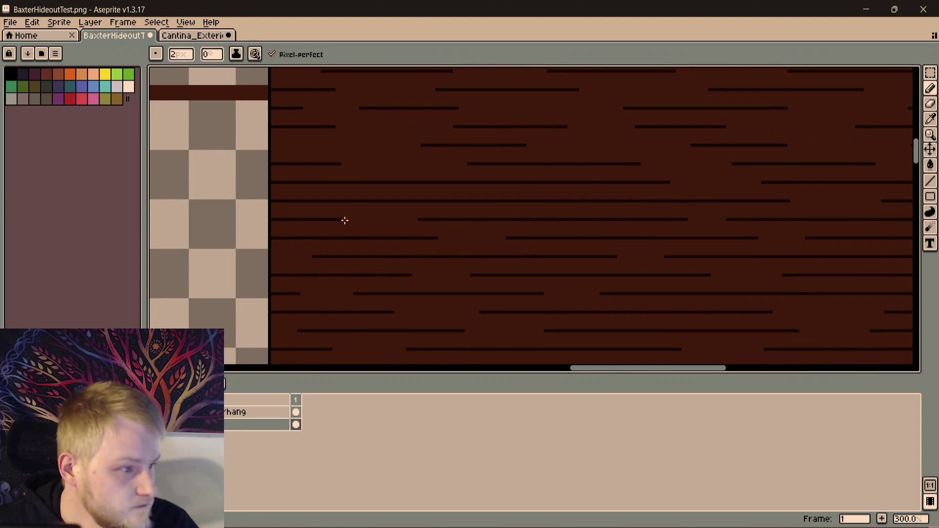
{"action": "left_click_drag", "start_coordinate": [473, 202], "coordinate": [551, 202]}
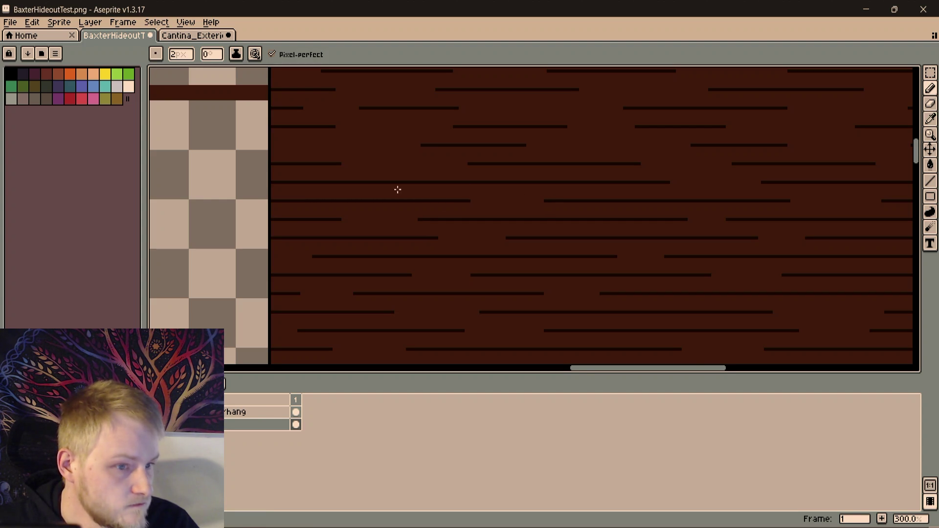
{"action": "scroll", "coordinate": [421, 190], "scroll_direction": "up", "scroll_amount": 2}
{"action": "left_click_drag", "start_coordinate": [320, 183], "coordinate": [249, 186]}
{"action": "left_click_drag", "start_coordinate": [338, 181], "coordinate": [348, 180]}
{"action": "scroll", "coordinate": [509, 174], "scroll_direction": "down", "scroll_amount": 2}
{"action": "scroll", "coordinate": [346, 246], "scroll_direction": "down", "scroll_amount": 1}
{"action": "left_click_drag", "start_coordinate": [345, 245], "coordinate": [401, 138]}
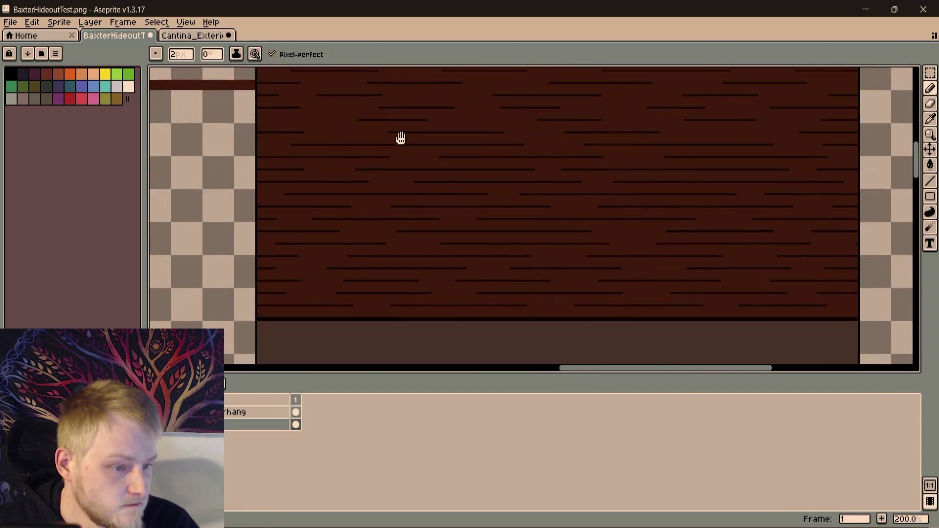
{"action": "scroll", "coordinate": [400, 150], "scroll_direction": "down", "scroll_amount": 1}
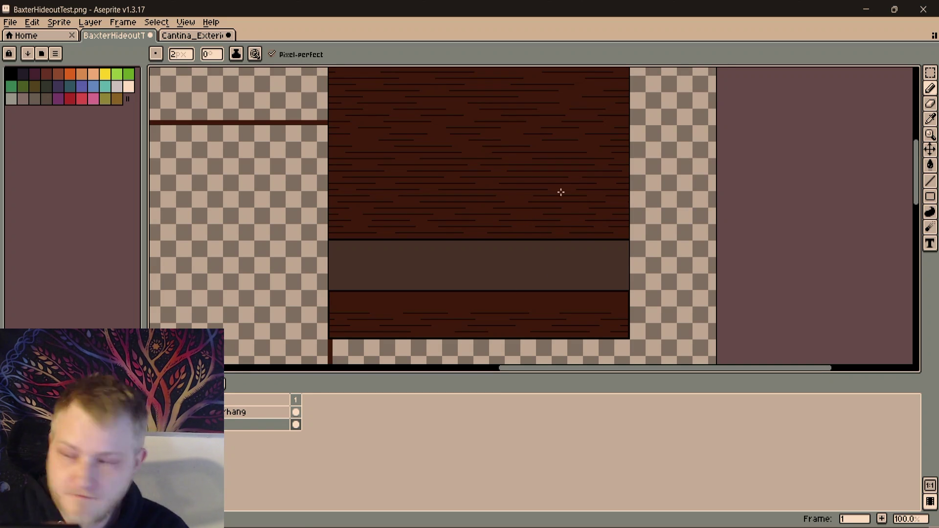
{"action": "scroll", "coordinate": [547, 213], "scroll_direction": "up", "scroll_amount": 1}
{"action": "scroll", "coordinate": [553, 220], "scroll_direction": "down", "scroll_amount": 1}
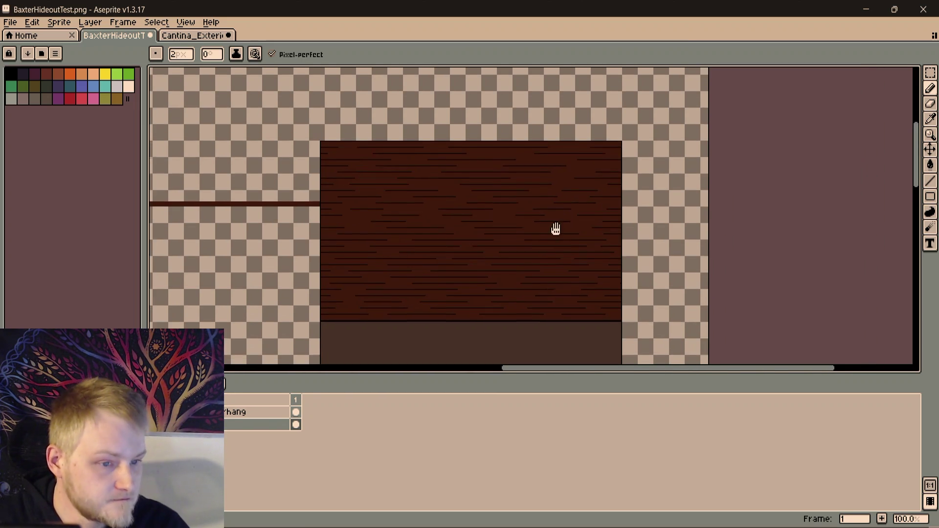
{"action": "scroll", "coordinate": [587, 231], "scroll_direction": "up", "scroll_amount": 1}
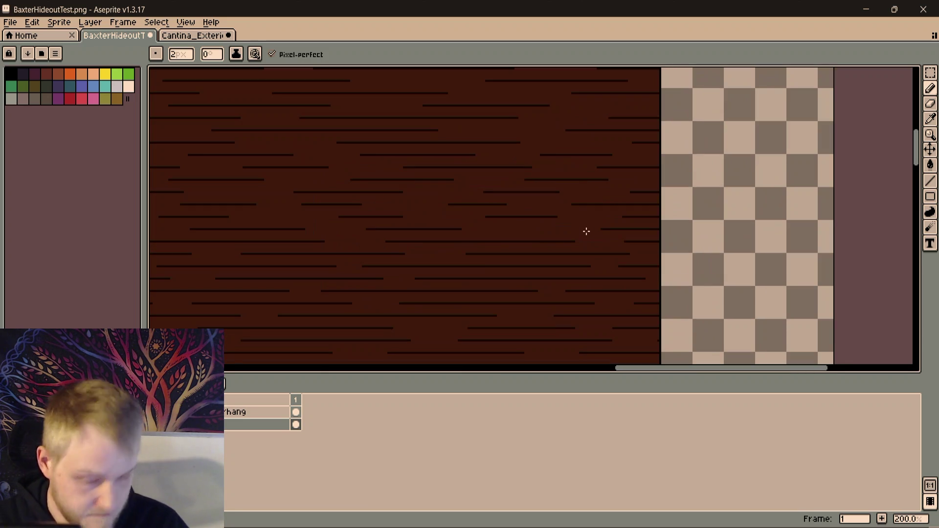
With a 1px pencil in the grain colour, lengthen two grain lines and add a short new one
{"action": "key", "text": "m"}
{"action": "scroll", "coordinate": [603, 229], "scroll_direction": "up", "scroll_amount": 3}
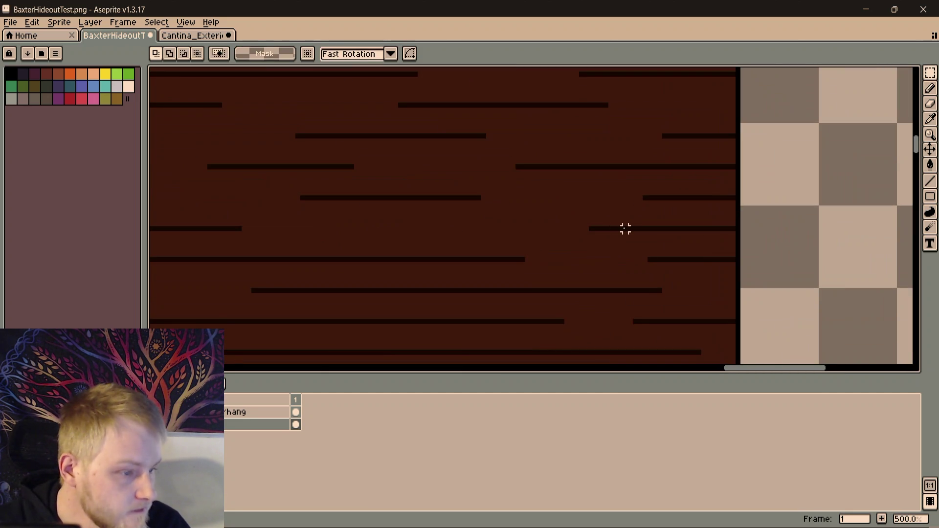
{"action": "key", "text": "i"}
{"action": "key", "text": "b"}
{"action": "scroll", "coordinate": [622, 227], "scroll_direction": "down", "scroll_amount": 1}
{"action": "scroll", "coordinate": [614, 227], "scroll_direction": "up", "scroll_amount": 1}
{"action": "key", "text": "minus"}
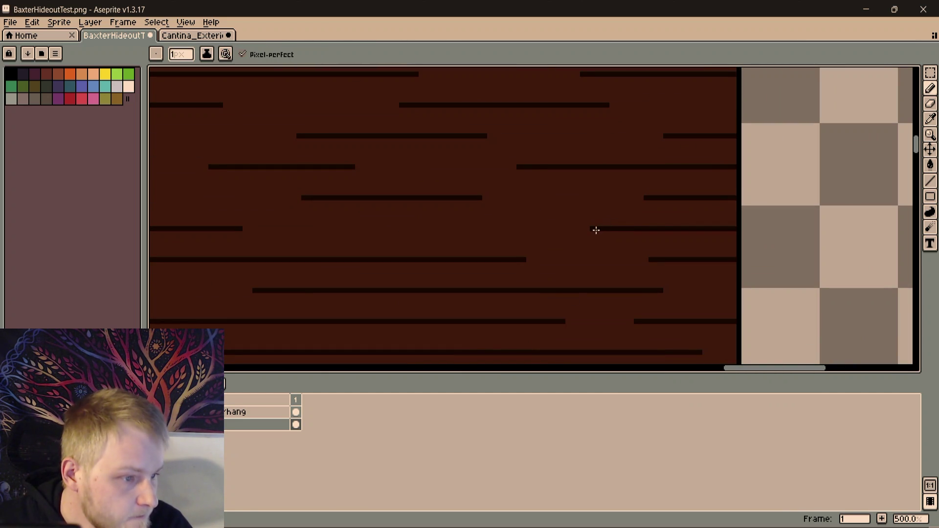
{"action": "left_click_drag", "start_coordinate": [472, 227], "coordinate": [399, 227]}
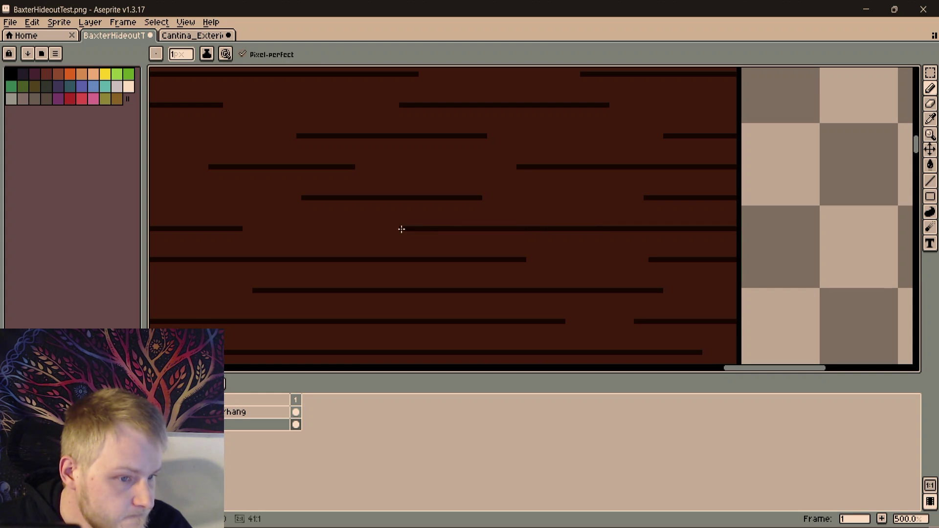
{"action": "scroll", "coordinate": [216, 231], "scroll_direction": "down", "scroll_amount": 4}
{"action": "scroll", "coordinate": [463, 245], "scroll_direction": "up", "scroll_amount": 1}
{"action": "scroll", "coordinate": [520, 254], "scroll_direction": "up", "scroll_amount": 1}
{"action": "left_click_drag", "start_coordinate": [529, 226], "coordinate": [456, 227]}
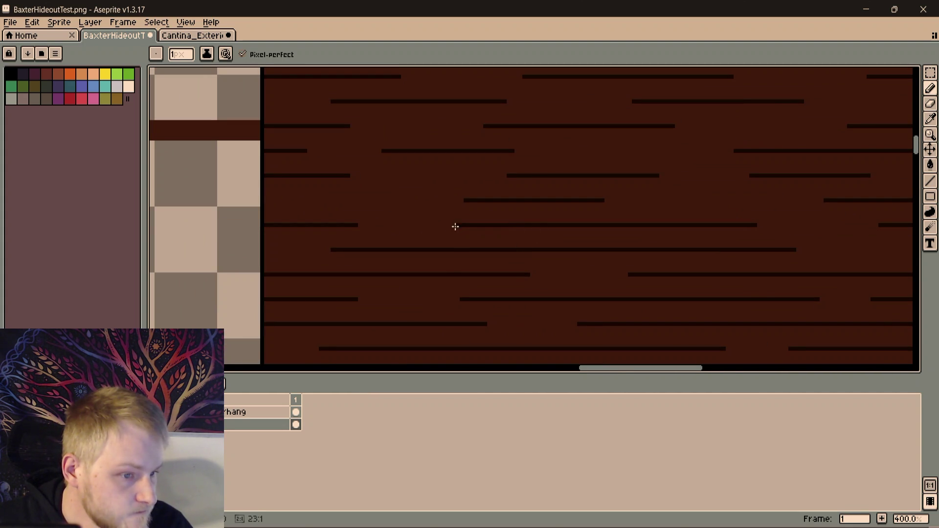
{"action": "left_click_drag", "start_coordinate": [332, 200], "coordinate": [268, 200]}
{"action": "scroll", "coordinate": [577, 204], "scroll_direction": "right", "scroll_amount": 2}
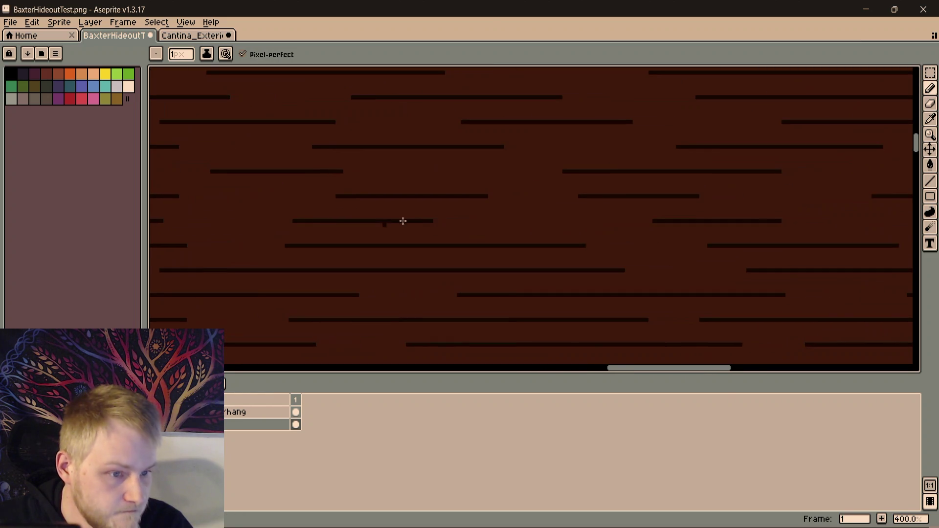
{"action": "scroll", "coordinate": [401, 222], "scroll_direction": "right", "scroll_amount": 2}
Extend more grain lines left and right, redoing an overlong stroke
{"action": "left_click_drag", "start_coordinate": [240, 240], "coordinate": [369, 239]}
{"action": "key", "text": "ctrl+z"}
{"action": "left_click_drag", "start_coordinate": [461, 239], "coordinate": [312, 240]}
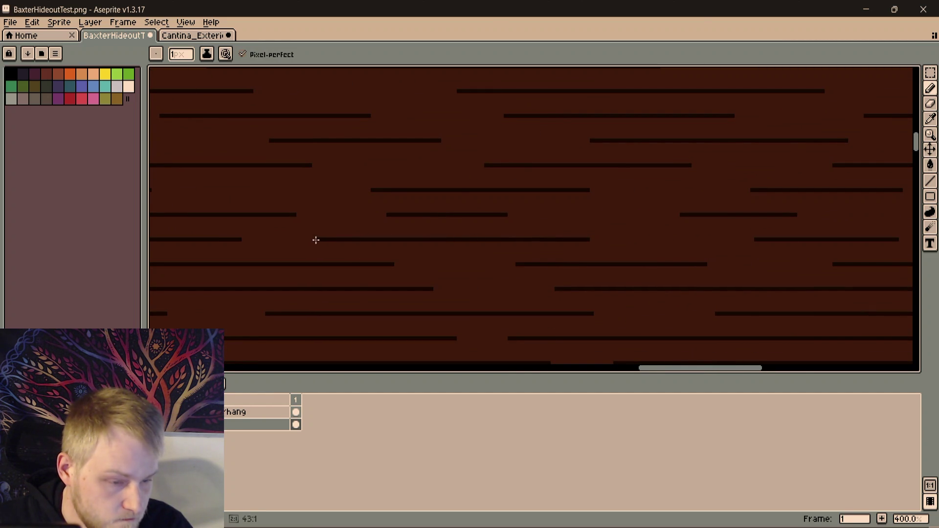
{"action": "scroll", "coordinate": [363, 242], "scroll_direction": "down", "scroll_amount": 2}
{"action": "scroll", "coordinate": [474, 214], "scroll_direction": "up", "scroll_amount": 1}
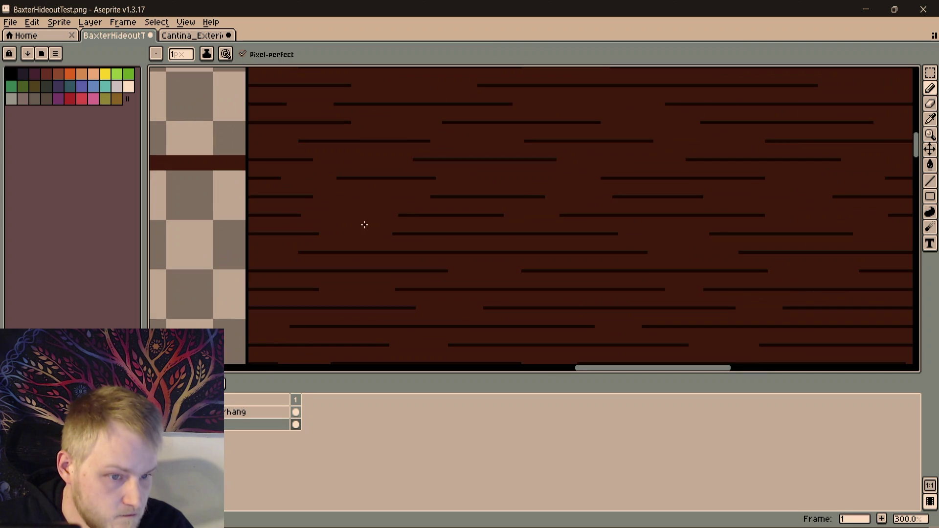
{"action": "left_click_drag", "start_coordinate": [400, 216], "coordinate": [281, 216]}
{"action": "mouse_move", "coordinate": [754, 218]}
{"action": "left_mouse_down"}
{"action": "mouse_move", "coordinate": [517, 233]}
{"action": "mouse_move", "coordinate": [472, 218]}
{"action": "left_mouse_up"}
{"action": "mouse_move", "coordinate": [657, 219]}
{"action": "left_mouse_down"}
{"action": "mouse_move", "coordinate": [717, 219]}
{"action": "mouse_move", "coordinate": [682, 260]}
{"action": "left_mouse_up"}
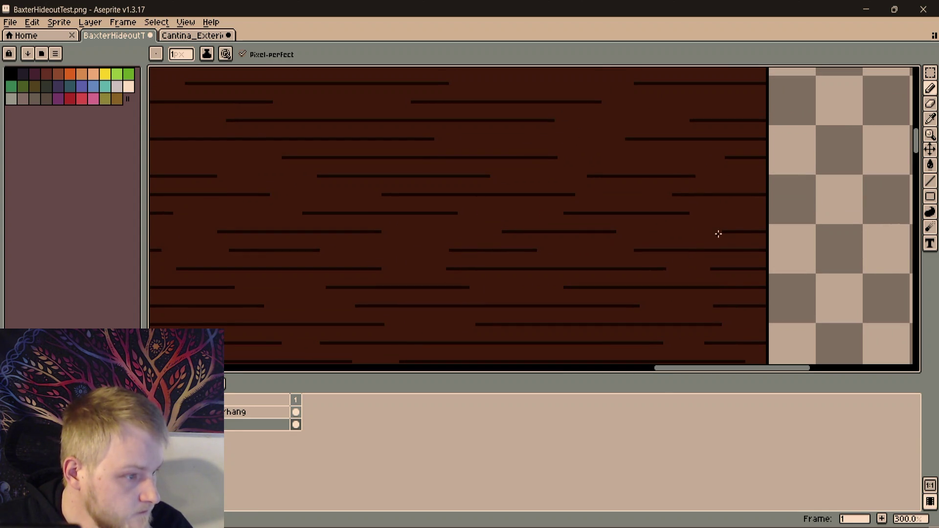
{"action": "scroll", "coordinate": [727, 232], "scroll_direction": "up", "scroll_amount": 2}
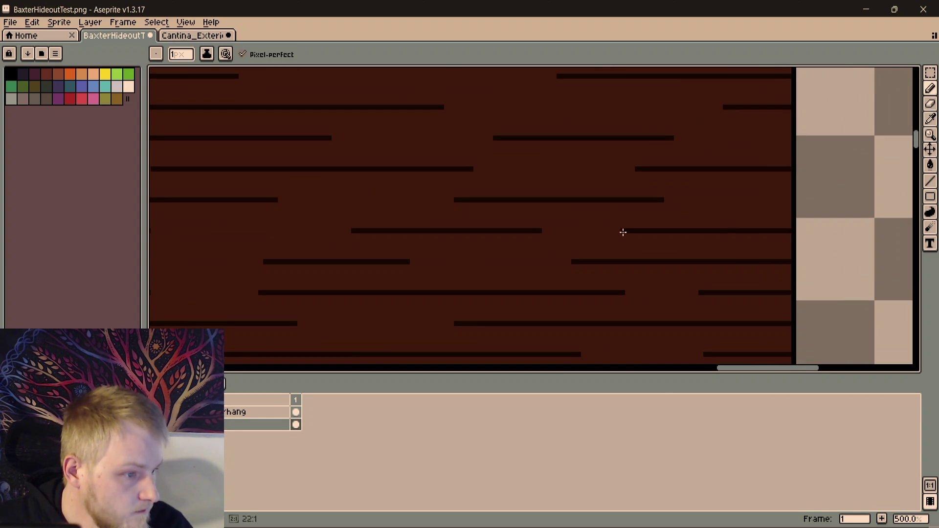
{"action": "scroll", "coordinate": [717, 223], "scroll_direction": "right", "scroll_amount": 1}
{"action": "scroll", "coordinate": [717, 222], "scroll_direction": "up", "scroll_amount": 1}
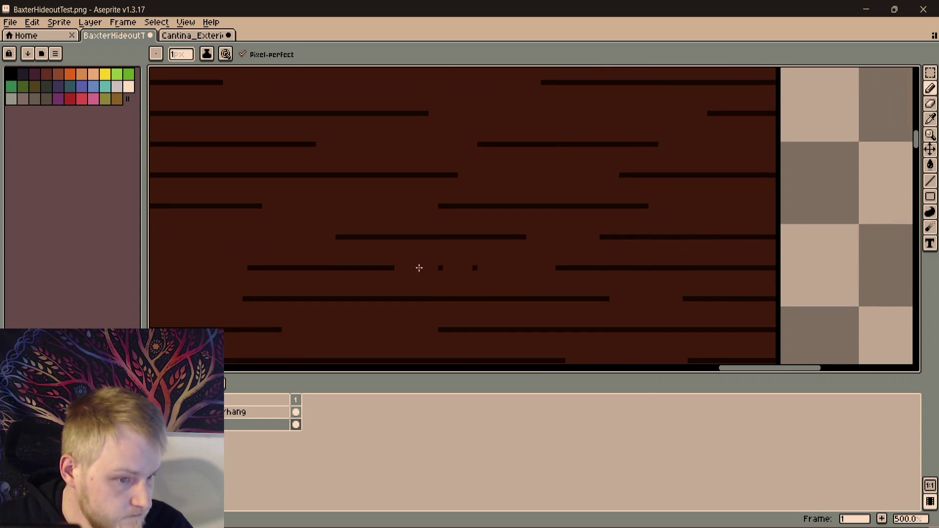
Lengthen the grain stripes on the right side so the staggered pattern evens out
{"action": "left_click_drag", "start_coordinate": [465, 205], "coordinate": [352, 204]}
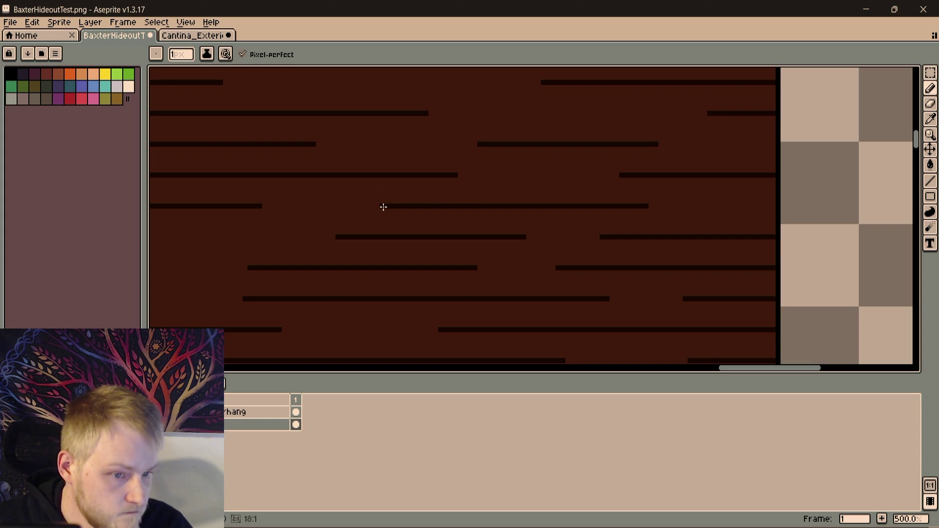
{"action": "left_click_drag", "start_coordinate": [295, 205], "coordinate": [225, 205]}
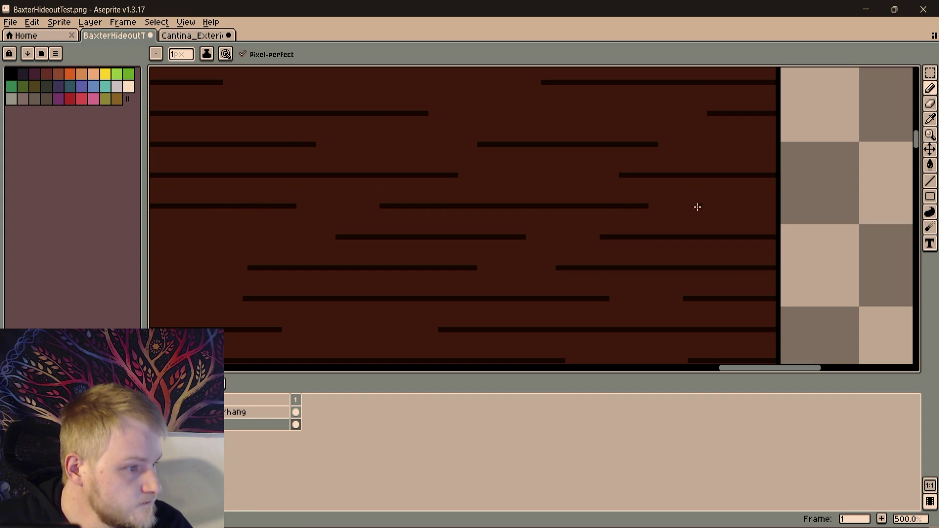
{"action": "mouse_move", "coordinate": [621, 206]}
{"action": "left_mouse_down"}
{"action": "mouse_move", "coordinate": [706, 207]}
{"action": "mouse_move", "coordinate": [688, 289]}
{"action": "left_mouse_up"}
{"action": "left_click_drag", "start_coordinate": [628, 259], "coordinate": [527, 259]}
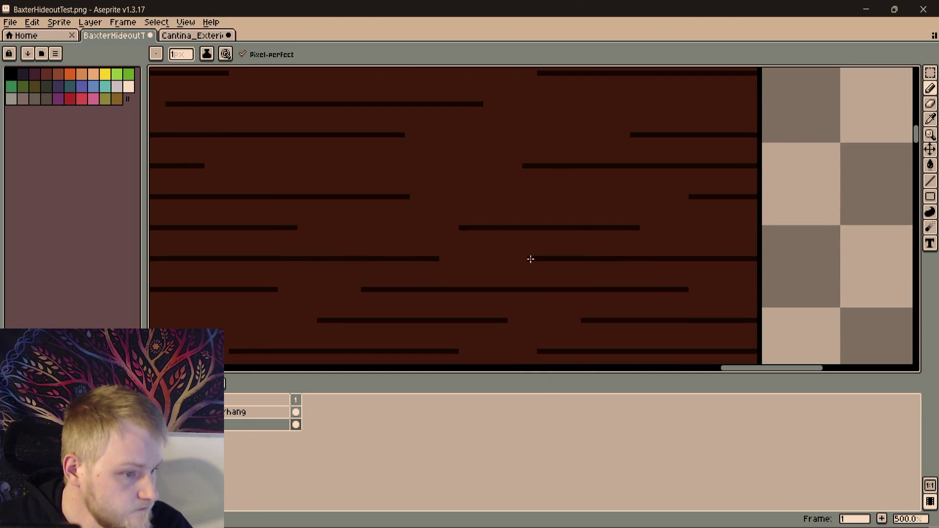
{"action": "mouse_move", "coordinate": [625, 227]}
{"action": "left_mouse_down"}
{"action": "mouse_move", "coordinate": [677, 231]}
{"action": "mouse_move", "coordinate": [662, 223]}
{"action": "left_mouse_up"}
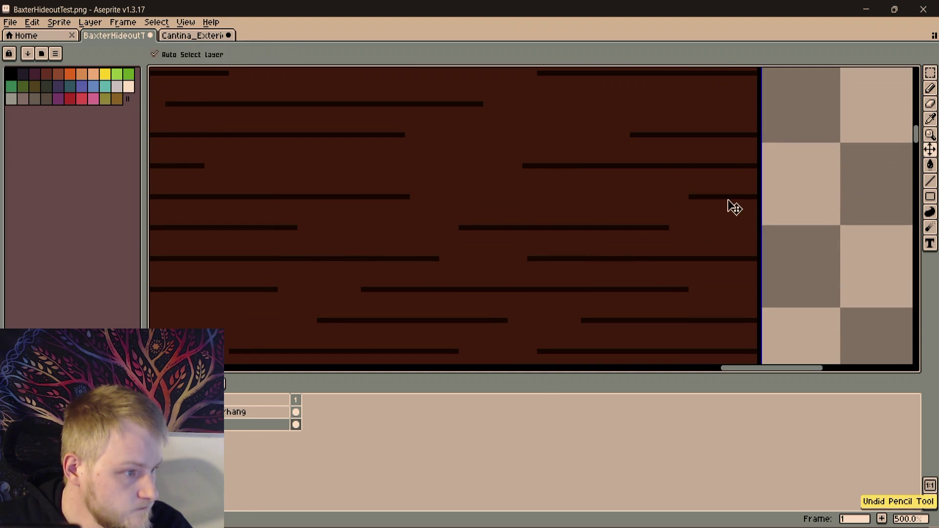
{"action": "mouse_move", "coordinate": [718, 198]}
{"action": "left_mouse_down"}
{"action": "mouse_move", "coordinate": [598, 195]}
{"action": "mouse_move", "coordinate": [631, 197]}
{"action": "left_mouse_up"}
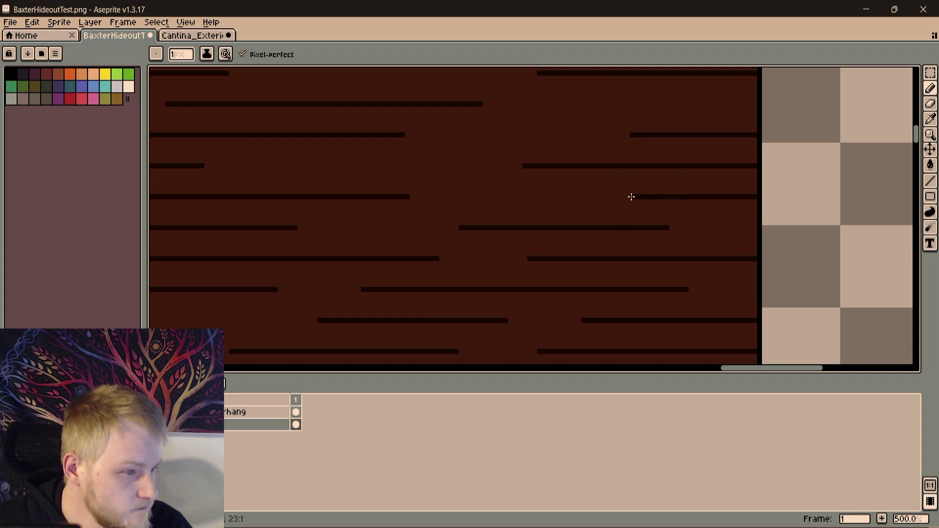
{"action": "scroll", "coordinate": [629, 238], "scroll_direction": "down", "scroll_amount": 1}
{"action": "scroll", "coordinate": [627, 244], "scroll_direction": "down", "scroll_amount": 1}
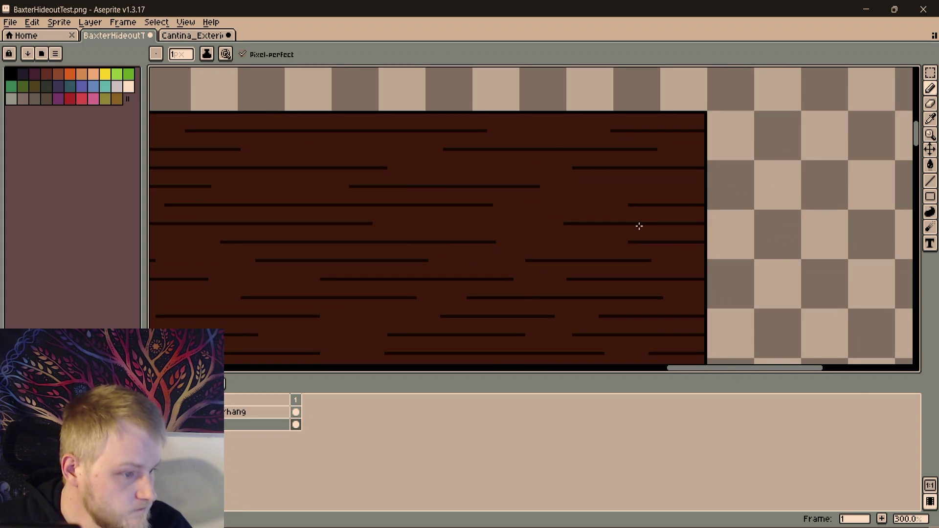
{"action": "scroll", "coordinate": [639, 213], "scroll_direction": "up", "scroll_amount": 1}
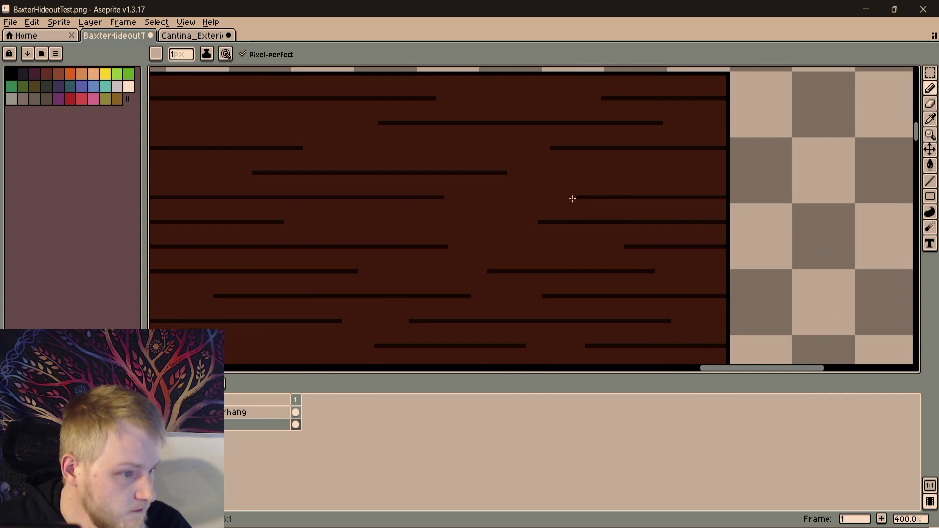
Draw a straight grain line to the sprite edge and close a gap in another grain line
{"action": "left_click_drag", "start_coordinate": [572, 199], "coordinate": [581, 264]}
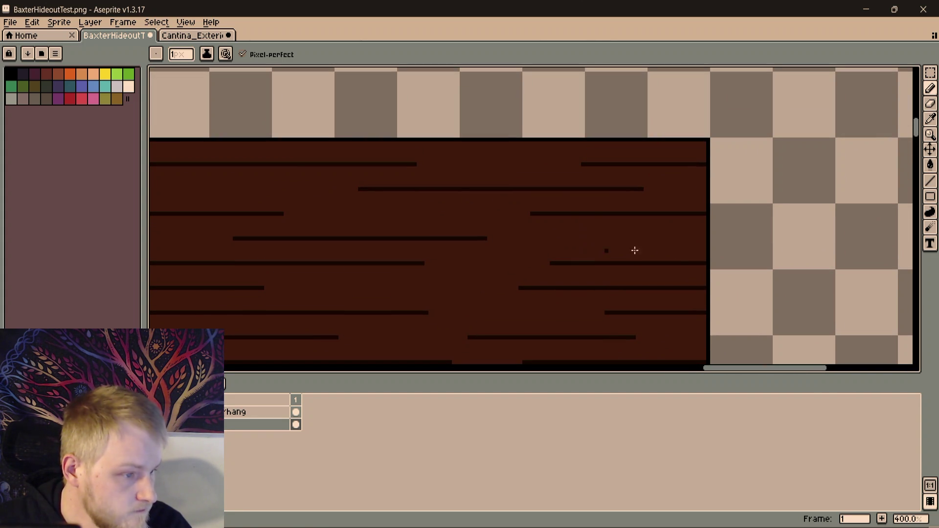
{"action": "left_click_drag", "start_coordinate": [691, 245], "coordinate": [607, 180]}
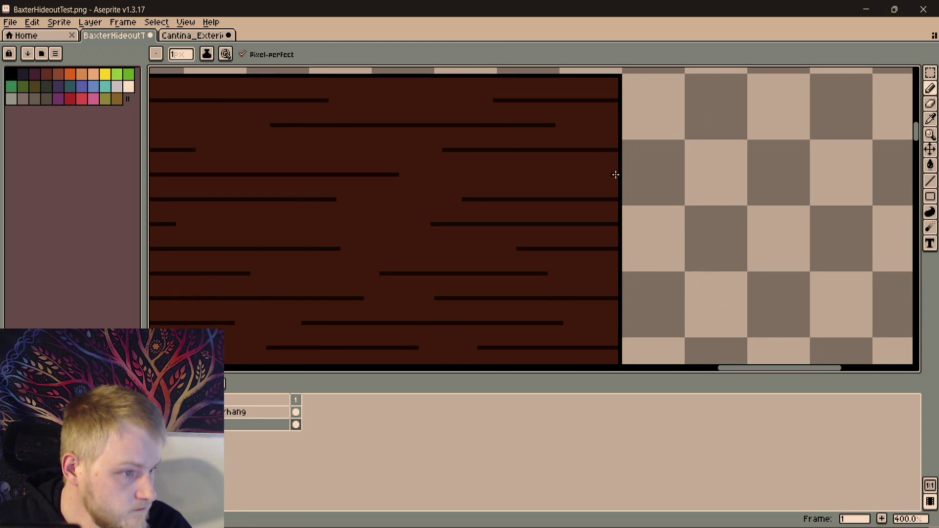
{"action": "left_click", "coordinate": [577, 175], "text": "shift"}
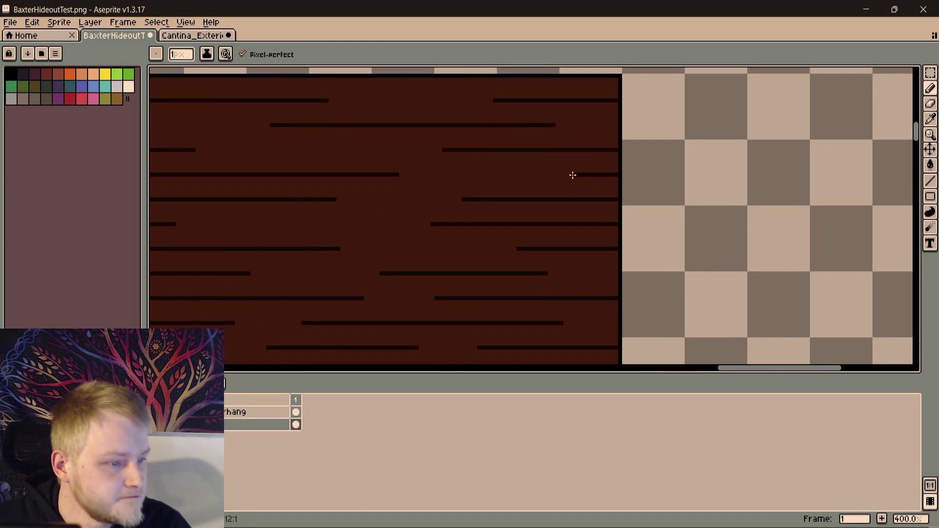
{"action": "scroll", "coordinate": [581, 198], "scroll_direction": "up", "scroll_amount": 2}
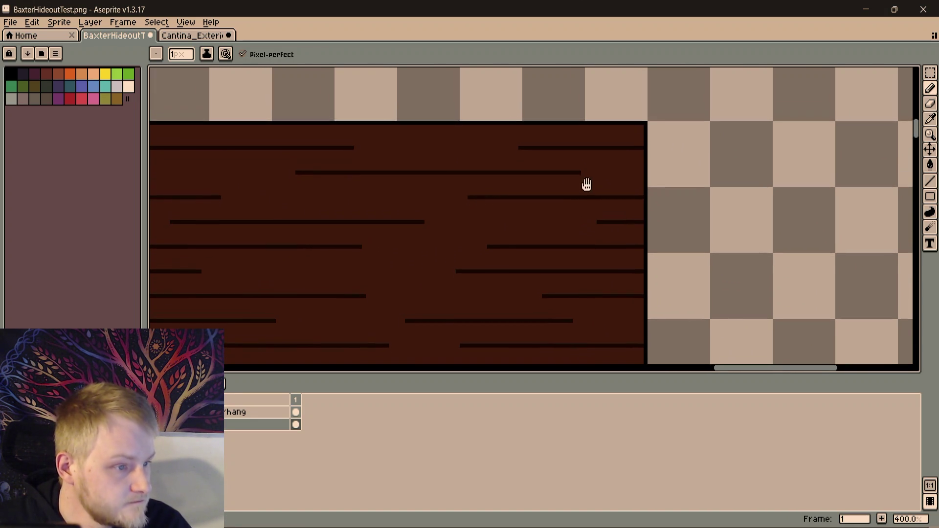
{"action": "scroll", "coordinate": [585, 183], "scroll_direction": "left", "scroll_amount": 3}
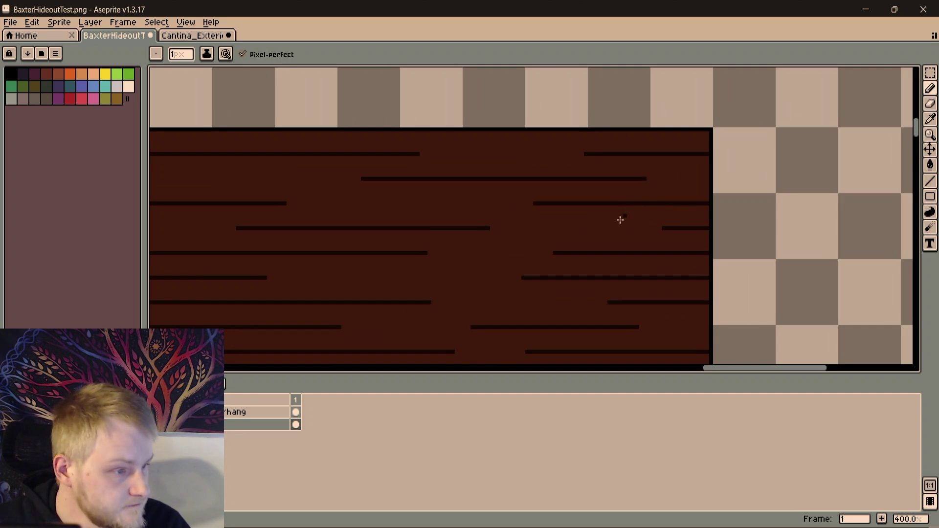
{"action": "scroll", "coordinate": [549, 225], "scroll_direction": "up", "scroll_amount": 1}
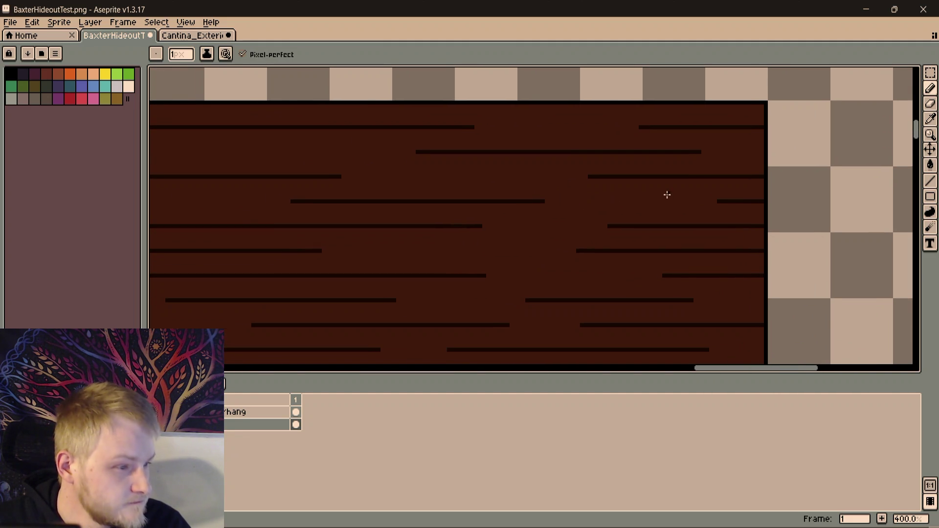
{"action": "left_click_drag", "start_coordinate": [625, 205], "coordinate": [513, 203]}
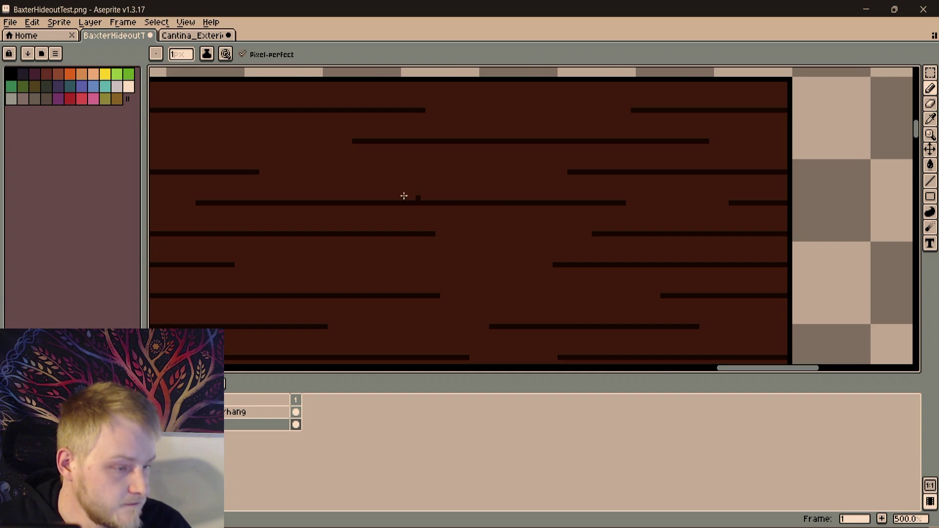
{"action": "left_click_drag", "start_coordinate": [412, 197], "coordinate": [654, 178]}
{"action": "scroll", "coordinate": [655, 188], "scroll_direction": "down", "scroll_amount": 3}
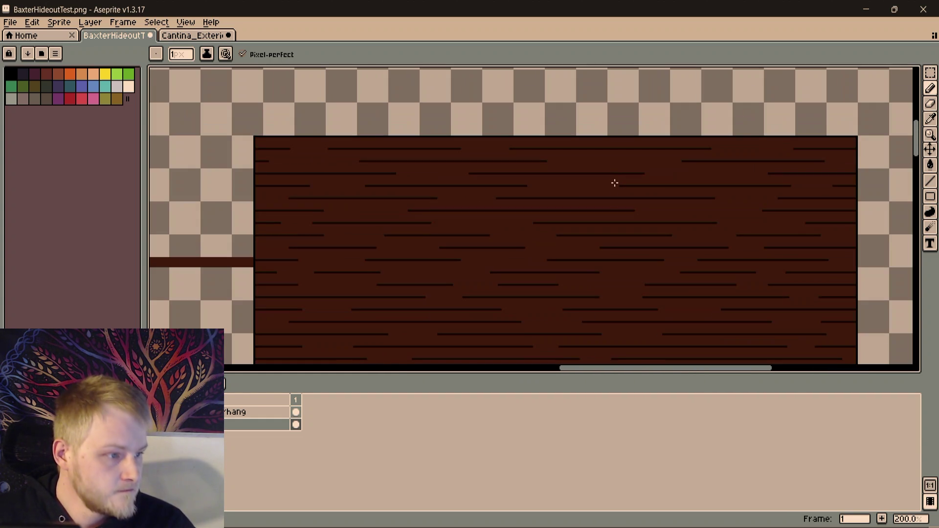
{"action": "scroll", "coordinate": [598, 203], "scroll_direction": "up", "scroll_amount": 1}
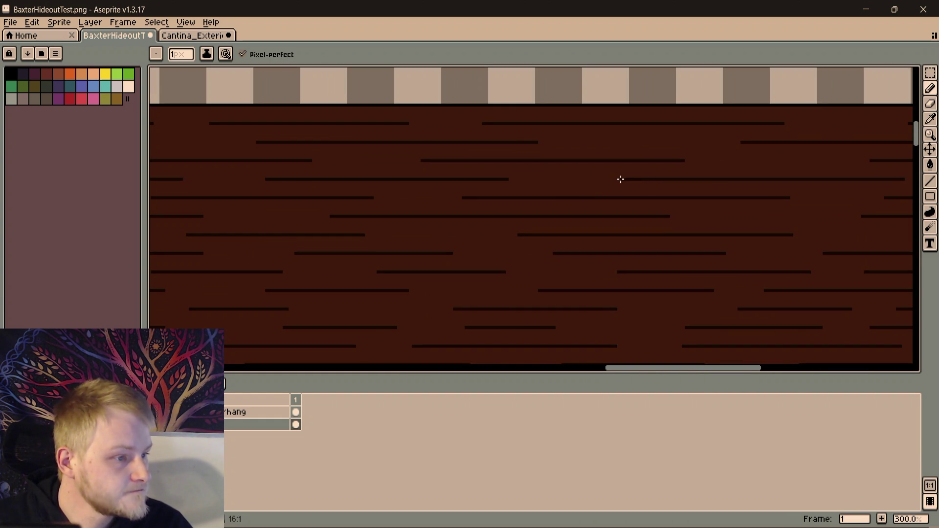
{"action": "scroll", "coordinate": [538, 178], "scroll_direction": "up", "scroll_amount": 1}
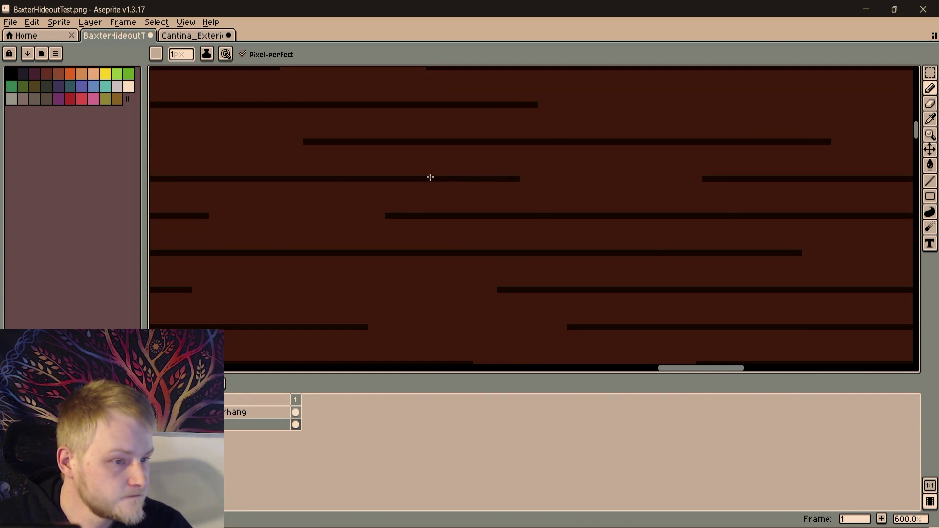
{"action": "scroll", "coordinate": [631, 186], "scroll_direction": "up", "scroll_amount": 2}
{"action": "scroll", "coordinate": [335, 200], "scroll_direction": "down", "scroll_amount": 3}
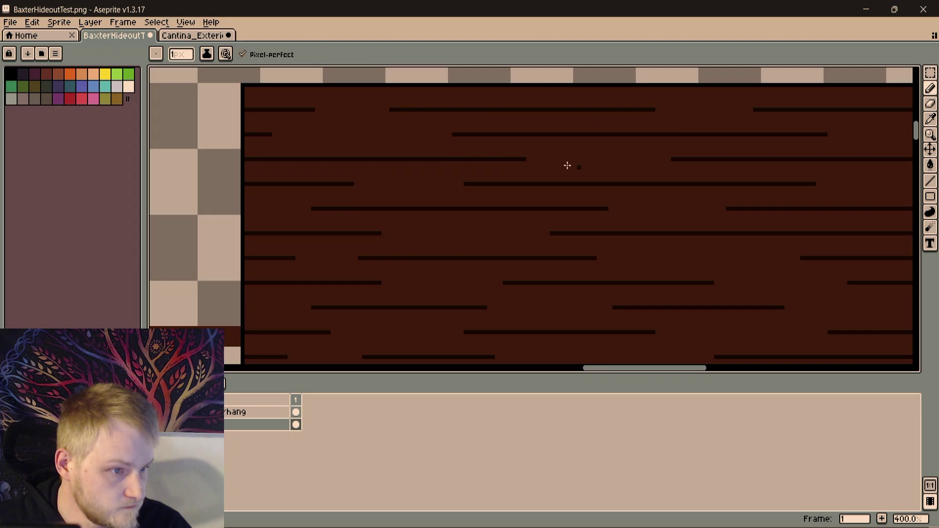
{"action": "scroll", "coordinate": [584, 165], "scroll_direction": "up", "scroll_amount": 3}
Undo a stray pixel and extend four upper grain lines left and right toward the wall edges
{"action": "key", "text": "ctrl+z"}
{"action": "left_click_drag", "start_coordinate": [494, 156], "coordinate": [570, 157]}
{"action": "scroll", "coordinate": [649, 198], "scroll_direction": "down", "scroll_amount": 1}
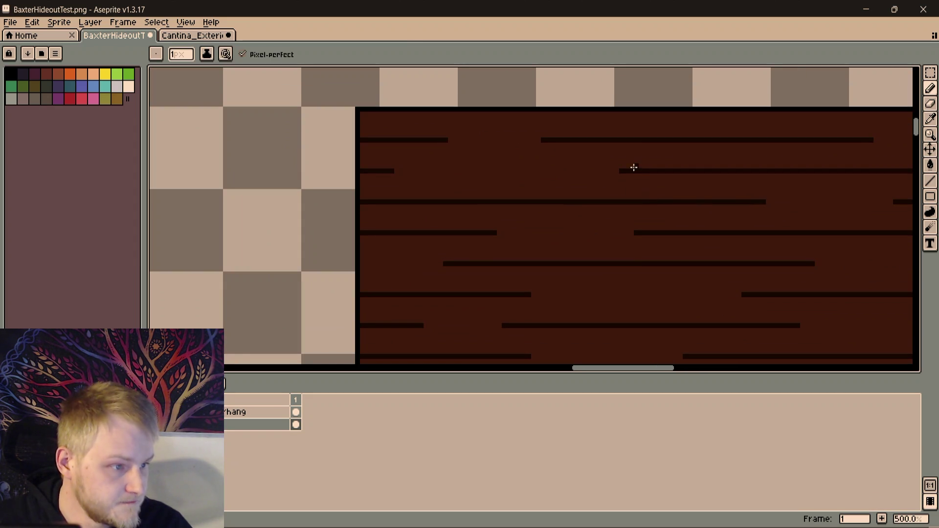
{"action": "left_click_drag", "start_coordinate": [631, 172], "coordinate": [498, 170]}
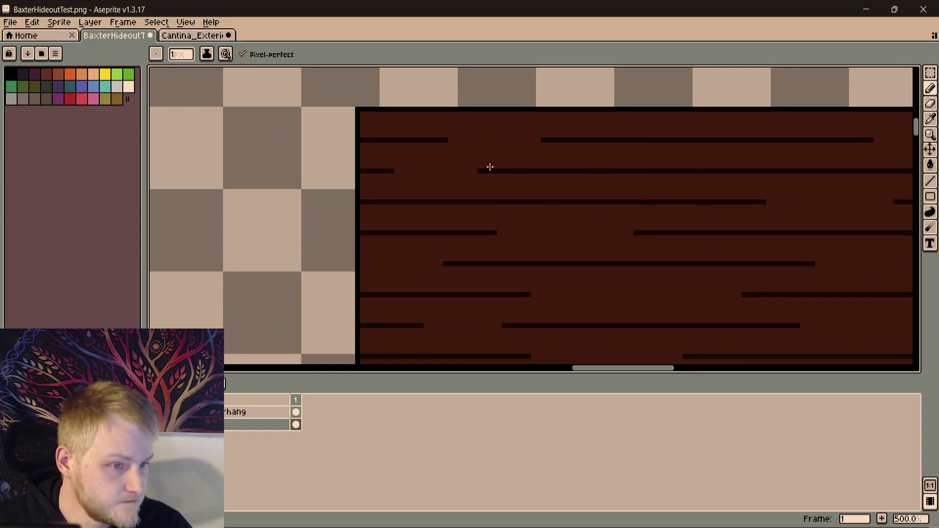
{"action": "scroll", "coordinate": [444, 201], "scroll_direction": "right", "scroll_amount": 5}
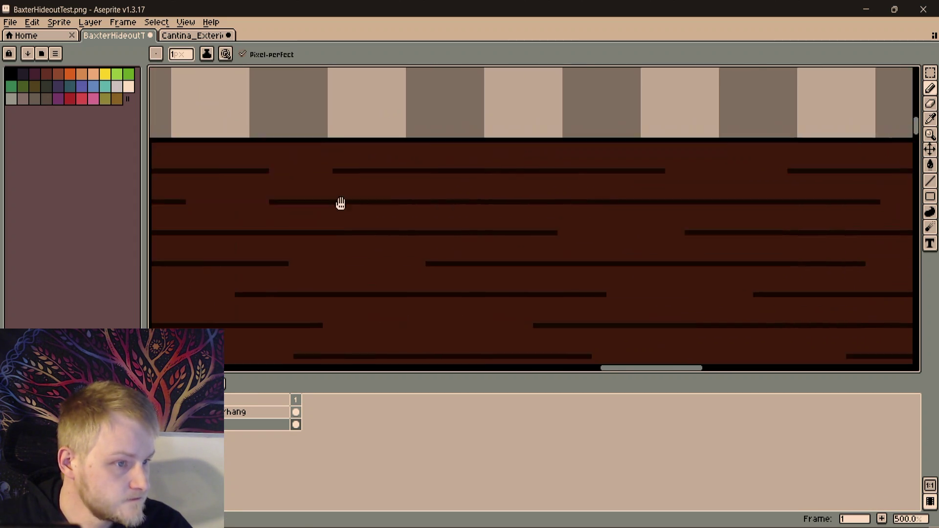
{"action": "scroll", "coordinate": [551, 248], "scroll_direction": "down", "scroll_amount": 1}
{"action": "left_click_drag", "start_coordinate": [328, 151], "coordinate": [404, 150]}
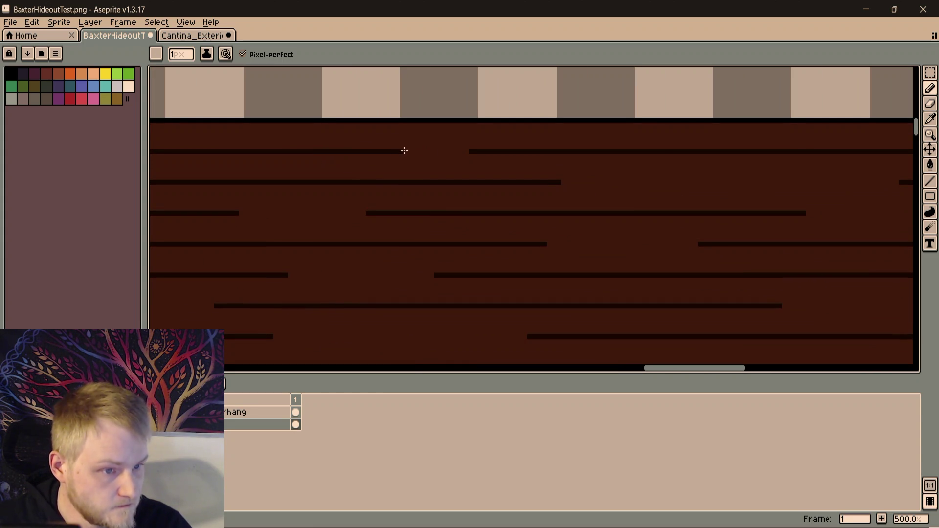
{"action": "scroll", "coordinate": [413, 157], "scroll_direction": "down", "scroll_amount": 1}
{"action": "scroll", "coordinate": [404, 213], "scroll_direction": "right", "scroll_amount": 2}
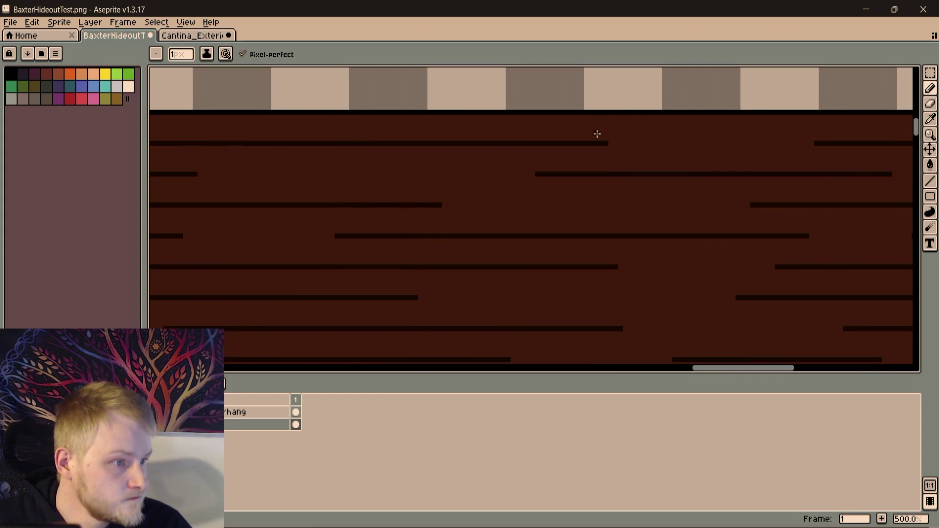
{"action": "scroll", "coordinate": [697, 145], "scroll_direction": "down", "scroll_amount": 3}
{"action": "scroll", "coordinate": [753, 145], "scroll_direction": "up", "scroll_amount": 1}
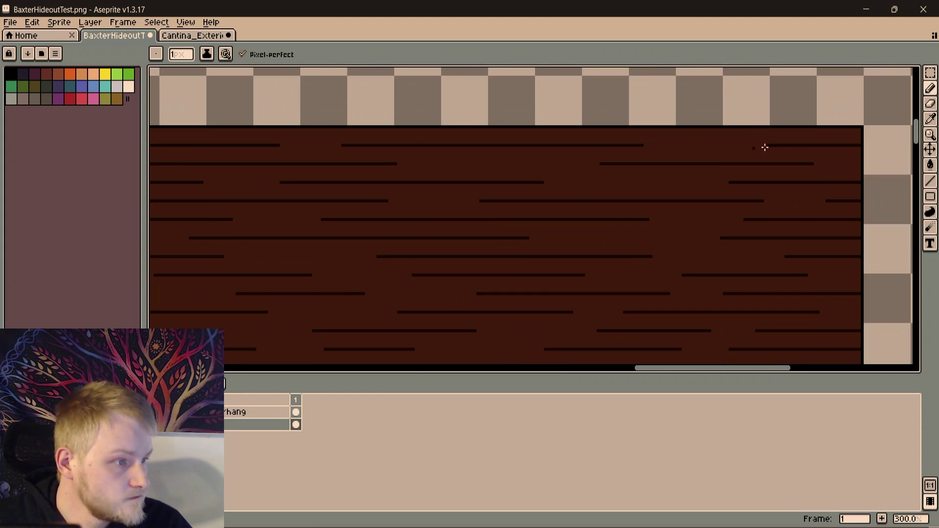
{"action": "left_click_drag", "start_coordinate": [774, 145], "coordinate": [710, 145]}
{"action": "mouse_move", "coordinate": [329, 164]}
{"action": "left_mouse_down"}
{"action": "mouse_move", "coordinate": [619, 143]}
{"action": "mouse_move", "coordinate": [495, 176]}
{"action": "mouse_move", "coordinate": [642, 187]}
{"action": "mouse_move", "coordinate": [558, 189]}
{"action": "left_mouse_up"}
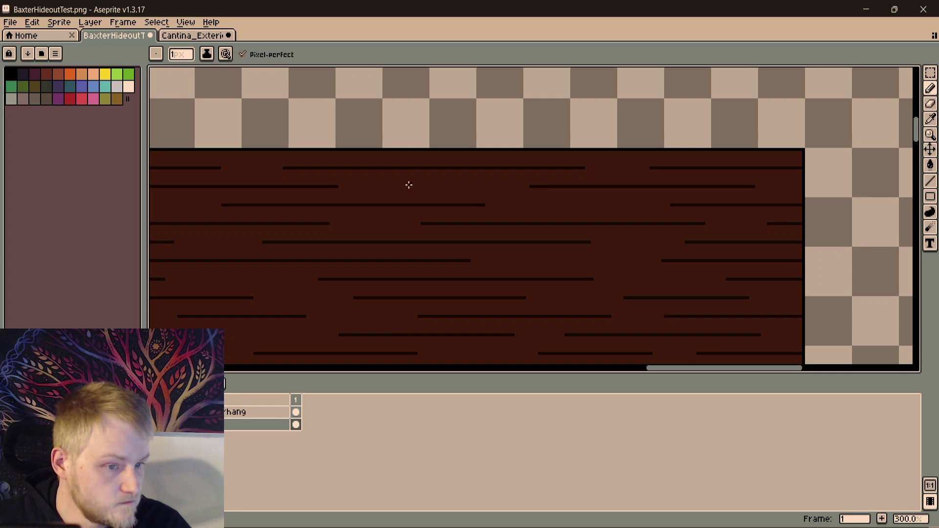
{"action": "mouse_move", "coordinate": [343, 196]}
{"action": "left_mouse_down"}
{"action": "mouse_move", "coordinate": [618, 184]}
{"action": "mouse_move", "coordinate": [380, 210]}
{"action": "mouse_move", "coordinate": [617, 206]}
{"action": "left_mouse_up"}
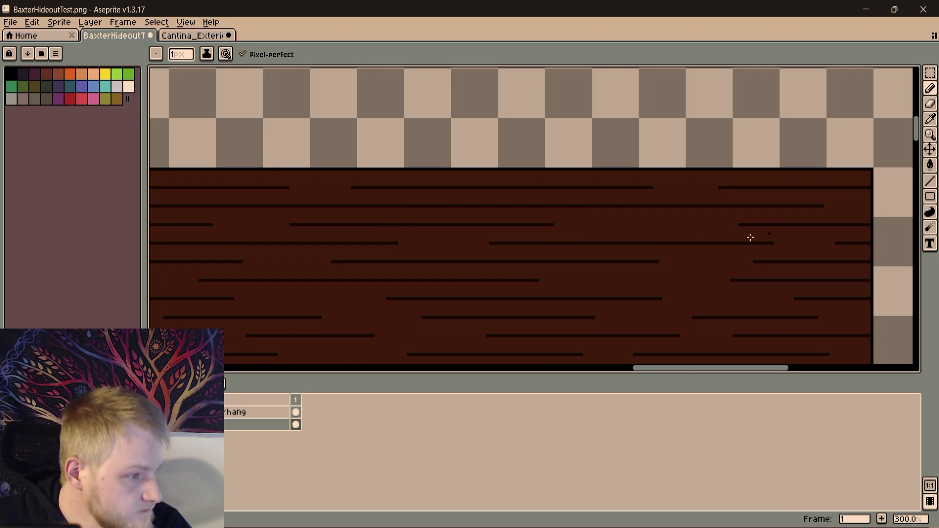
{"action": "scroll", "coordinate": [769, 233], "scroll_direction": "up", "scroll_amount": 2}
Redo a misplaced short line, fill a mid-row grain gap and draw a new grain line across a plank
{"action": "mouse_move", "coordinate": [738, 219]}
{"action": "left_mouse_down"}
{"action": "mouse_move", "coordinate": [642, 218]}
{"action": "mouse_move", "coordinate": [677, 215]}
{"action": "left_mouse_up"}
{"action": "key", "text": "ctrl+z"}
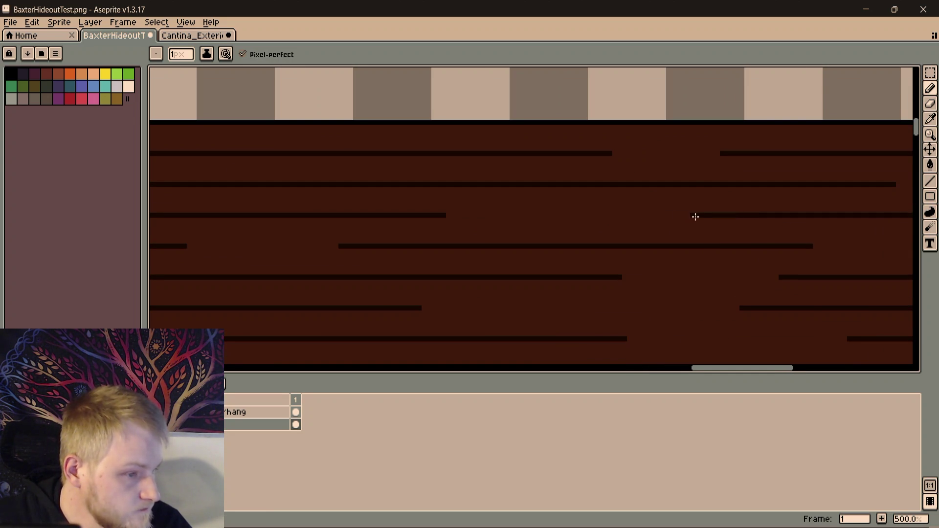
{"action": "left_click", "coordinate": [693, 216]}
{"action": "left_click_drag", "start_coordinate": [501, 216], "coordinate": [447, 217]}
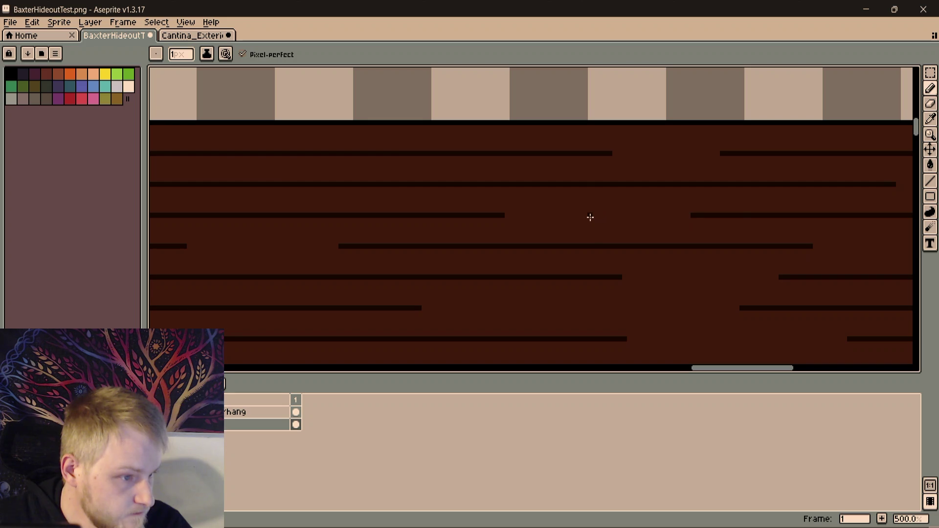
{"action": "left_click_drag", "start_coordinate": [587, 216], "coordinate": [750, 213]}
{"action": "scroll", "coordinate": [746, 213], "scroll_direction": "down", "scroll_amount": 1}
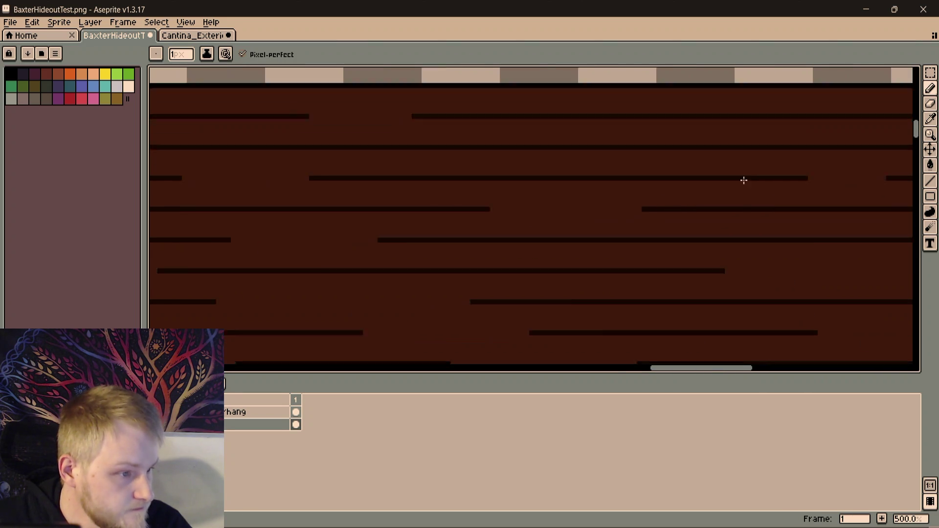
{"action": "scroll", "coordinate": [741, 180], "scroll_direction": "down", "scroll_amount": 1}
{"action": "left_click_drag", "start_coordinate": [481, 232], "coordinate": [359, 218]}
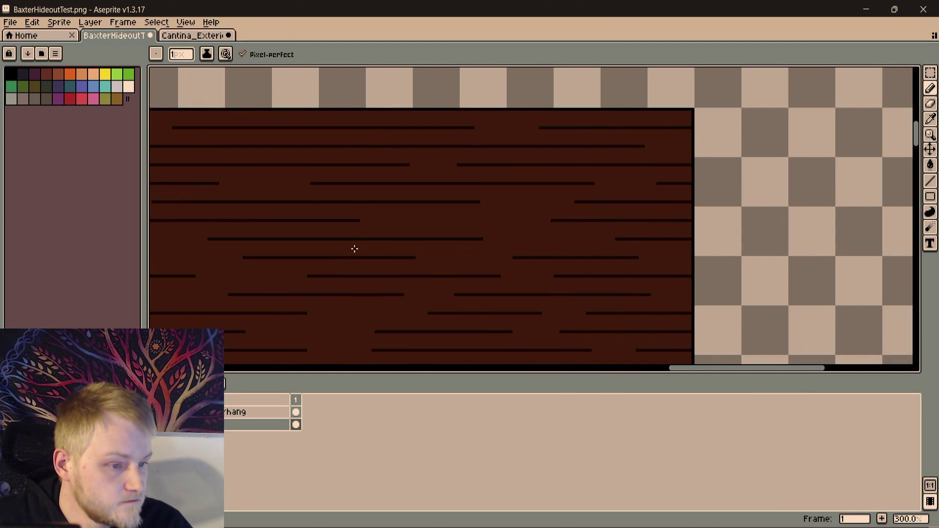
{"action": "scroll", "coordinate": [355, 248], "scroll_direction": "up", "scroll_amount": 1}
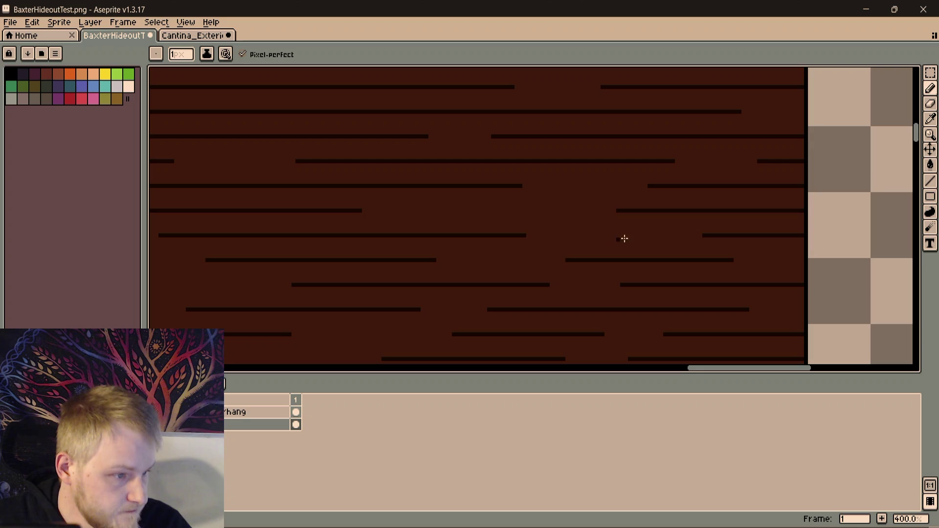
{"action": "left_click_drag", "start_coordinate": [644, 236], "coordinate": [516, 234]}
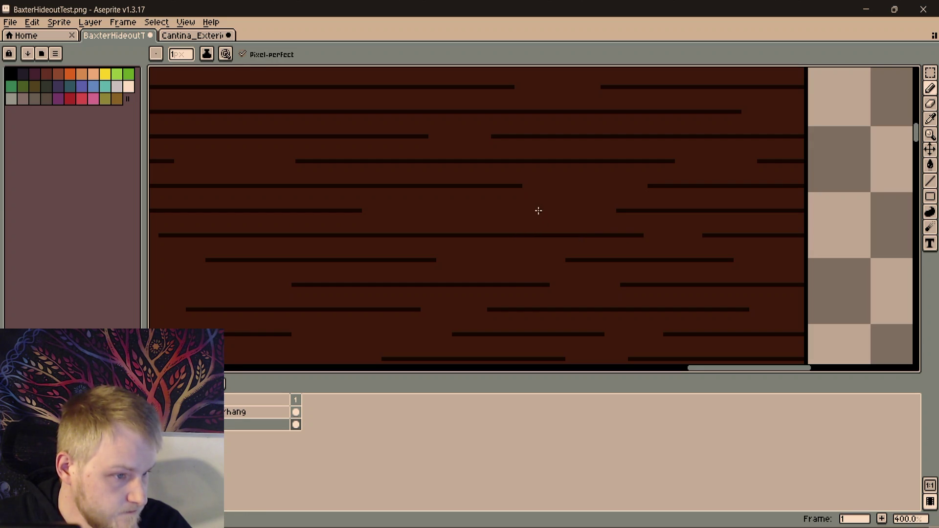
Lengthen upper and lower grain lines leftward and draw short grain lines into plank gaps
{"action": "left_click_drag", "start_coordinate": [577, 185], "coordinate": [481, 186]}
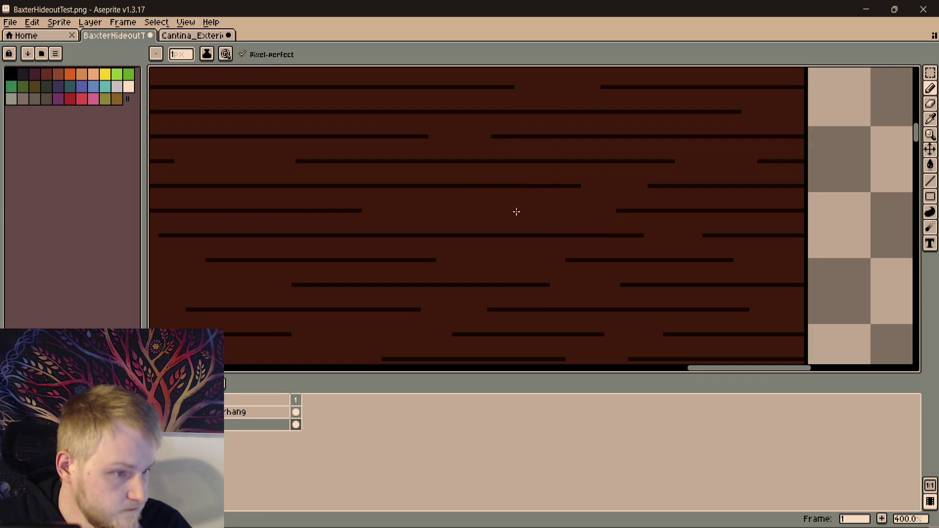
{"action": "left_click_drag", "start_coordinate": [593, 211], "coordinate": [511, 210]}
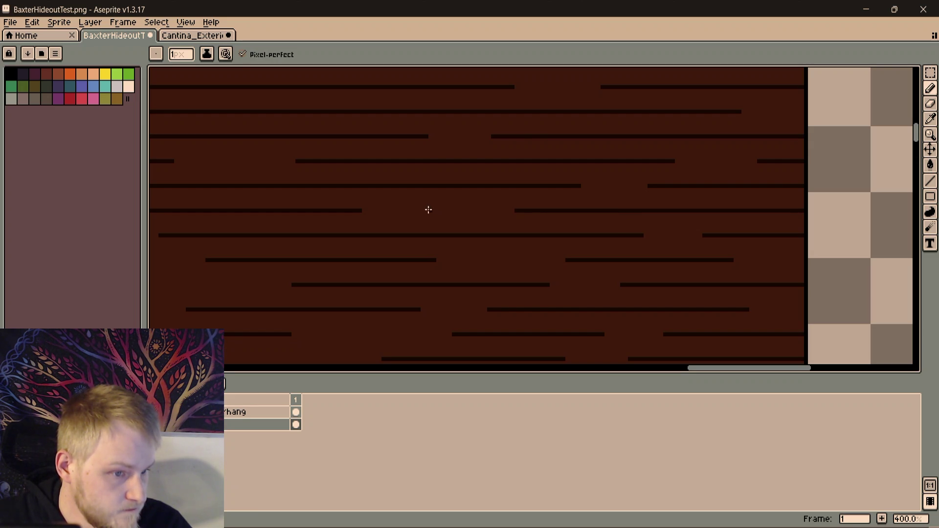
{"action": "left_click_drag", "start_coordinate": [452, 213], "coordinate": [366, 212]}
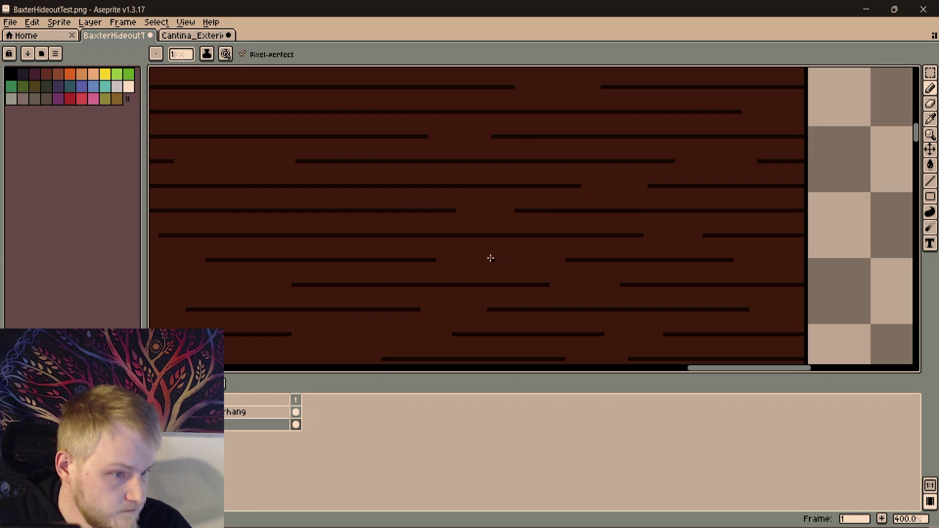
{"action": "left_click_drag", "start_coordinate": [496, 260], "coordinate": [399, 260]}
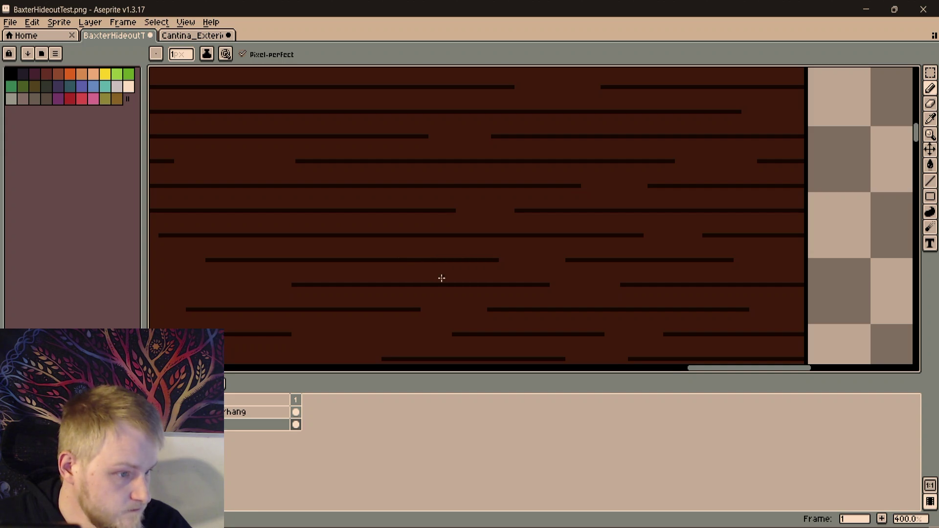
{"action": "scroll", "coordinate": [440, 276], "scroll_direction": "left", "scroll_amount": 5}
{"action": "left_click_drag", "start_coordinate": [669, 218], "coordinate": [566, 218]}
{"action": "scroll", "coordinate": [563, 222], "scroll_direction": "down", "scroll_amount": 3}
{"action": "scroll", "coordinate": [560, 223], "scroll_direction": "up", "scroll_amount": 2}
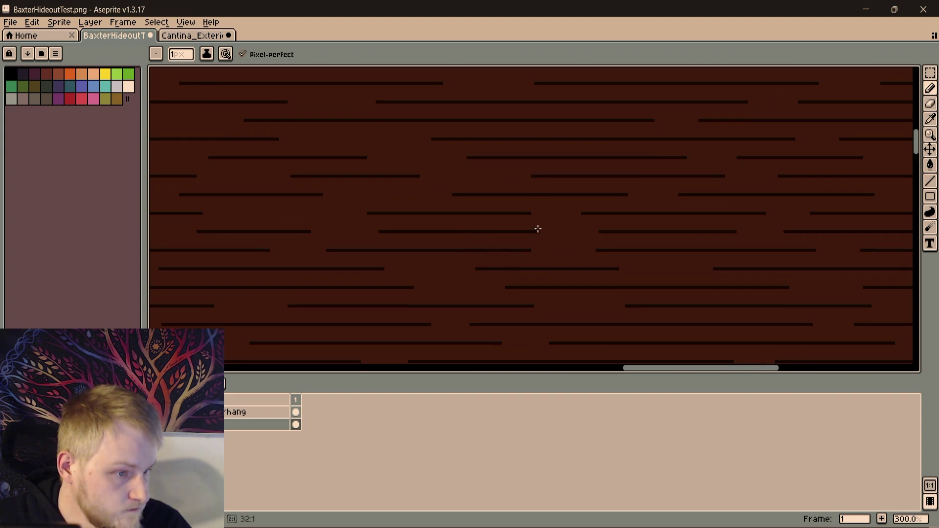
{"action": "left_click_drag", "start_coordinate": [612, 232], "coordinate": [519, 229]}
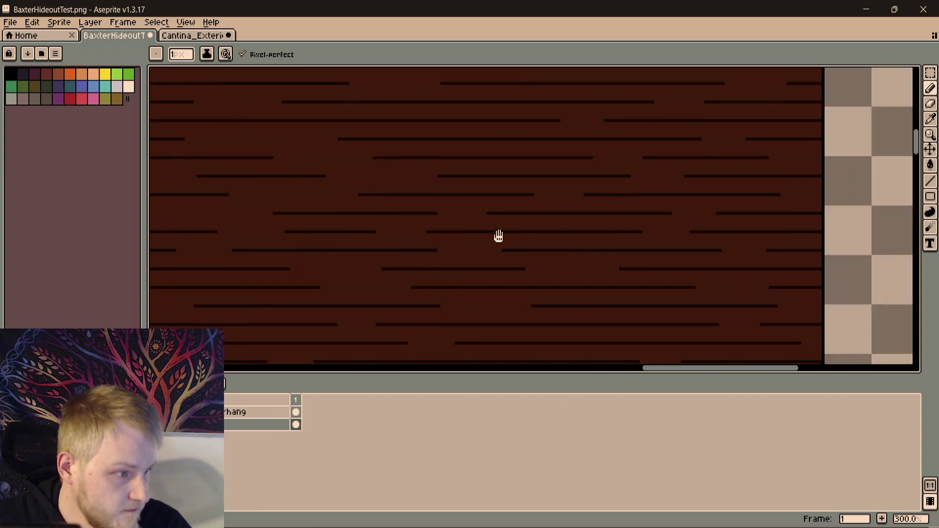
{"action": "mouse_move", "coordinate": [520, 231]}
{"action": "left_mouse_down"}
{"action": "mouse_move", "coordinate": [633, 216]}
{"action": "mouse_move", "coordinate": [524, 249]}
{"action": "left_mouse_up"}
{"action": "scroll", "coordinate": [448, 210], "scroll_direction": "up", "scroll_amount": 1}
{"action": "scroll", "coordinate": [528, 205], "scroll_direction": "down", "scroll_amount": 1}
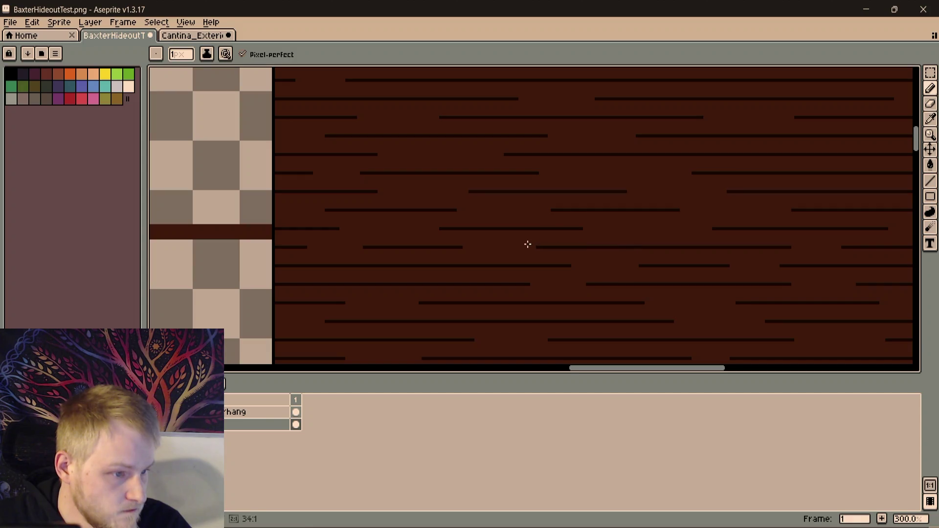
Fill the gaps in two more grain lines so they form longer runs
{"action": "mouse_move", "coordinate": [314, 246]}
{"action": "left_mouse_down"}
{"action": "mouse_move", "coordinate": [342, 189]}
{"action": "mouse_move", "coordinate": [370, 236]}
{"action": "mouse_move", "coordinate": [565, 243]}
{"action": "left_mouse_up"}
{"action": "scroll", "coordinate": [613, 250], "scroll_direction": "right", "scroll_amount": 3}
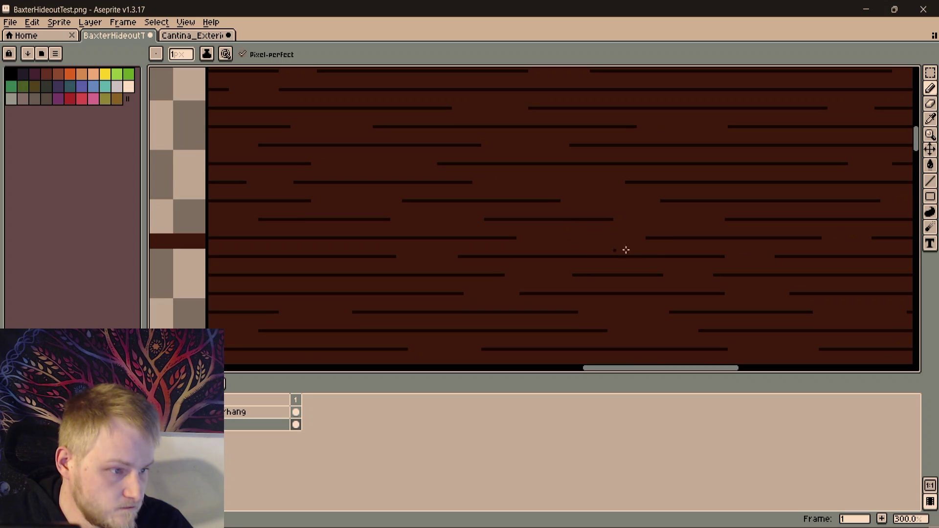
{"action": "left_click_drag", "start_coordinate": [627, 239], "coordinate": [571, 238]}
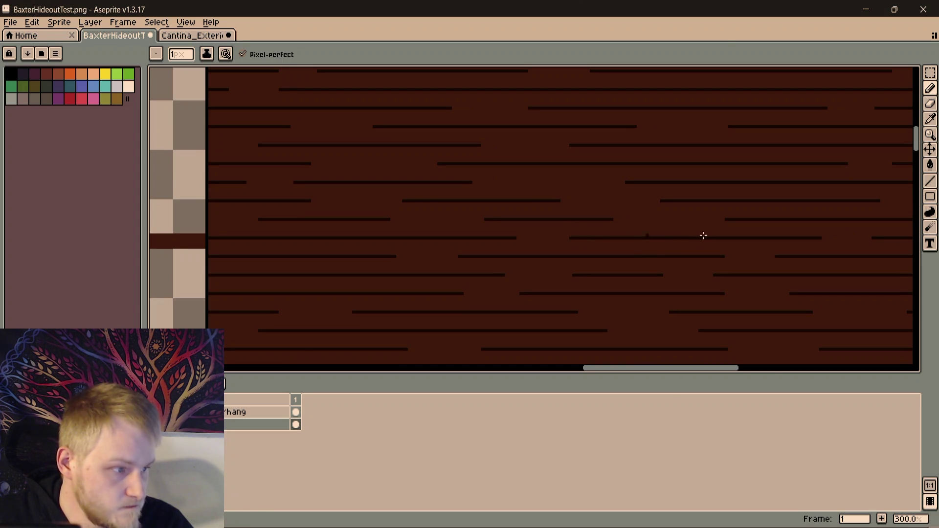
{"action": "scroll", "coordinate": [514, 237], "scroll_direction": "down", "scroll_amount": 1}
{"action": "scroll", "coordinate": [527, 235], "scroll_direction": "down", "scroll_amount": 1}
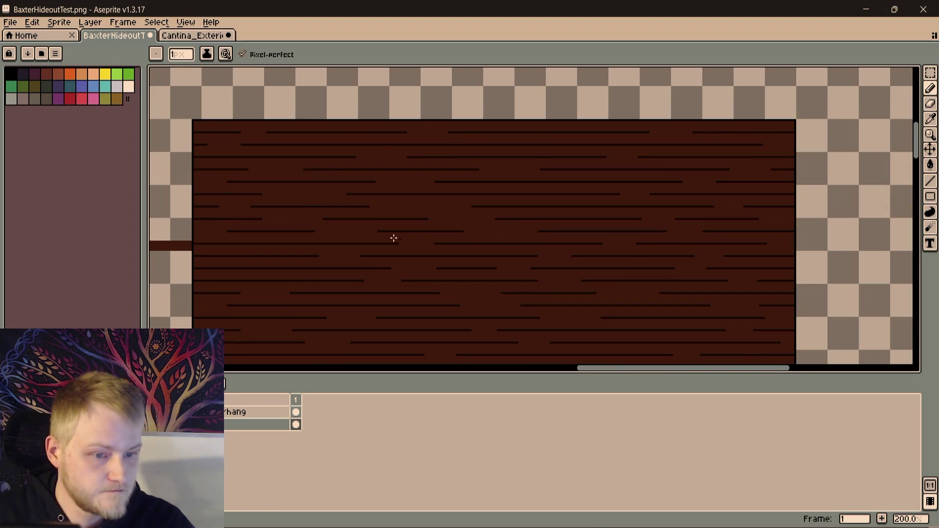
{"action": "scroll", "coordinate": [279, 233], "scroll_direction": "up", "scroll_amount": 1}
Extend grain lines left and right, clear a stray dot and add one short new grain segment
{"action": "left_click_drag", "start_coordinate": [279, 233], "coordinate": [478, 208]}
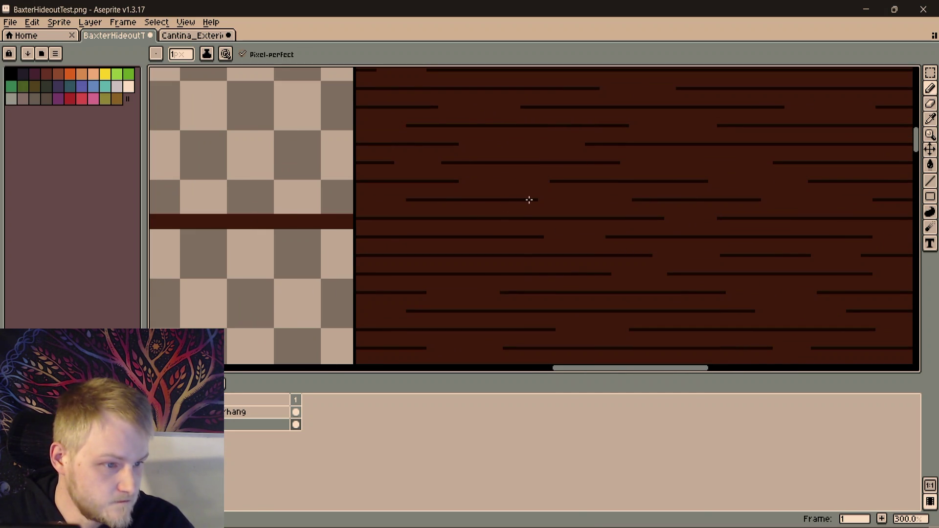
{"action": "scroll", "coordinate": [669, 214], "scroll_direction": "right", "scroll_amount": 1}
{"action": "scroll", "coordinate": [649, 237], "scroll_direction": "right", "scroll_amount": 3}
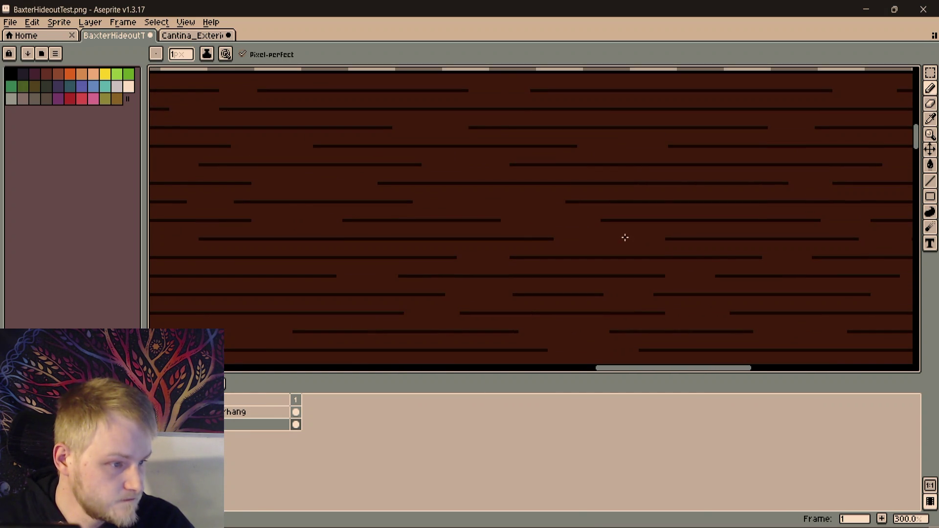
{"action": "scroll", "coordinate": [676, 239], "scroll_direction": "down", "scroll_amount": 1}
{"action": "scroll", "coordinate": [480, 260], "scroll_direction": "up", "scroll_amount": 1}
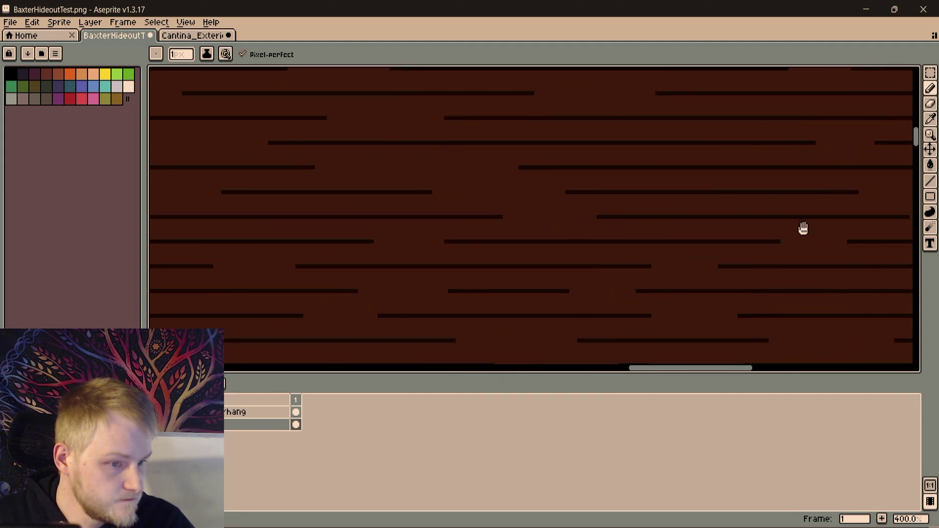
{"action": "scroll", "coordinate": [594, 216], "scroll_direction": "down", "scroll_amount": 1}
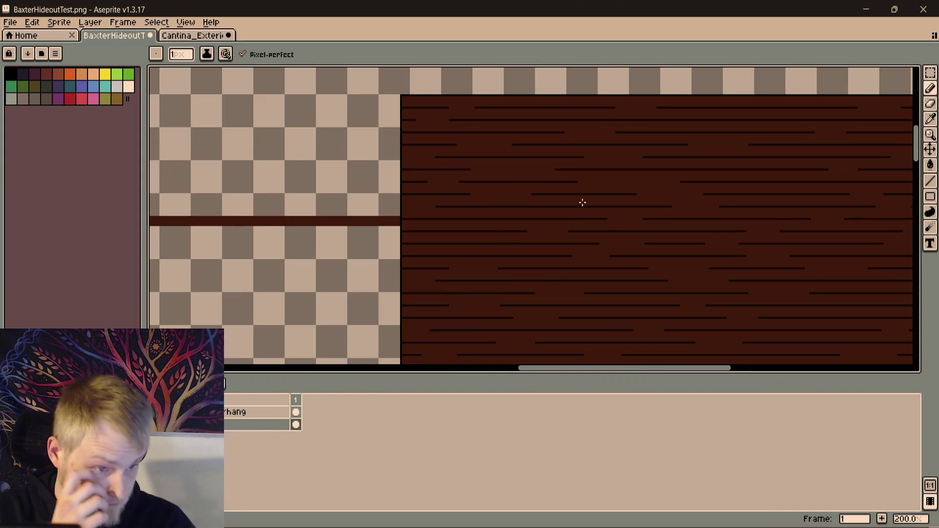
{"action": "scroll", "coordinate": [544, 207], "scroll_direction": "up", "scroll_amount": 1}
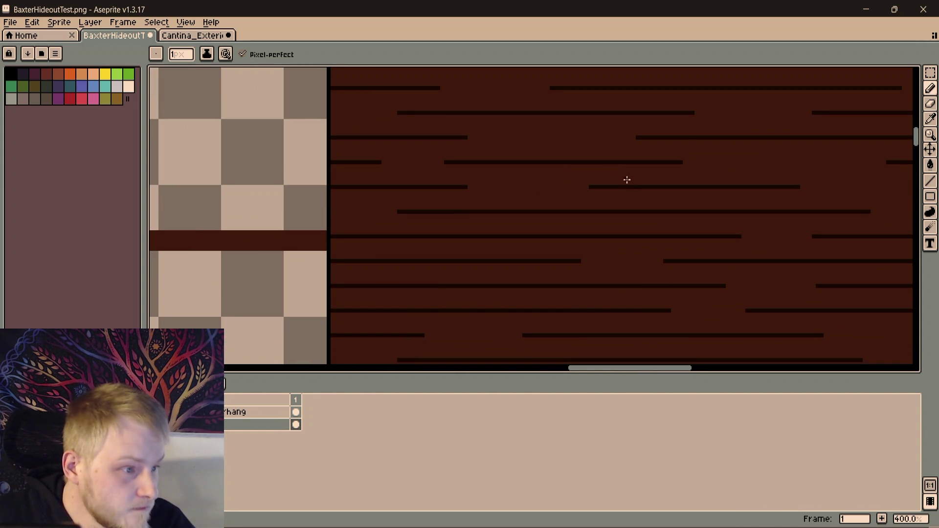
{"action": "left_click_drag", "start_coordinate": [628, 186], "coordinate": [533, 186]}
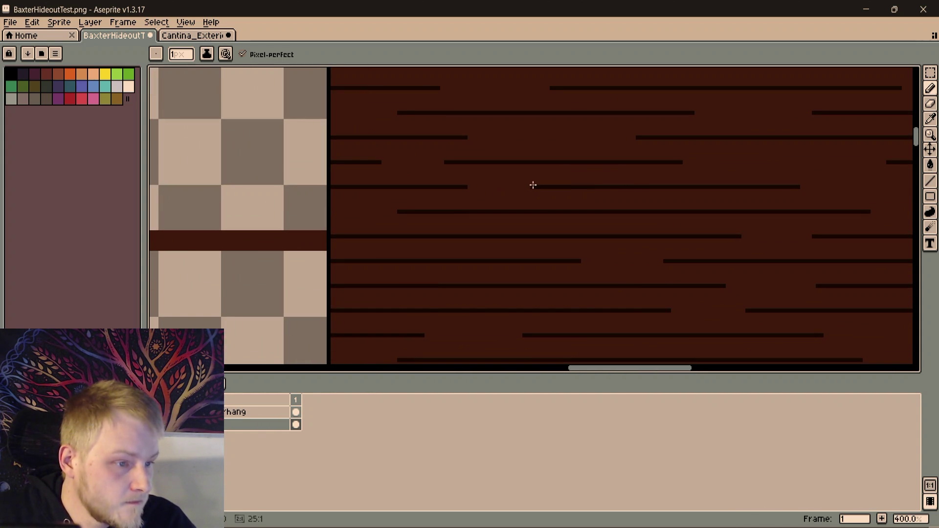
{"action": "scroll", "coordinate": [541, 184], "scroll_direction": "right", "scroll_amount": 3}
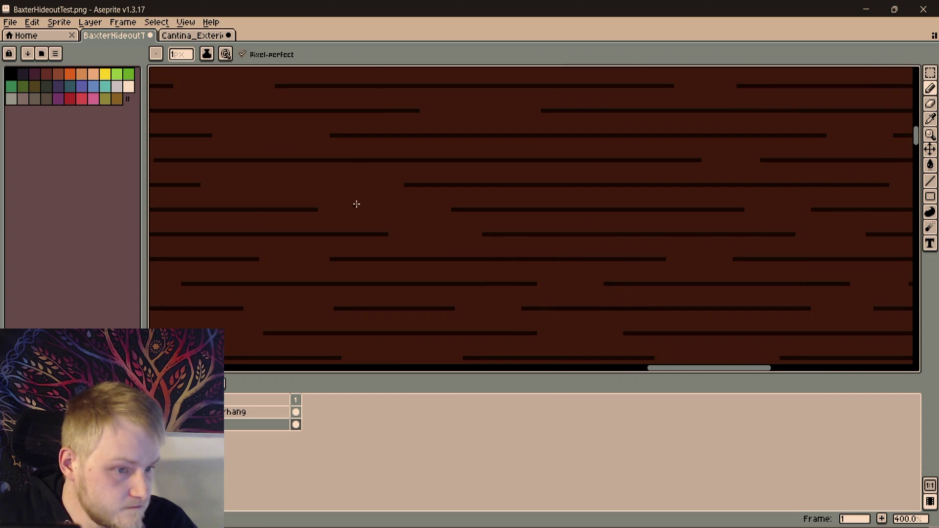
{"action": "left_click_drag", "start_coordinate": [357, 204], "coordinate": [465, 225]}
{"action": "mouse_move", "coordinate": [562, 229]}
{"action": "left_mouse_down"}
{"action": "mouse_move", "coordinate": [507, 230]}
{"action": "mouse_move", "coordinate": [407, 204]}
{"action": "left_mouse_up"}
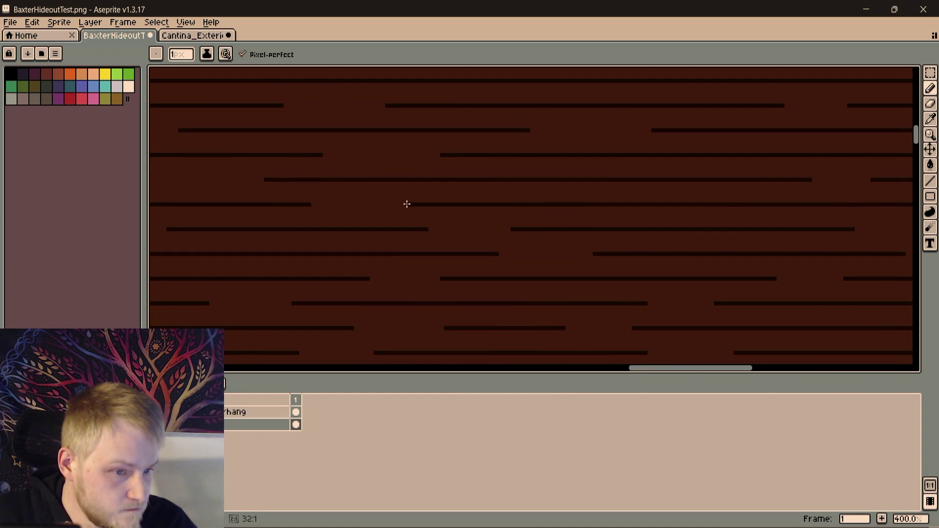
{"action": "scroll", "coordinate": [387, 204], "scroll_direction": "down", "scroll_amount": 2}
{"action": "mouse_move", "coordinate": [342, 199]}
{"action": "left_mouse_down"}
{"action": "mouse_move", "coordinate": [419, 208]}
{"action": "mouse_move", "coordinate": [339, 200]}
{"action": "left_mouse_up"}
{"action": "scroll", "coordinate": [394, 204], "scroll_direction": "up", "scroll_amount": 2}
{"action": "scroll", "coordinate": [484, 203], "scroll_direction": "down", "scroll_amount": 3}
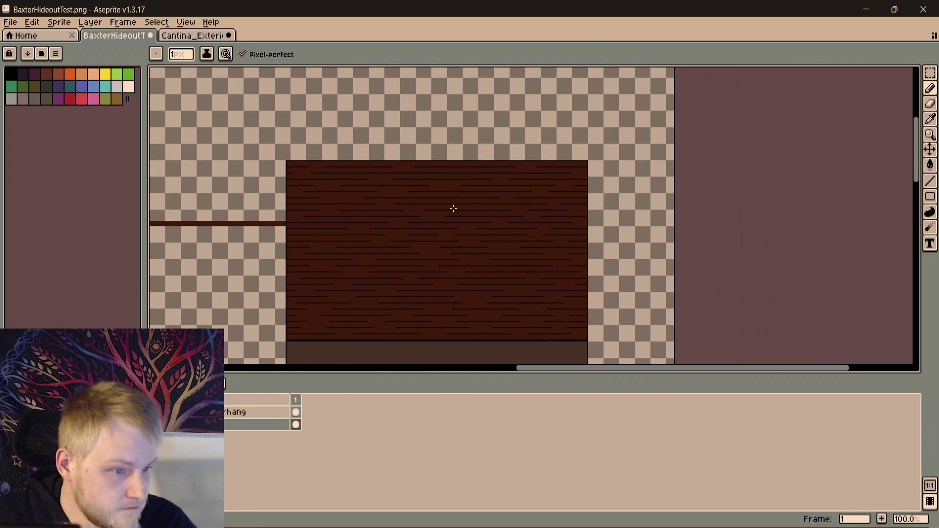
{"action": "scroll", "coordinate": [482, 221], "scroll_direction": "up", "scroll_amount": 1}
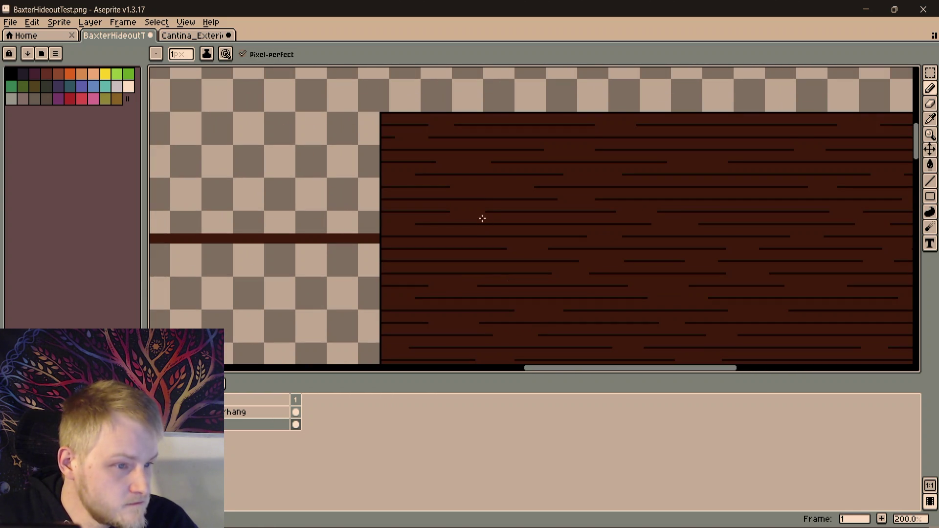
{"action": "scroll", "coordinate": [483, 189], "scroll_direction": "up", "scroll_amount": 1}
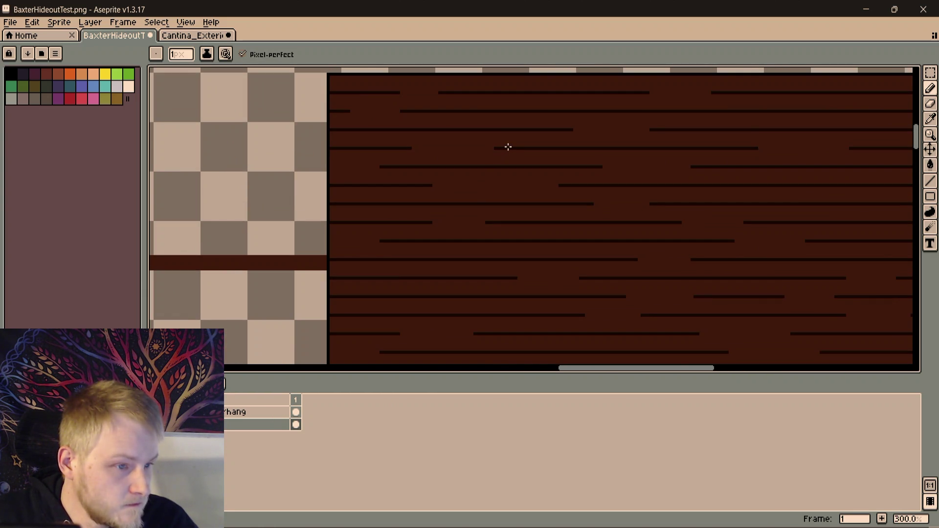
{"action": "left_click_drag", "start_coordinate": [485, 150], "coordinate": [457, 151]}
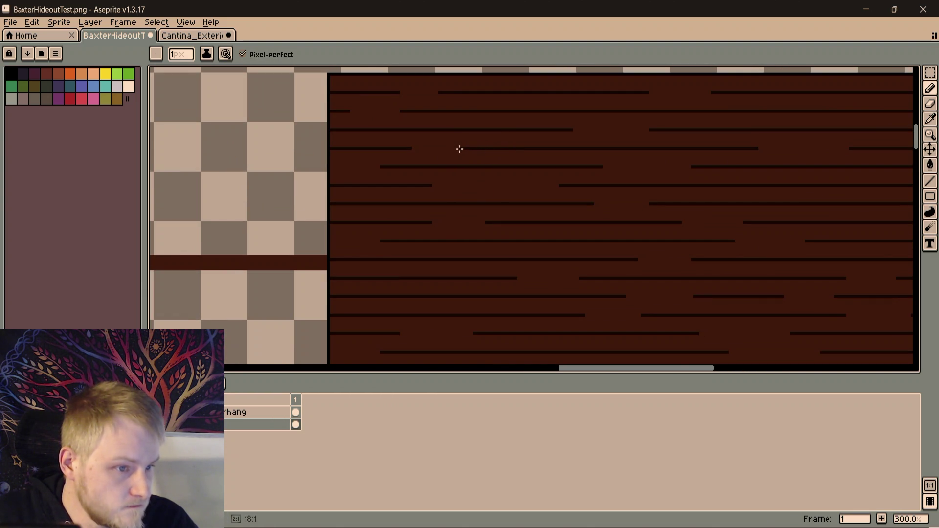
{"action": "left_click_drag", "start_coordinate": [417, 186], "coordinate": [493, 184]}
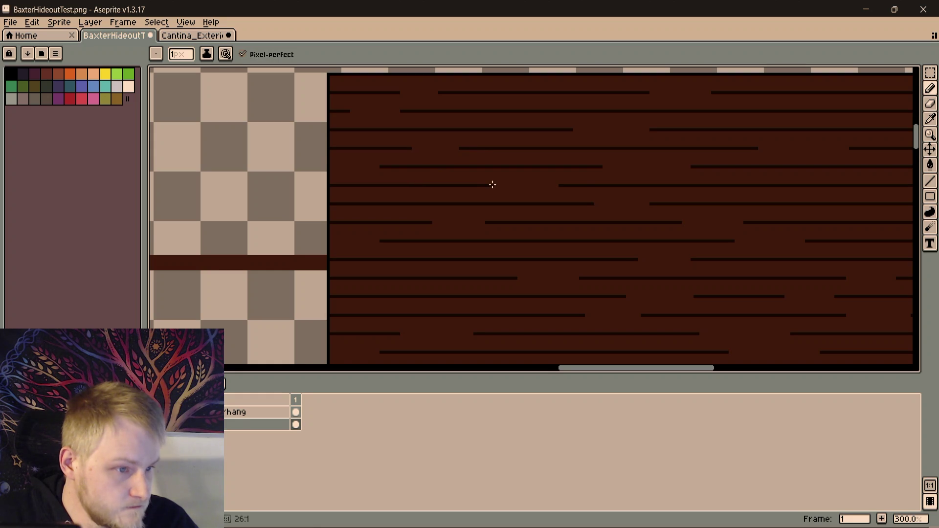
{"action": "scroll", "coordinate": [379, 208], "scroll_direction": "down", "scroll_amount": 1}
{"action": "scroll", "coordinate": [401, 201], "scroll_direction": "down", "scroll_amount": 1}
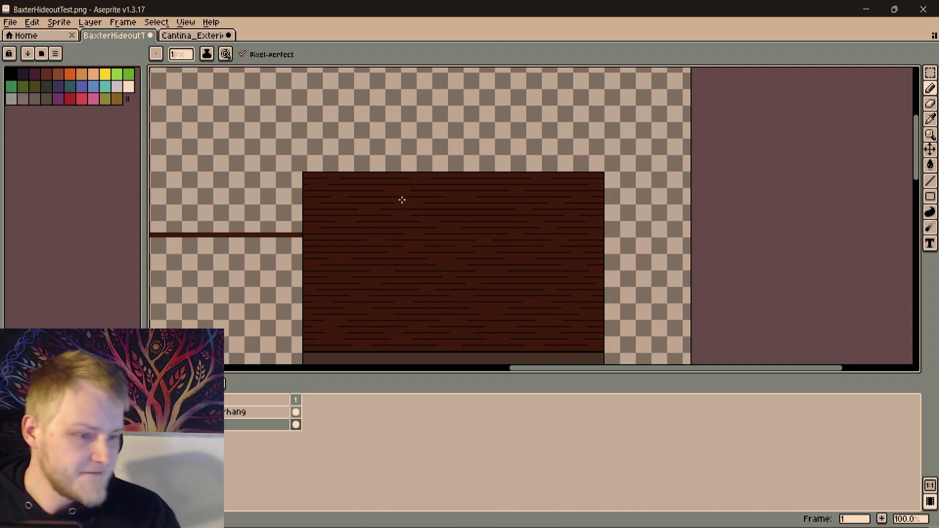
Save the sprite, re-pick the dark colour, then redo and lengthen the lower grain line leftward
{"action": "mouse_move", "coordinate": [530, 262]}
{"action": "left_mouse_down"}
{"action": "mouse_move", "coordinate": [554, 297]}
{"action": "mouse_move", "coordinate": [591, 240]}
{"action": "mouse_move", "coordinate": [548, 213]}
{"action": "mouse_move", "coordinate": [514, 230]}
{"action": "mouse_move", "coordinate": [528, 250]}
{"action": "mouse_move", "coordinate": [558, 237]}
{"action": "left_mouse_up"}
{"action": "key", "text": "ctrl+s"}
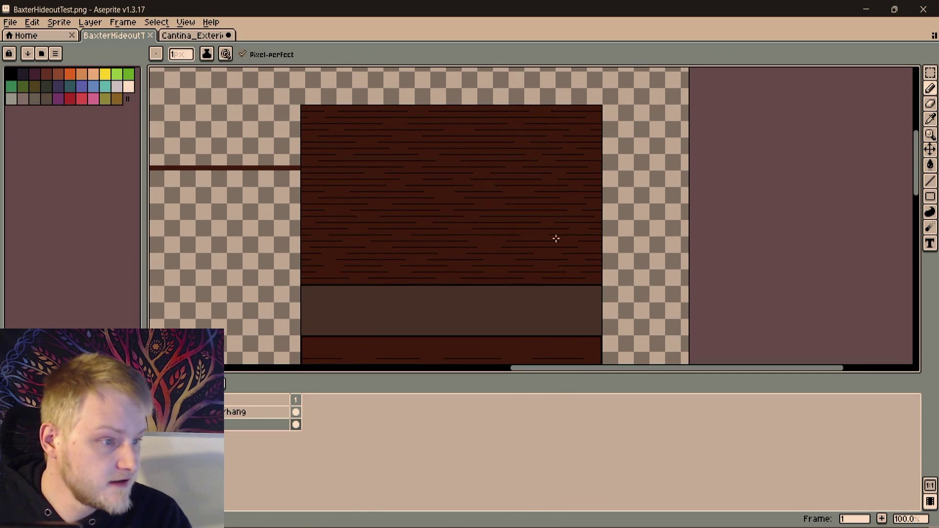
{"action": "scroll", "coordinate": [509, 301], "scroll_direction": "down", "scroll_amount": 3}
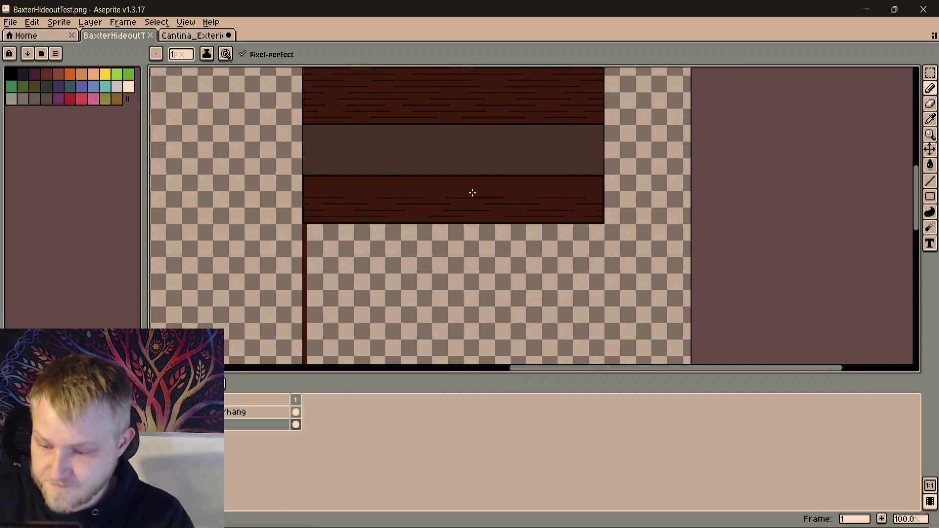
{"action": "scroll", "coordinate": [471, 203], "scroll_direction": "up", "scroll_amount": 3}
{"action": "key", "text": "i"}
{"action": "key", "text": "b"}
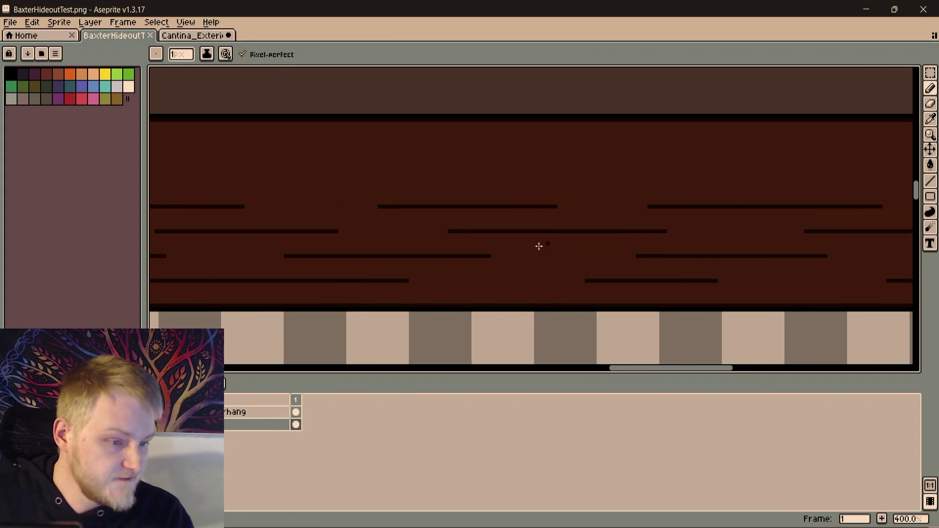
{"action": "scroll", "coordinate": [430, 271], "scroll_direction": "down", "scroll_amount": 2}
{"action": "scroll", "coordinate": [430, 271], "scroll_direction": "down", "scroll_amount": 2}
{"action": "scroll", "coordinate": [153, 270], "scroll_direction": "up", "scroll_amount": 2}
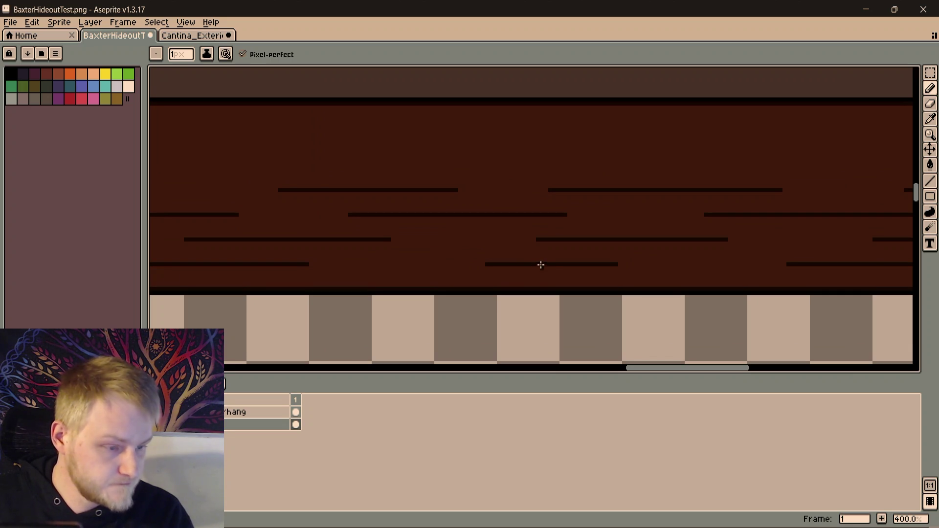
{"action": "key", "text": "ctrl+z"}
{"action": "left_click_drag", "start_coordinate": [486, 265], "coordinate": [364, 263]}
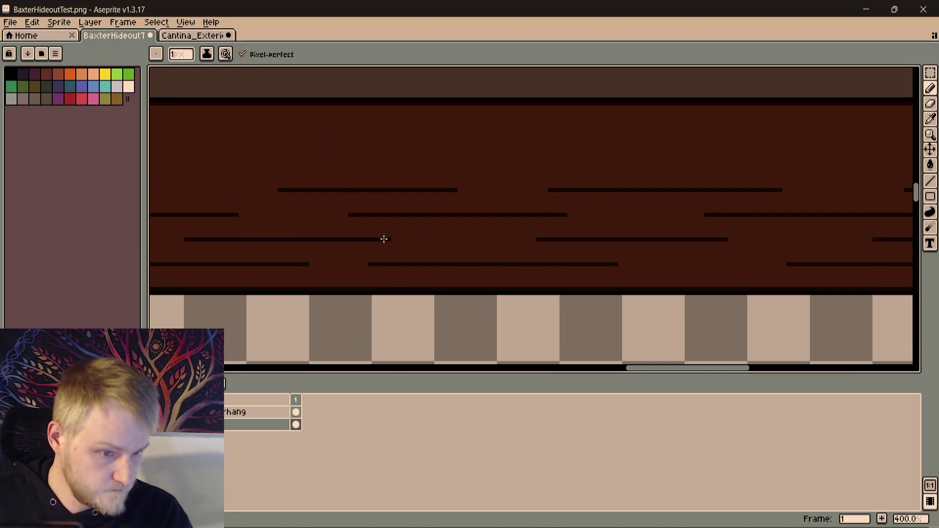
Lengthen grain lines near the right edge, then join broken grain lines and close an upper gap
{"action": "mouse_move", "coordinate": [457, 237]}
{"action": "left_mouse_down"}
{"action": "mouse_move", "coordinate": [227, 252]}
{"action": "mouse_move", "coordinate": [476, 222]}
{"action": "mouse_move", "coordinate": [464, 208]}
{"action": "left_mouse_up"}
{"action": "left_click_drag", "start_coordinate": [565, 211], "coordinate": [455, 210]}
{"action": "left_click_drag", "start_coordinate": [610, 210], "coordinate": [500, 267]}
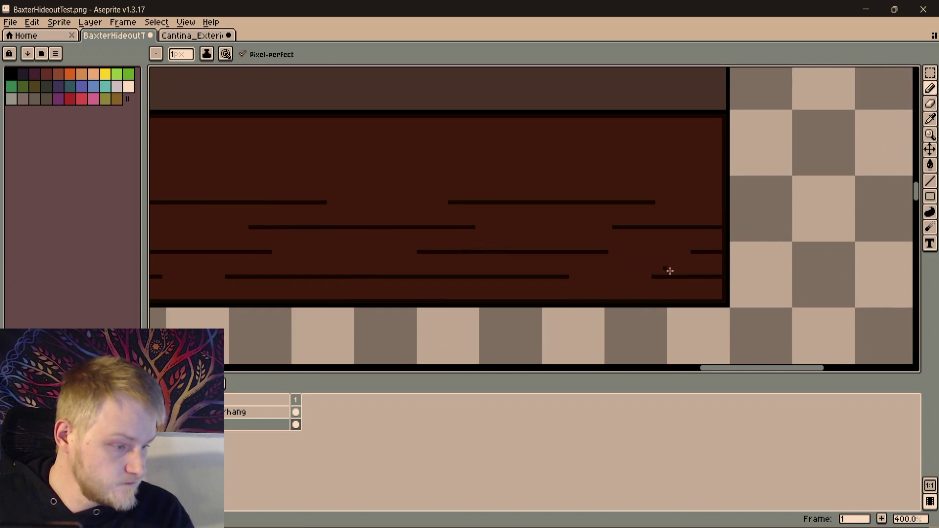
{"action": "left_click_drag", "start_coordinate": [634, 271], "coordinate": [732, 240]}
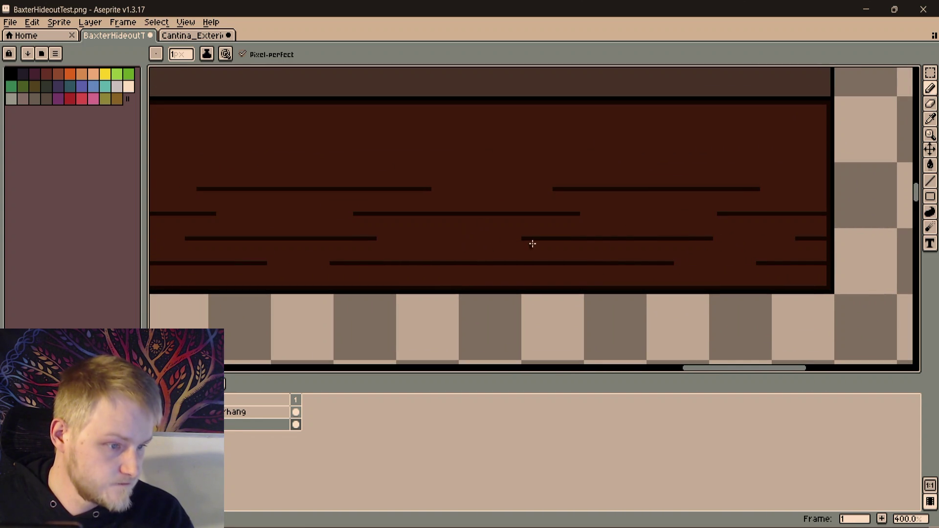
{"action": "mouse_move", "coordinate": [540, 237]}
{"action": "left_mouse_down"}
{"action": "mouse_move", "coordinate": [464, 238]}
{"action": "mouse_move", "coordinate": [590, 224]}
{"action": "left_mouse_up"}
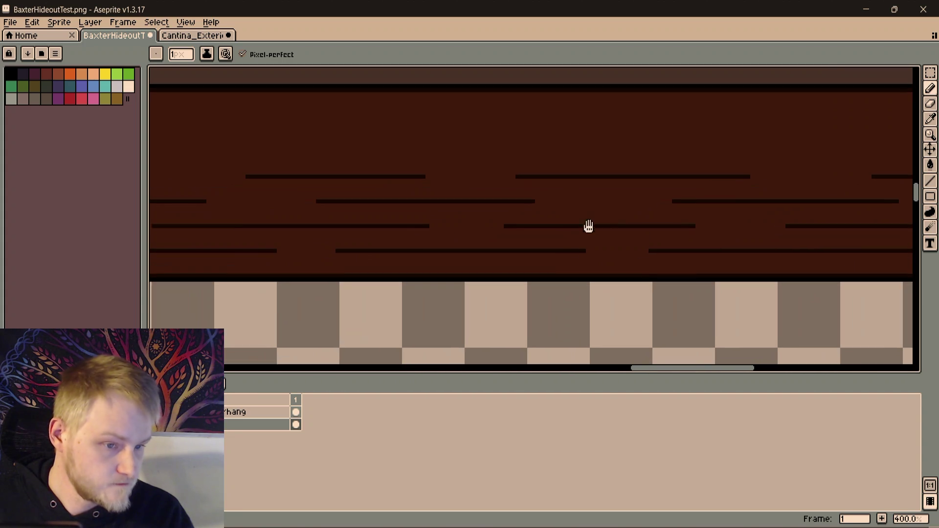
{"action": "mouse_move", "coordinate": [430, 224]}
{"action": "left_mouse_down"}
{"action": "mouse_move", "coordinate": [690, 205]}
{"action": "mouse_move", "coordinate": [617, 216]}
{"action": "left_mouse_up"}
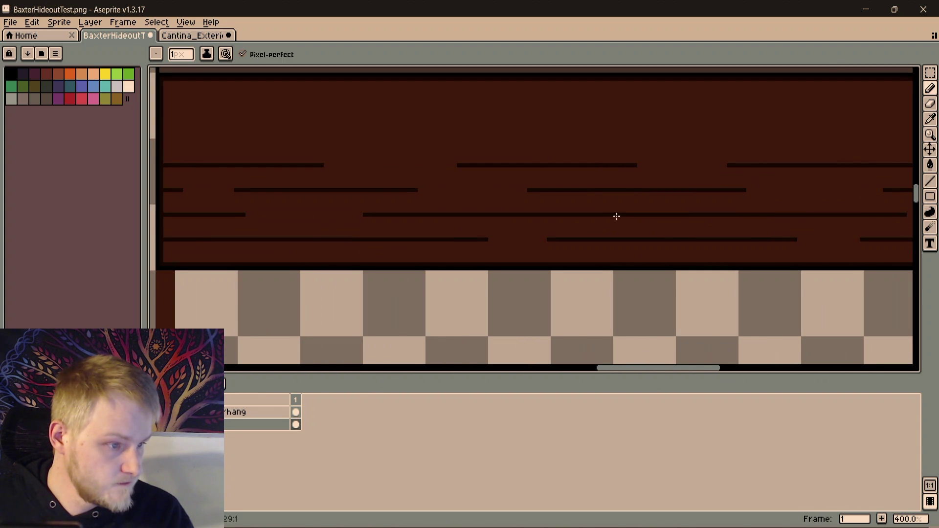
{"action": "mouse_move", "coordinate": [459, 213]}
{"action": "left_mouse_down"}
{"action": "mouse_move", "coordinate": [537, 276]}
{"action": "mouse_move", "coordinate": [328, 300]}
{"action": "left_mouse_up"}
{"action": "mouse_move", "coordinate": [265, 296]}
{"action": "left_mouse_down"}
{"action": "mouse_move", "coordinate": [439, 294]}
{"action": "mouse_move", "coordinate": [157, 315]}
{"action": "left_mouse_up"}
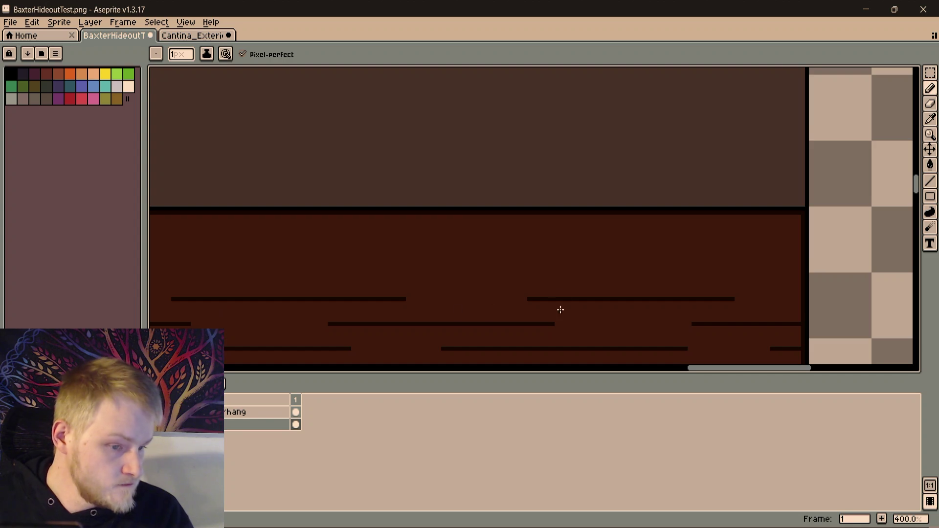
{"action": "scroll", "coordinate": [708, 272], "scroll_direction": "down", "scroll_amount": 2}
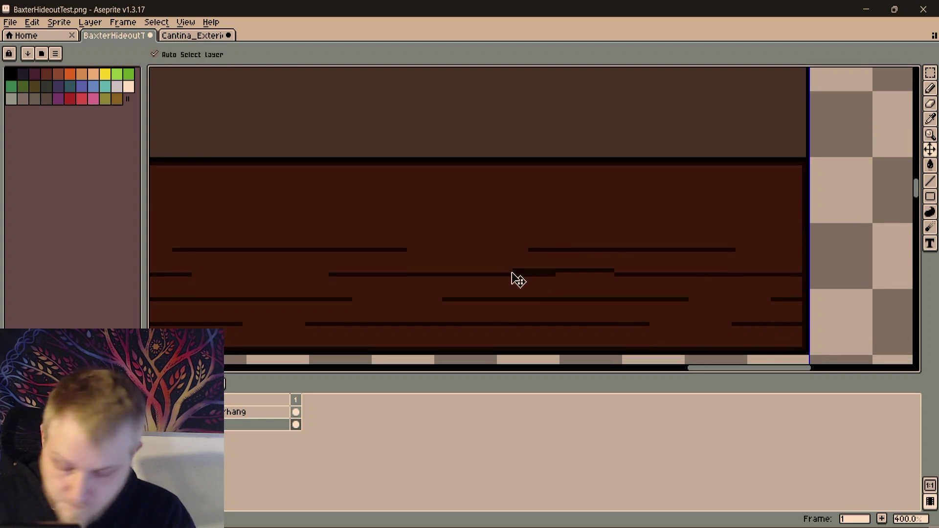
{"action": "left_click_drag", "start_coordinate": [556, 275], "coordinate": [727, 274]}
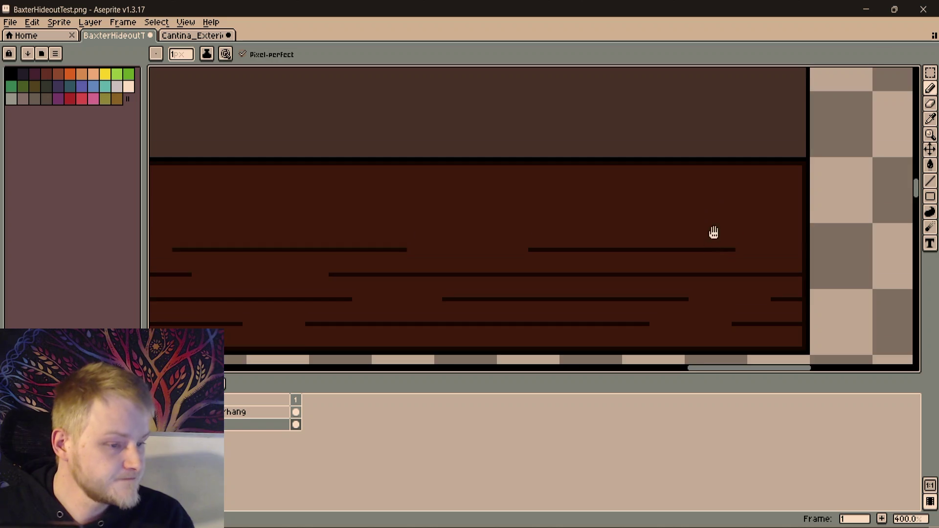
{"action": "scroll", "coordinate": [709, 248], "scroll_direction": "down", "scroll_amount": 2}
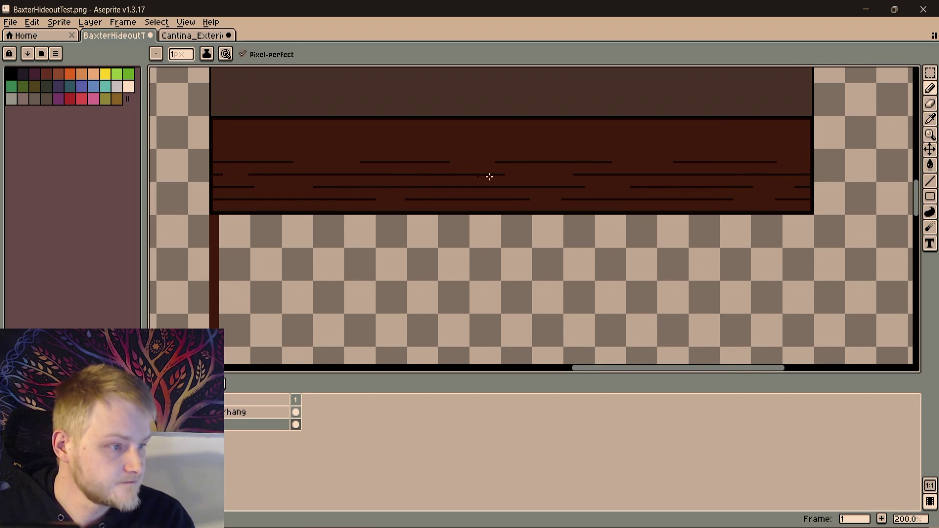
{"action": "scroll", "coordinate": [496, 163], "scroll_direction": "up", "scroll_amount": 1}
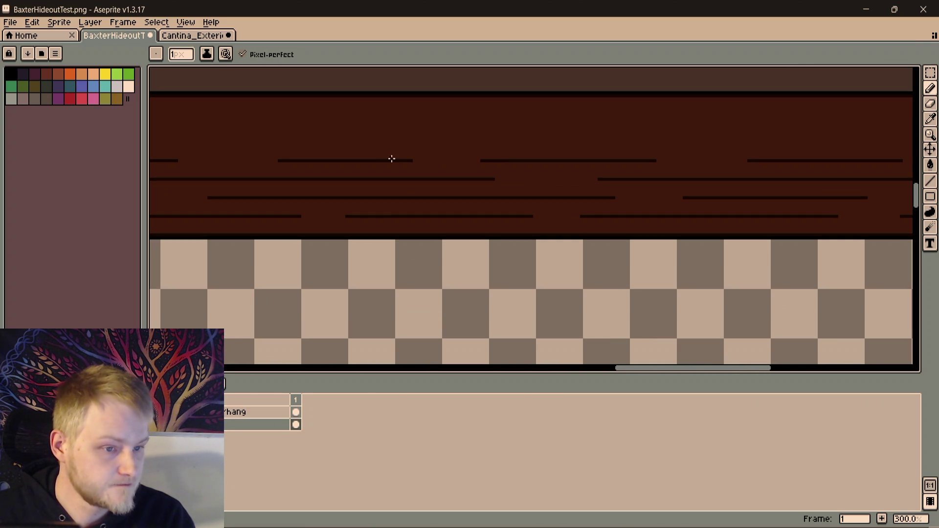
{"action": "left_click_drag", "start_coordinate": [398, 160], "coordinate": [497, 161]}
Undo overlong strokes and draw two new grain lines on the top planks reaching the wall's right edge
{"action": "left_click_drag", "start_coordinate": [662, 175], "coordinate": [557, 203]}
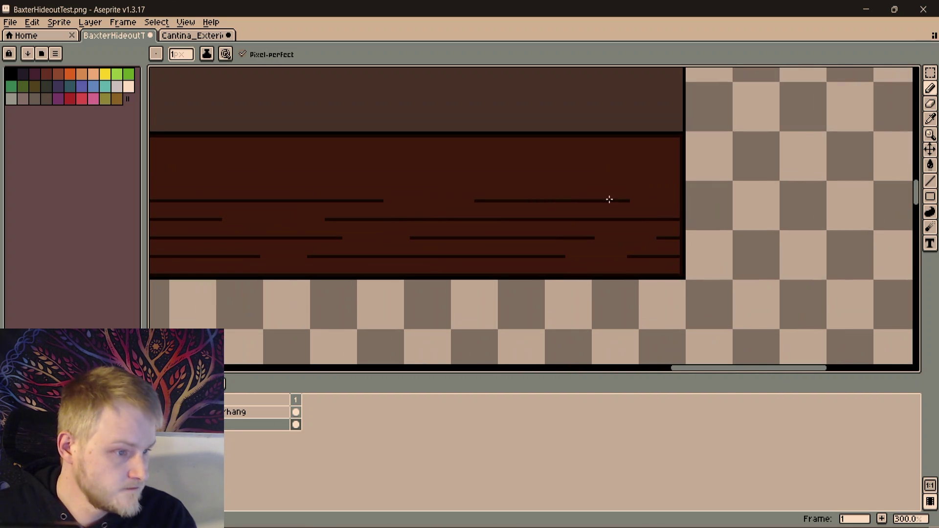
{"action": "scroll", "coordinate": [628, 200], "scroll_direction": "up", "scroll_amount": 1}
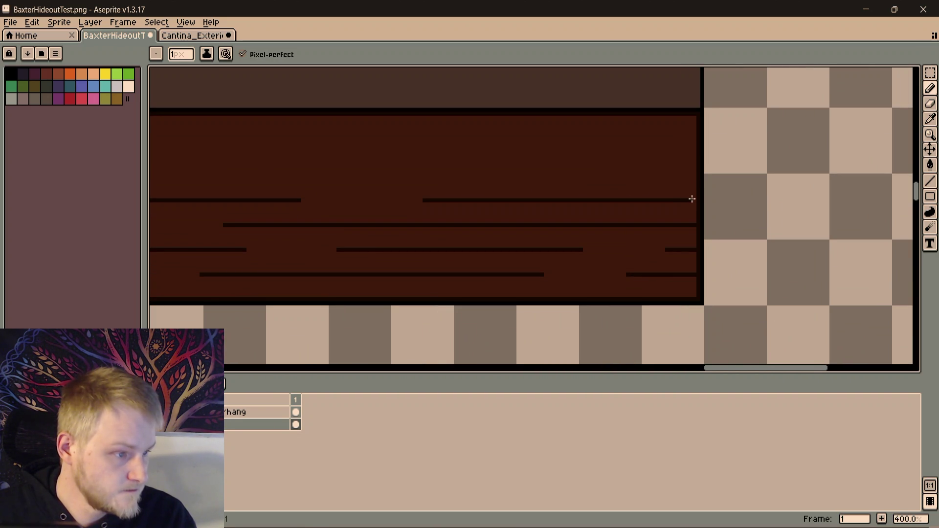
{"action": "scroll", "coordinate": [694, 169], "scroll_direction": "up", "scroll_amount": 1}
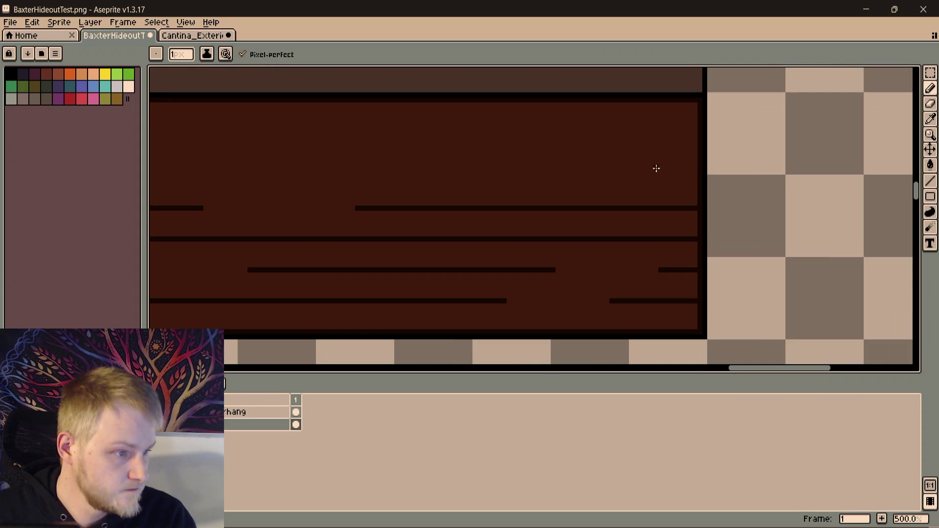
{"action": "mouse_move", "coordinate": [661, 172]}
{"action": "left_mouse_down"}
{"action": "mouse_move", "coordinate": [224, 172]}
{"action": "mouse_move", "coordinate": [451, 180]}
{"action": "left_mouse_up"}
{"action": "key", "text": "ctrl+z"}
{"action": "left_click", "coordinate": [399, 178], "text": "shift"}
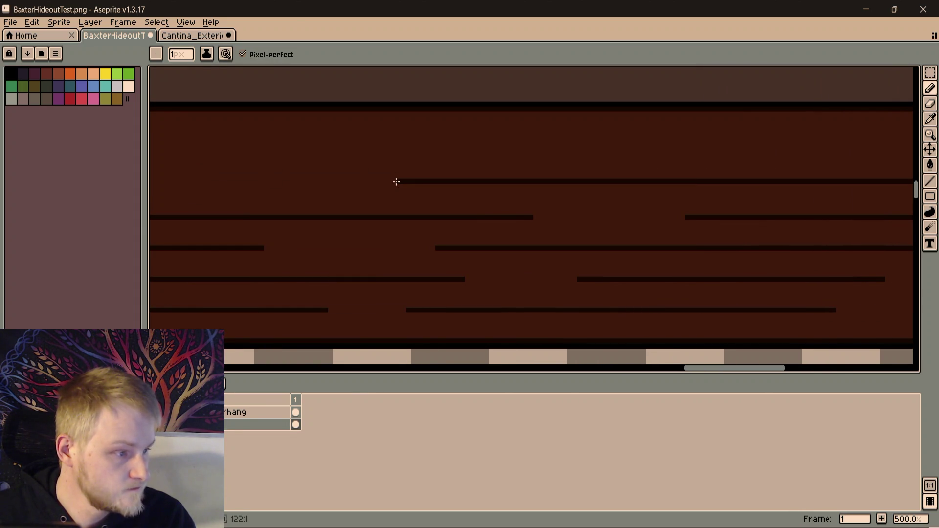
{"action": "scroll", "coordinate": [395, 182], "scroll_direction": "right", "scroll_amount": 5}
{"action": "key", "text": "ctrl+z"}
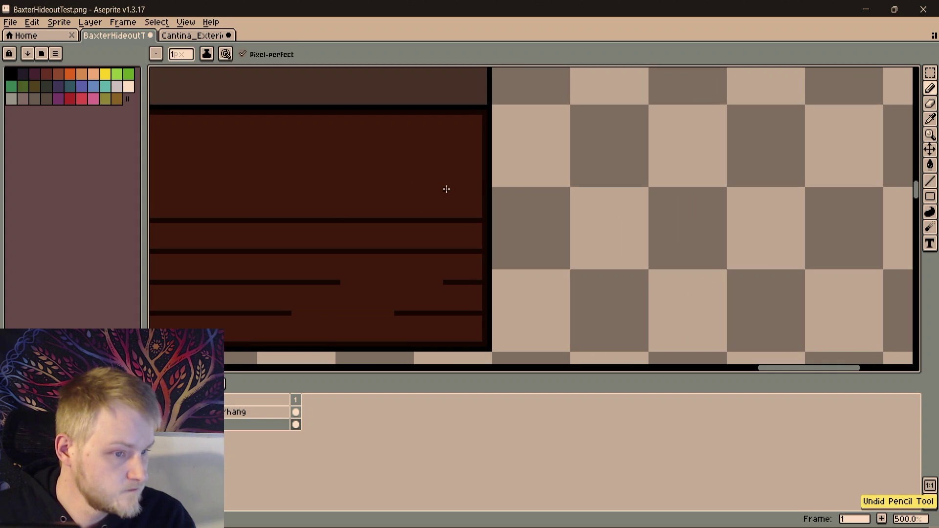
{"action": "scroll", "coordinate": [446, 189], "scroll_direction": "up", "scroll_amount": 4}
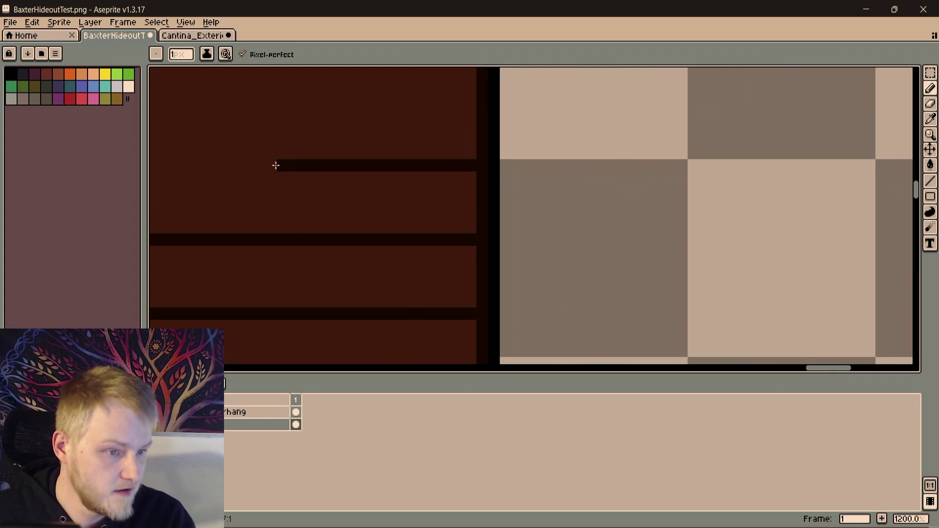
{"action": "scroll", "coordinate": [275, 164], "scroll_direction": "down", "scroll_amount": 3}
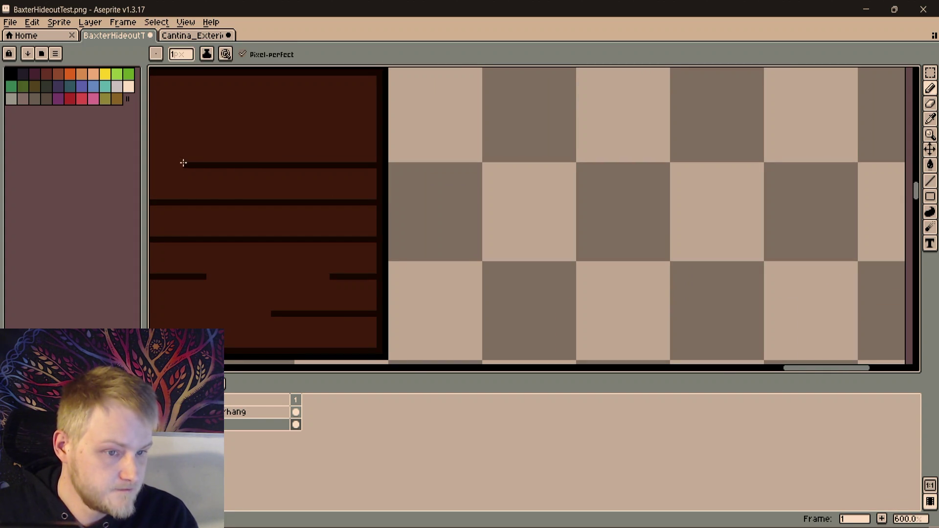
{"action": "scroll", "coordinate": [318, 287], "scroll_direction": "up", "scroll_amount": 1}
{"action": "scroll", "coordinate": [388, 277], "scroll_direction": "up", "scroll_amount": 1}
{"action": "scroll", "coordinate": [383, 237], "scroll_direction": "up", "scroll_amount": 1}
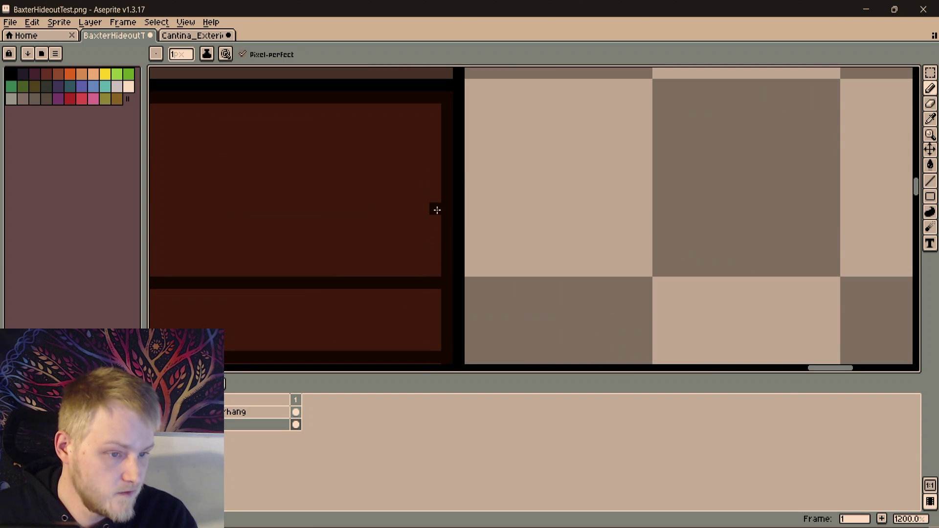
{"action": "left_click_drag", "start_coordinate": [302, 209], "coordinate": [197, 213]}
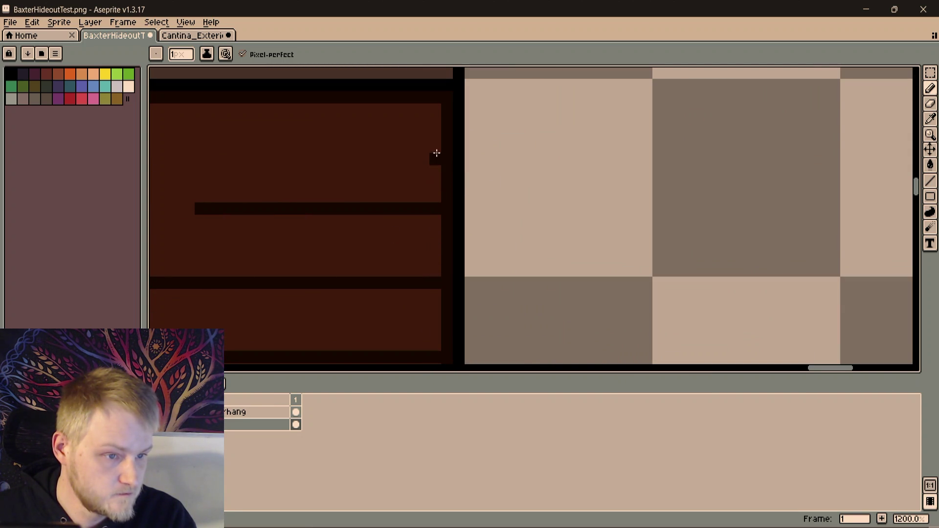
{"action": "left_click_drag", "start_coordinate": [435, 136], "coordinate": [257, 136]}
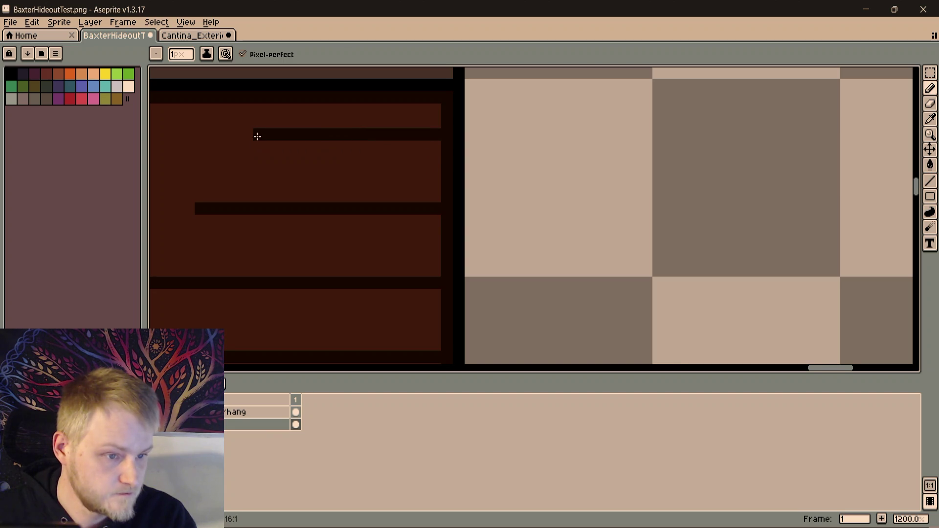
{"action": "scroll", "coordinate": [254, 140], "scroll_direction": "down", "scroll_amount": 3}
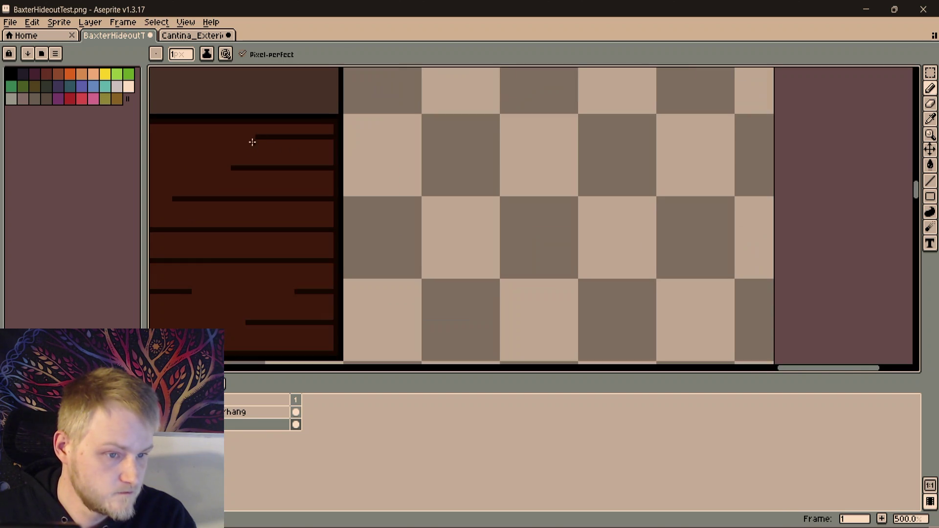
{"action": "scroll", "coordinate": [638, 120], "scroll_direction": "up", "scroll_amount": 2}
{"action": "scroll", "coordinate": [465, 210], "scroll_direction": "up", "scroll_amount": 1}
{"action": "scroll", "coordinate": [546, 238], "scroll_direction": "up", "scroll_amount": 2}
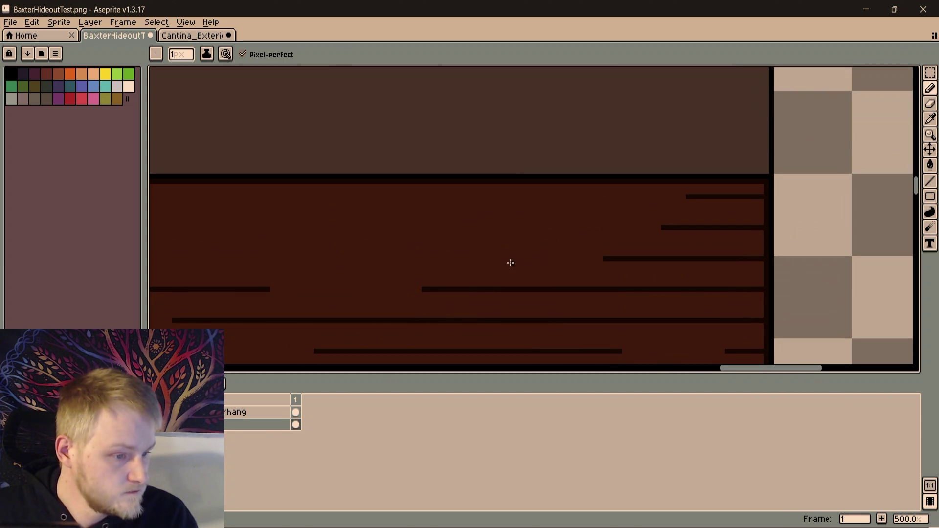
Draw straight grain lines leftward out to the wall's left end and one across the planks
{"action": "left_click", "coordinate": [323, 250], "text": "shift"}
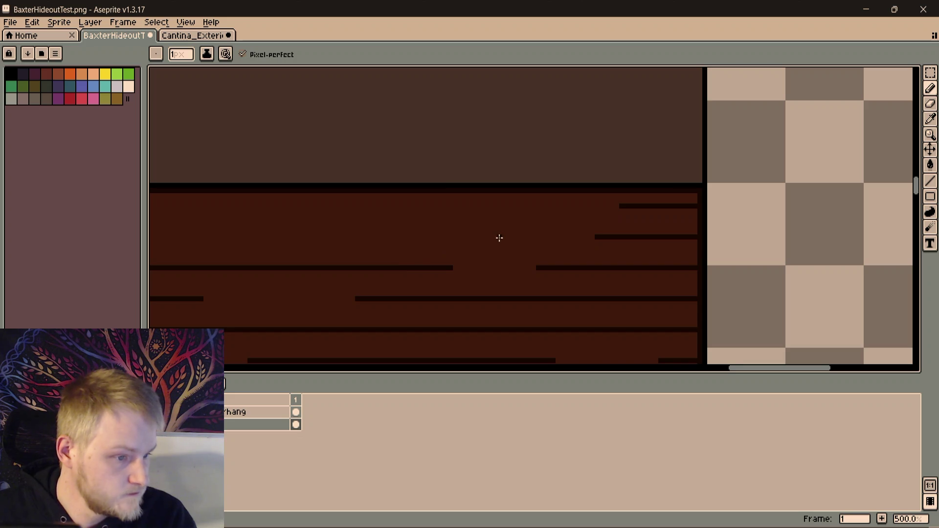
{"action": "left_click_drag", "start_coordinate": [501, 238], "coordinate": [150, 236]}
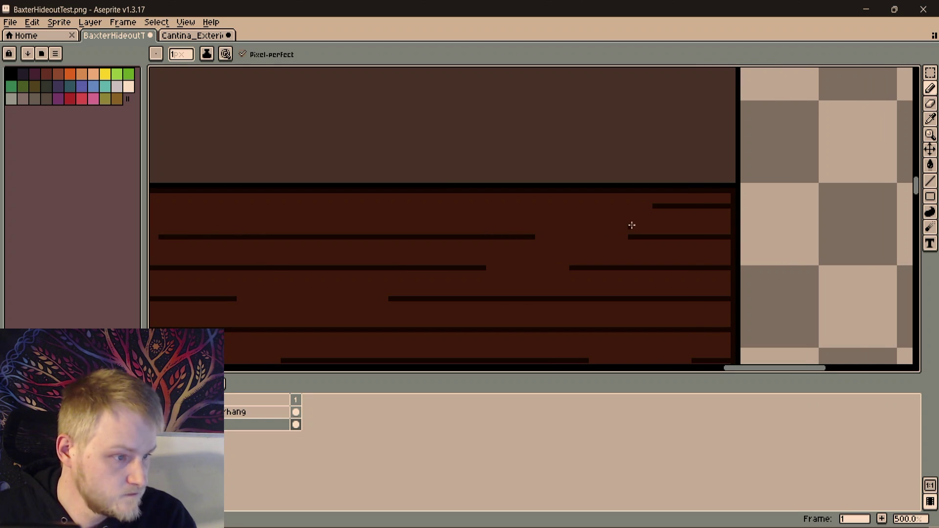
{"action": "left_click_drag", "start_coordinate": [669, 206], "coordinate": [431, 199]}
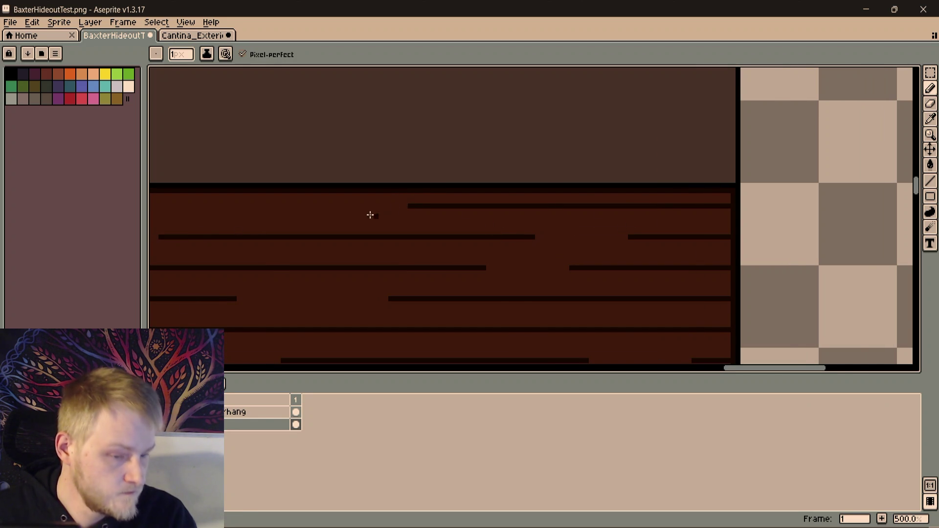
{"action": "scroll", "coordinate": [360, 245], "scroll_direction": "down", "scroll_amount": 2}
{"action": "scroll", "coordinate": [519, 222], "scroll_direction": "up", "scroll_amount": 2}
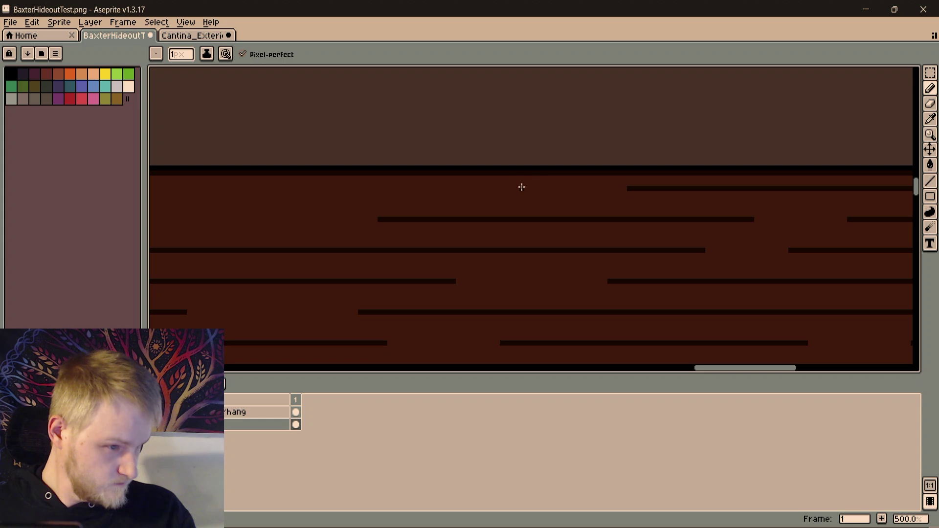
{"action": "scroll", "coordinate": [520, 188], "scroll_direction": "down", "scroll_amount": 1}
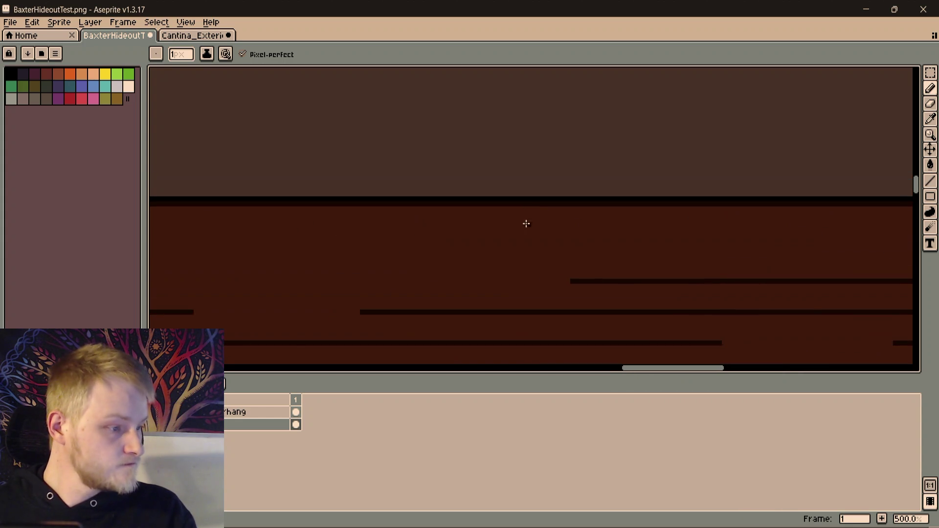
{"action": "scroll", "coordinate": [536, 222], "scroll_direction": "down", "scroll_amount": 1}
{"action": "left_click", "coordinate": [418, 220], "text": "shift"}
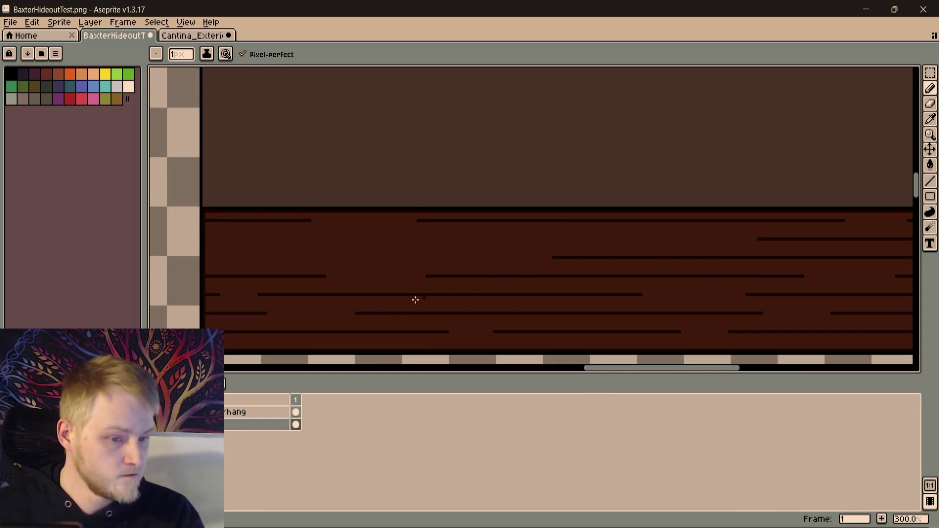
{"action": "scroll", "coordinate": [570, 290], "scroll_direction": "up", "scroll_amount": 1}
{"action": "scroll", "coordinate": [549, 248], "scroll_direction": "up", "scroll_amount": 1}
{"action": "scroll", "coordinate": [540, 235], "scroll_direction": "up", "scroll_amount": 1}
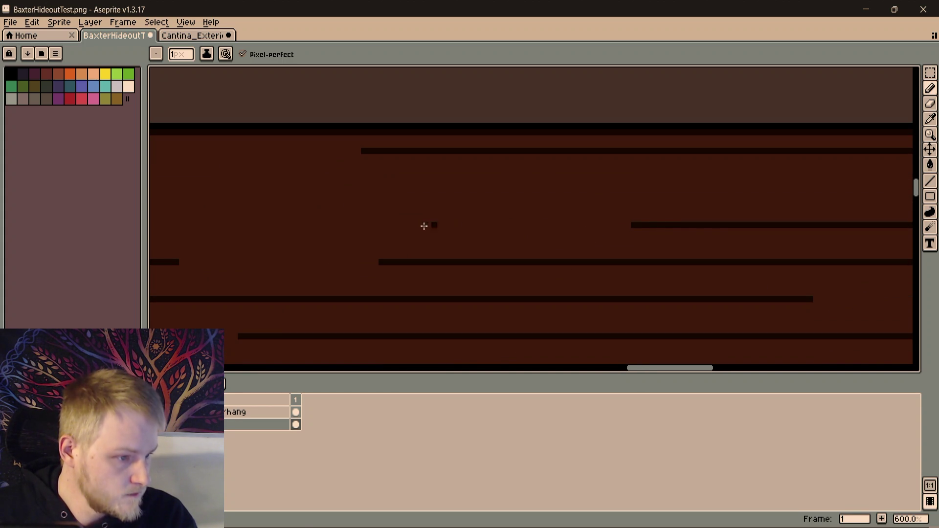
{"action": "scroll", "coordinate": [798, 233], "scroll_direction": "down", "scroll_amount": 1}
Shift-click three more straight grain lines across the planks, extending the last to the right
{"action": "left_click", "coordinate": [546, 230], "text": "shift"}
{"action": "scroll", "coordinate": [621, 235], "scroll_direction": "up", "scroll_amount": 1}
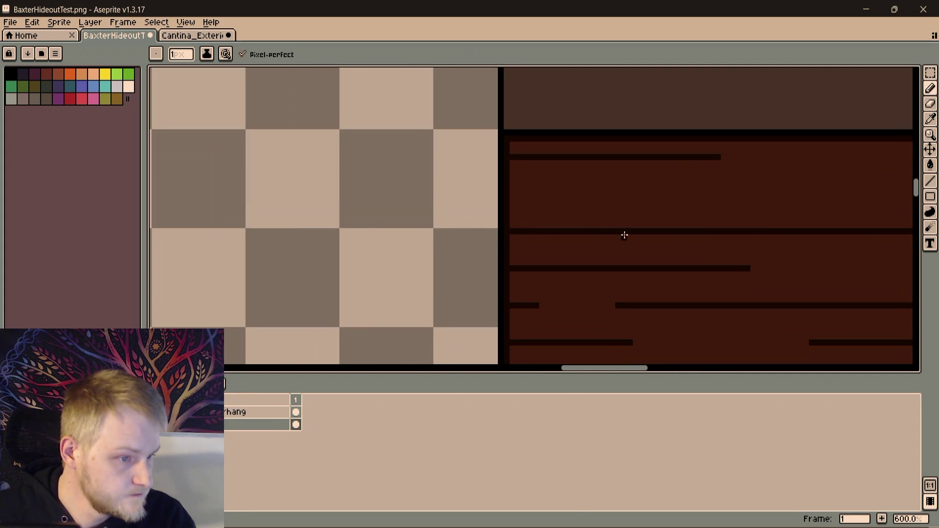
{"action": "scroll", "coordinate": [473, 231], "scroll_direction": "right", "scroll_amount": 2}
{"action": "left_click", "coordinate": [474, 205]}
{"action": "scroll", "coordinate": [484, 205], "scroll_direction": "right", "scroll_amount": 2}
{"action": "left_click", "coordinate": [612, 198], "text": "shift"}
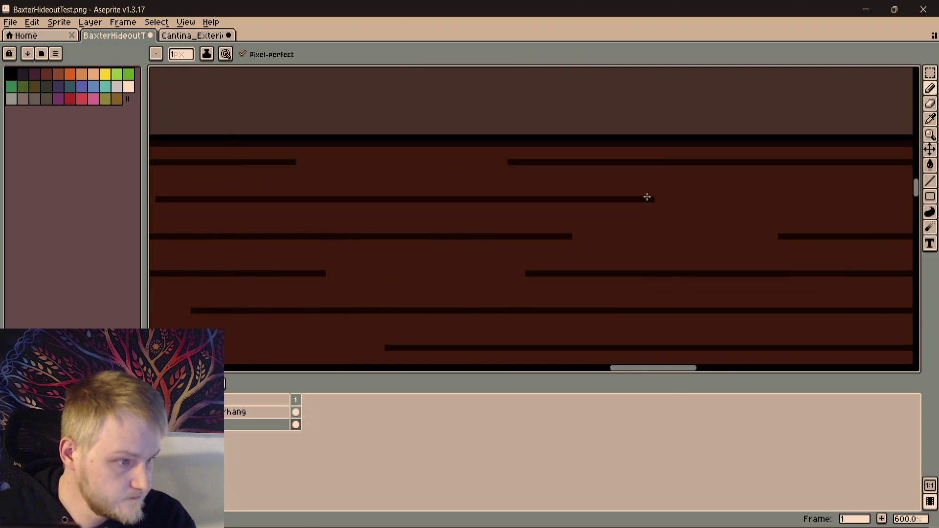
{"action": "scroll", "coordinate": [419, 204], "scroll_direction": "right", "scroll_amount": 2}
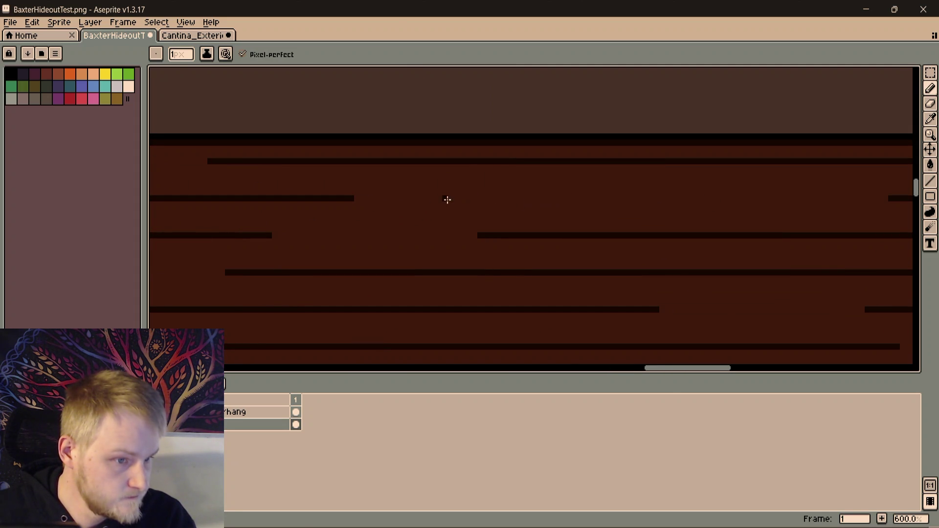
{"action": "left_click", "coordinate": [650, 198], "text": "shift"}
{"action": "scroll", "coordinate": [439, 223], "scroll_direction": "down", "scroll_amount": 3}
{"action": "scroll", "coordinate": [439, 223], "scroll_direction": "down", "scroll_amount": 2}
{"action": "scroll", "coordinate": [539, 210], "scroll_direction": "up", "scroll_amount": 1}
{"action": "scroll", "coordinate": [571, 283], "scroll_direction": "down", "scroll_amount": 1}
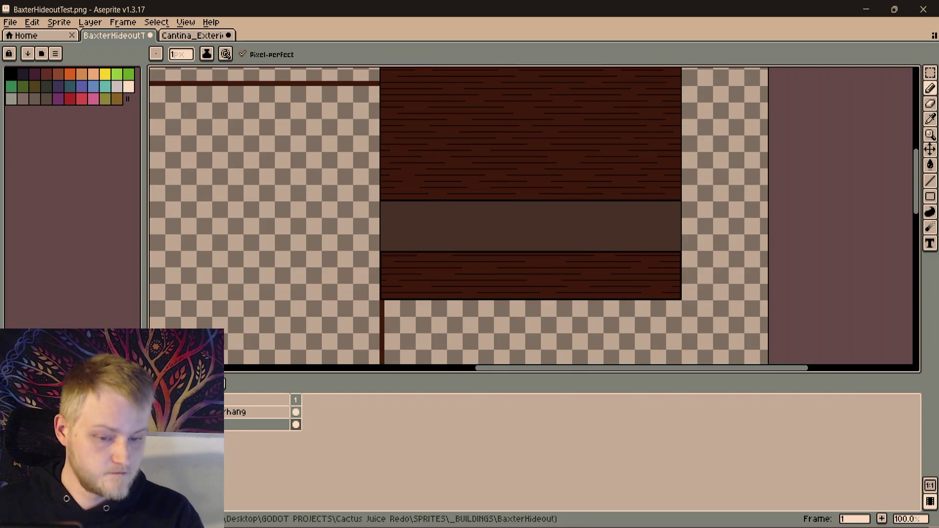
{"action": "key", "text": "ctrl+z"}
{"action": "key", "text": "ctrl+y"}
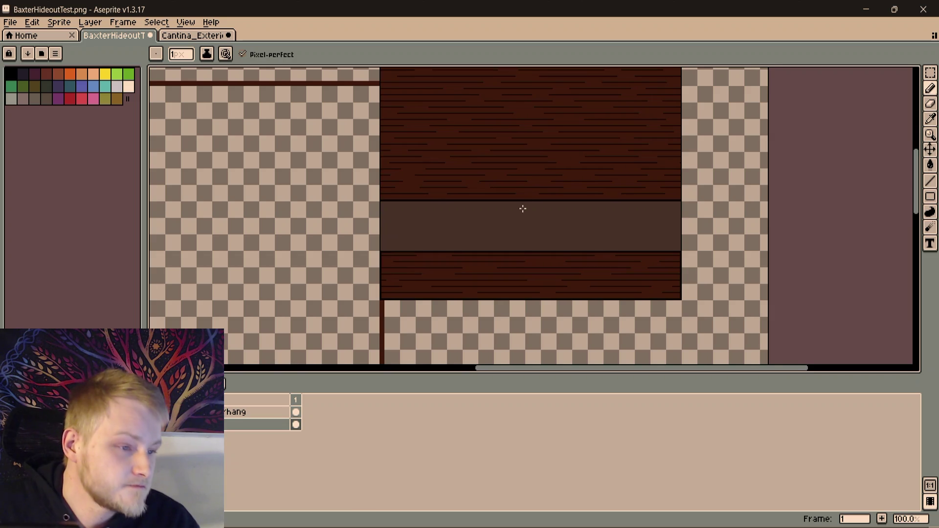
{"action": "scroll", "coordinate": [521, 215], "scroll_direction": "up", "scroll_amount": 3}
{"action": "scroll", "coordinate": [518, 253], "scroll_direction": "right", "scroll_amount": 3}
{"action": "scroll", "coordinate": [510, 317], "scroll_direction": "down", "scroll_amount": 1}
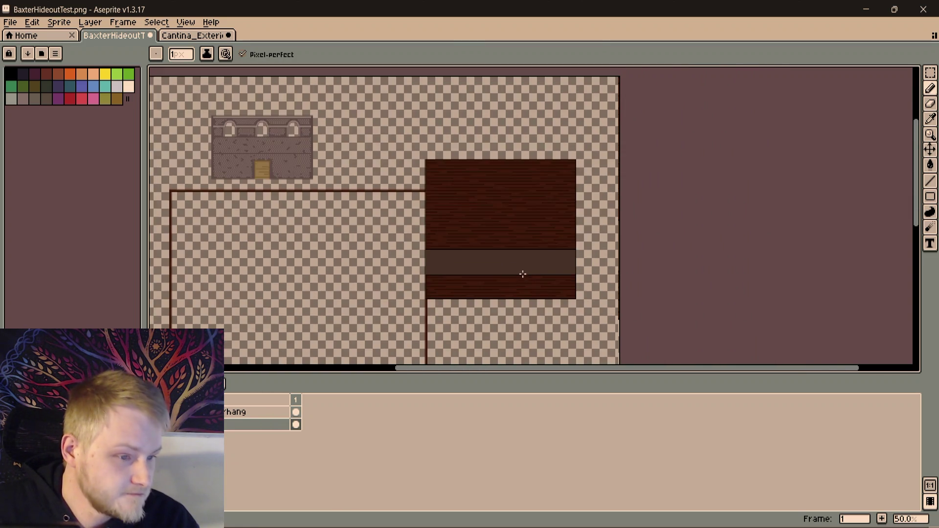
{"action": "left_click_drag", "start_coordinate": [523, 279], "coordinate": [688, 193]}
{"action": "left_click_drag", "start_coordinate": [618, 236], "coordinate": [562, 235]}
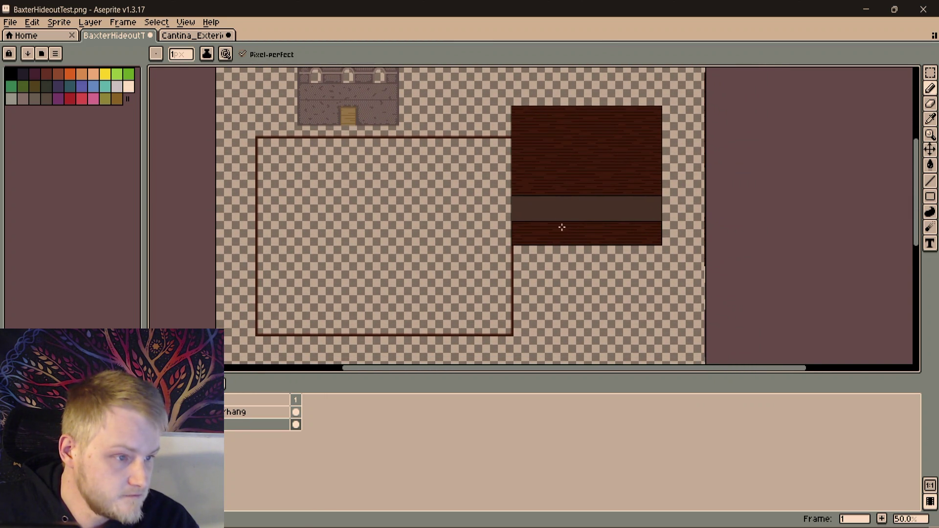
{"action": "scroll", "coordinate": [580, 205], "scroll_direction": "up", "scroll_amount": 2}
{"action": "scroll", "coordinate": [587, 194], "scroll_direction": "right", "scroll_amount": 1}
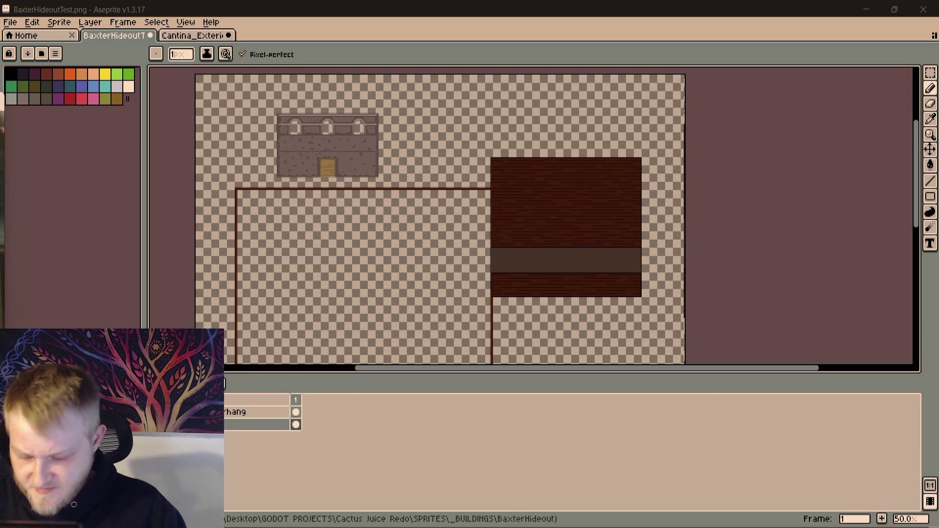
{"action": "scroll", "coordinate": [588, 258], "scroll_direction": "up", "scroll_amount": 4}
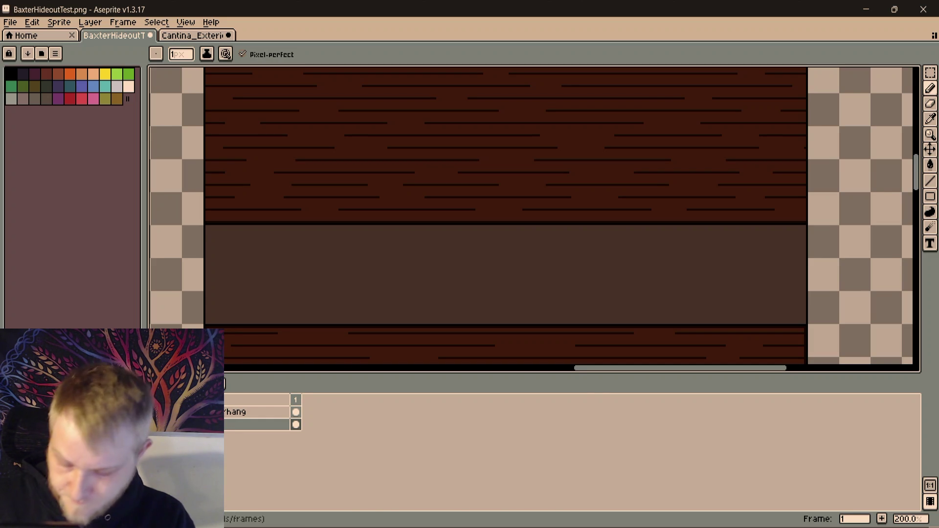
{"action": "scroll", "coordinate": [755, 306], "scroll_direction": "down", "scroll_amount": 1}
{"action": "scroll", "coordinate": [609, 218], "scroll_direction": "up", "scroll_amount": 2}
{"action": "left_click_drag", "start_coordinate": [610, 217], "coordinate": [428, 213]}
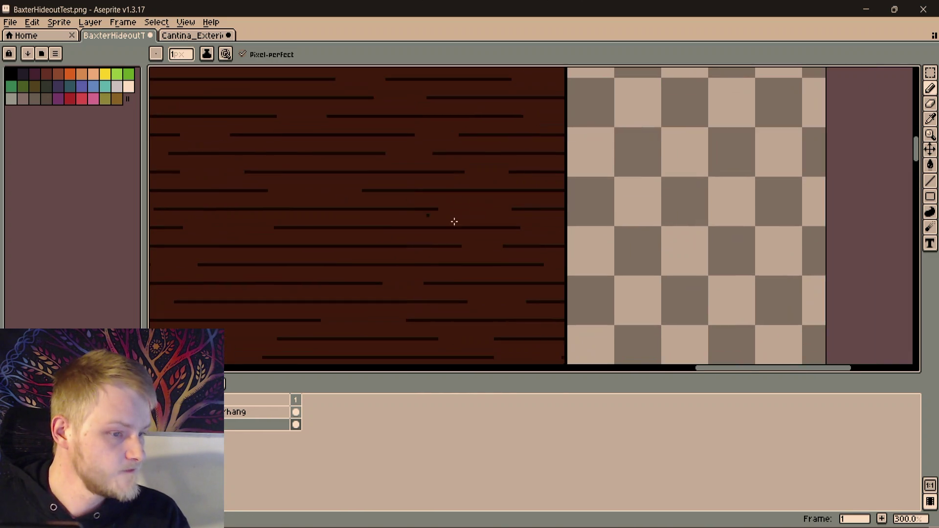
{"action": "scroll", "coordinate": [524, 229], "scroll_direction": "up", "scroll_amount": 3}
{"action": "scroll", "coordinate": [541, 246], "scroll_direction": "down", "scroll_amount": 1}
{"action": "scroll", "coordinate": [532, 230], "scroll_direction": "down", "scroll_amount": 3}
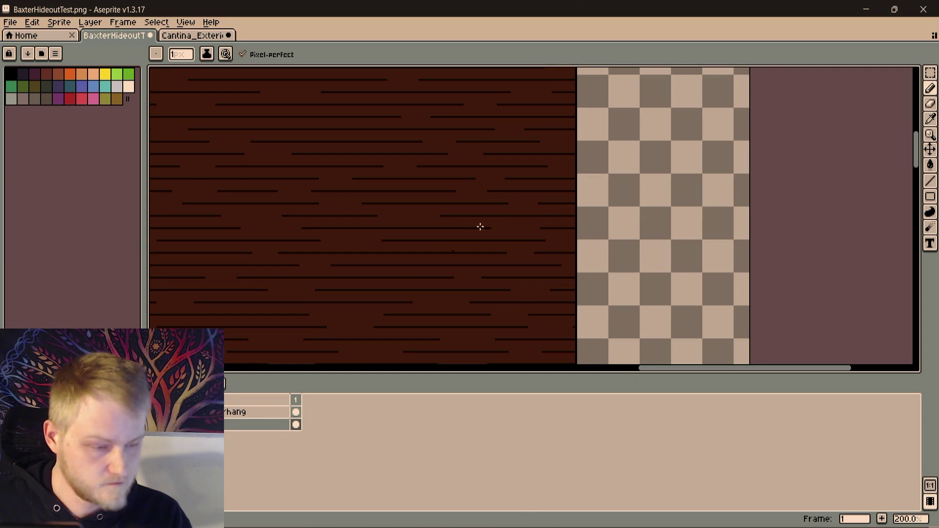
{"action": "scroll", "coordinate": [529, 210], "scroll_direction": "down", "scroll_amount": 1}
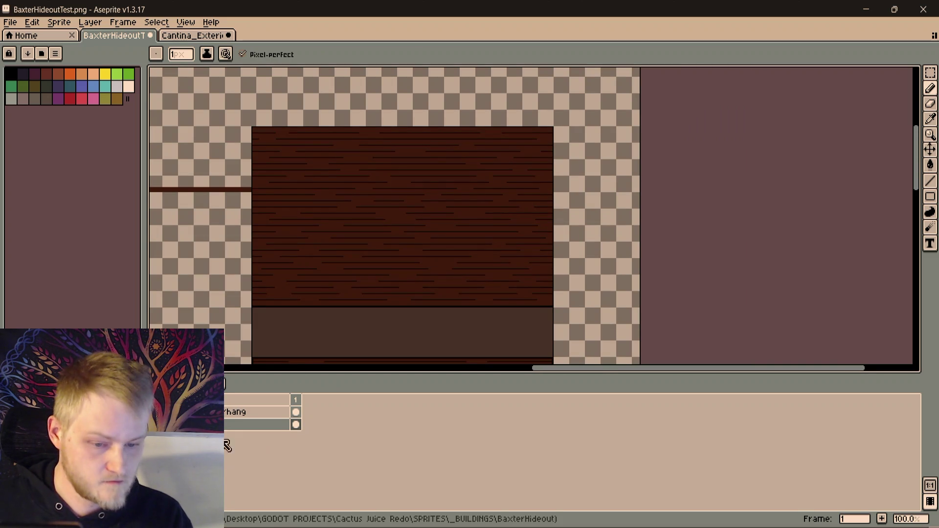
{"action": "right_click", "coordinate": [229, 413]}
Create a new layer, rename it Windows, and reduce the brush size by one pixel
{"action": "left_click", "coordinate": [367, 440]}
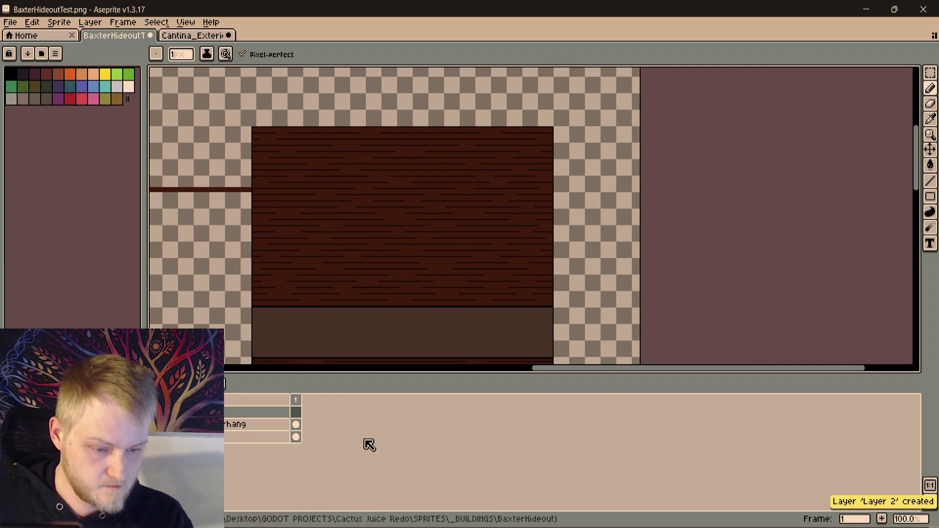
{"action": "double_click", "coordinate": [240, 424]}
{"action": "type", "text": "Windows"}
{"action": "key", "text": "Return"}
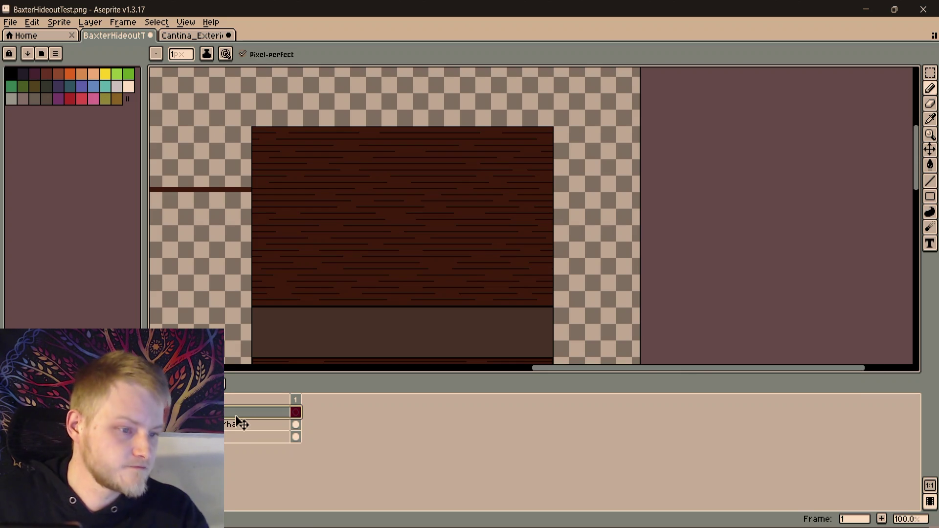
{"action": "scroll", "coordinate": [564, 207], "scroll_direction": "up", "scroll_amount": 3}
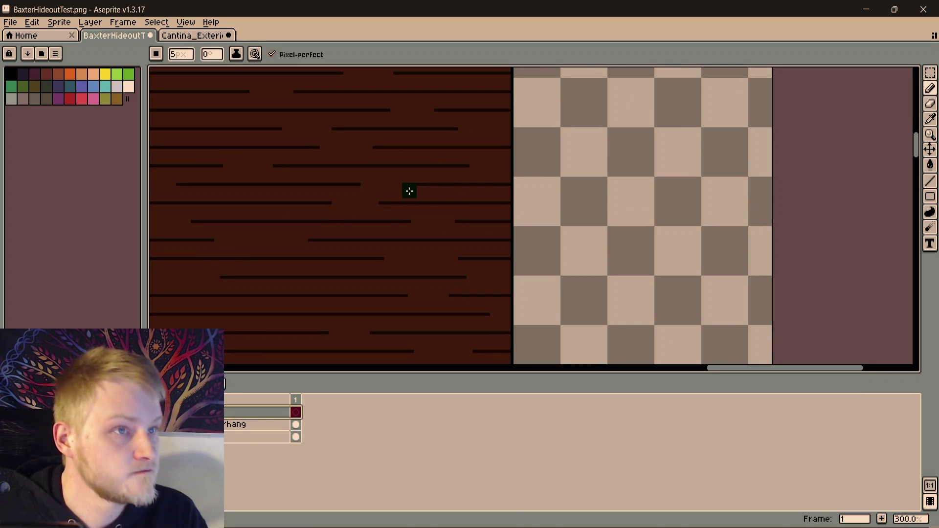
{"action": "key", "text": "minus"}
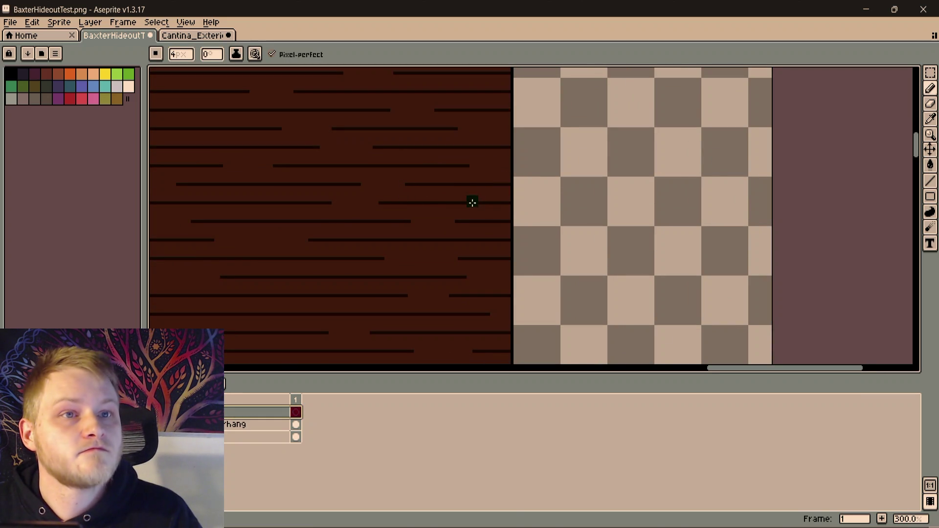
Paint a test dark green vertical stroke on the wall and undo it
{"action": "left_click_drag", "start_coordinate": [397, 214], "coordinate": [475, 170]}
{"action": "scroll", "coordinate": [475, 178], "scroll_direction": "down", "scroll_amount": 1}
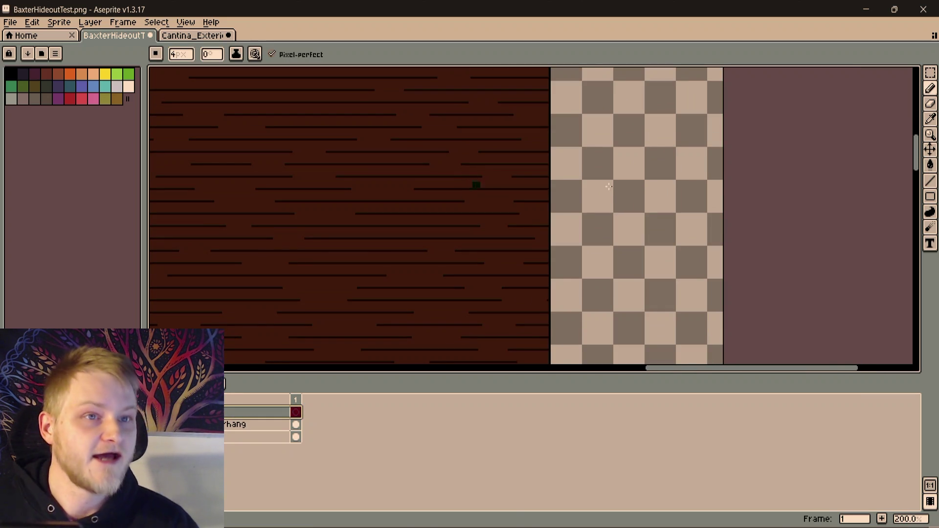
{"action": "scroll", "coordinate": [494, 228], "scroll_direction": "down", "scroll_amount": 1}
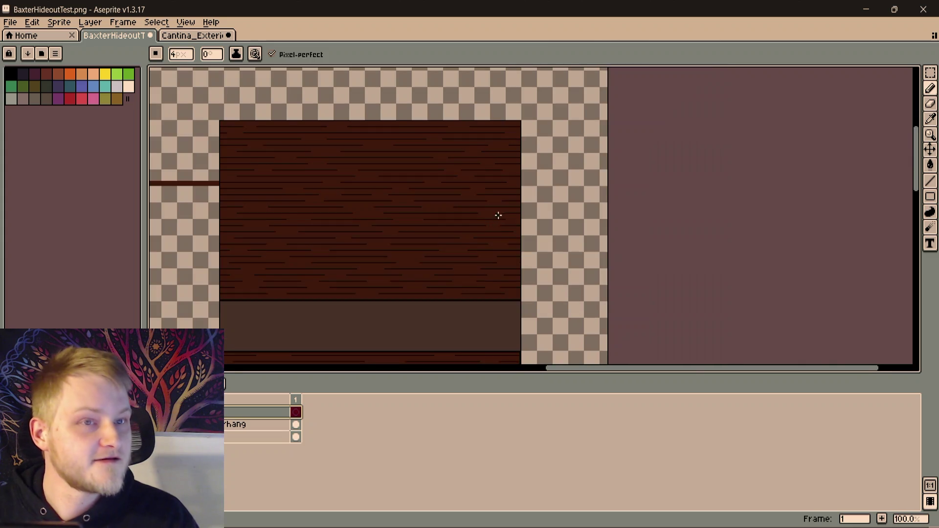
{"action": "scroll", "coordinate": [497, 209], "scroll_direction": "up", "scroll_amount": 2}
{"action": "scroll", "coordinate": [517, 127], "scroll_direction": "down", "scroll_amount": 2}
{"action": "scroll", "coordinate": [498, 198], "scroll_direction": "up", "scroll_amount": 1}
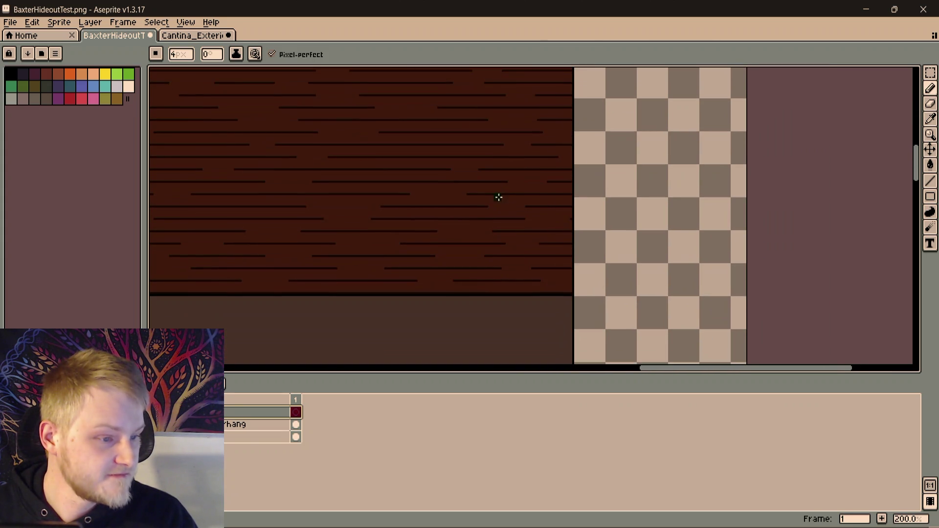
{"action": "scroll", "coordinate": [535, 240], "scroll_direction": "up", "scroll_amount": 1}
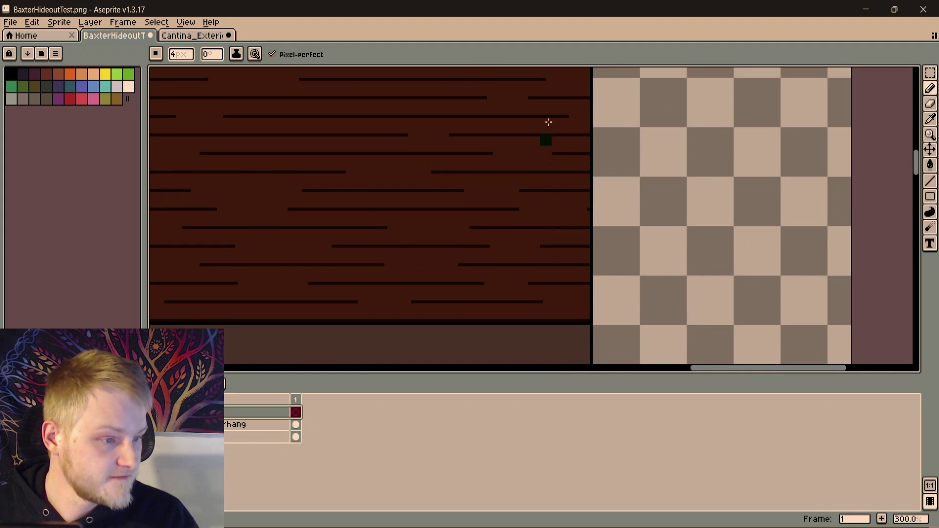
{"action": "scroll", "coordinate": [534, 117], "scroll_direction": "down", "scroll_amount": 1}
{"action": "scroll", "coordinate": [511, 122], "scroll_direction": "down", "scroll_amount": 1}
{"action": "scroll", "coordinate": [513, 157], "scroll_direction": "down", "scroll_amount": 1}
{"action": "scroll", "coordinate": [516, 260], "scroll_direction": "up", "scroll_amount": 1}
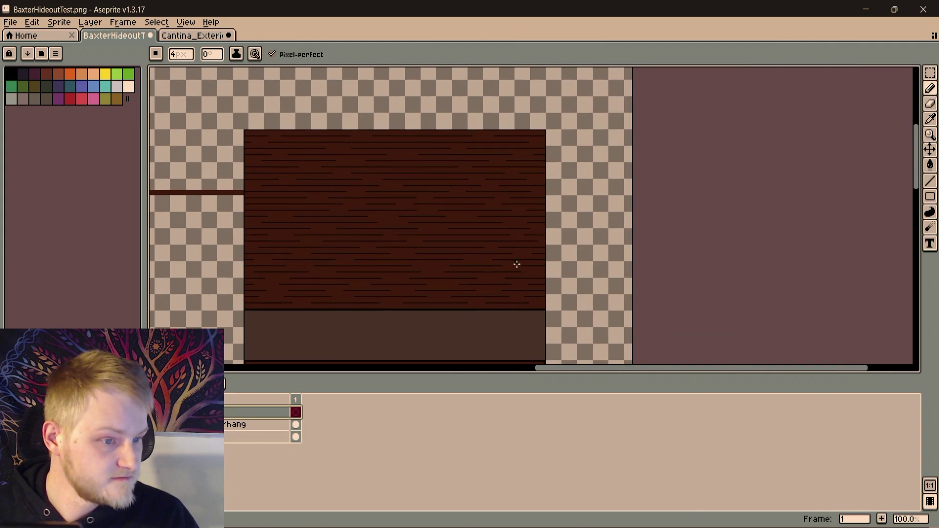
{"action": "scroll", "coordinate": [516, 267], "scroll_direction": "up", "scroll_amount": 1}
{"action": "scroll", "coordinate": [525, 279], "scroll_direction": "up", "scroll_amount": 1}
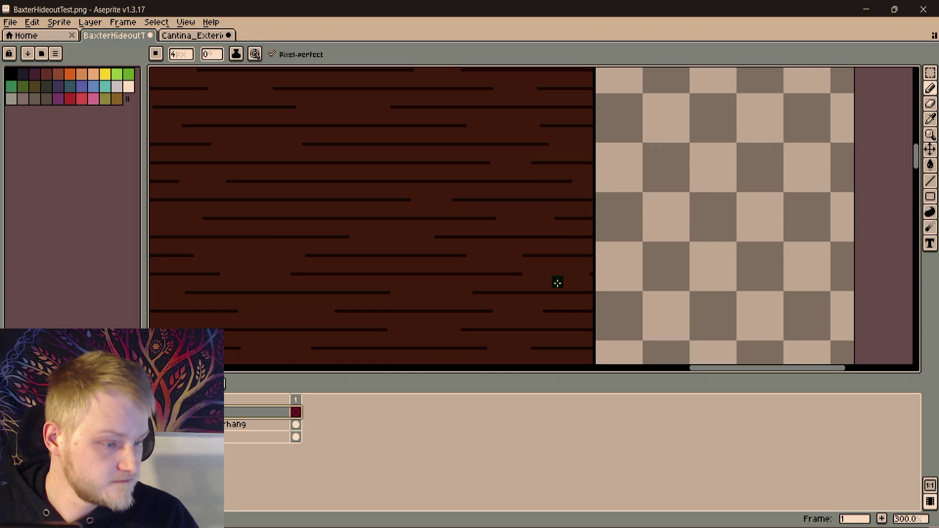
{"action": "left_click_drag", "start_coordinate": [559, 282], "coordinate": [557, 156]}
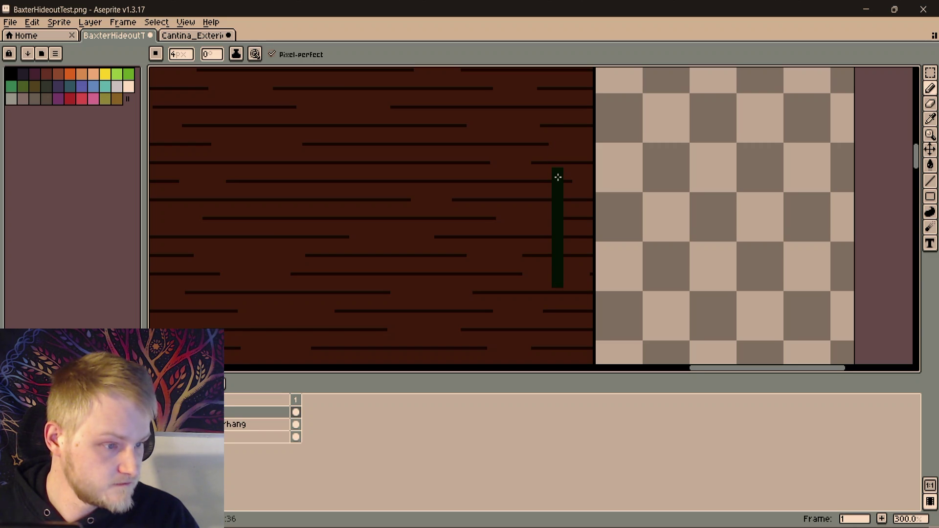
{"action": "key", "text": "ctrl+z"}
{"action": "scroll", "coordinate": [558, 177], "scroll_direction": "down", "scroll_amount": 2}
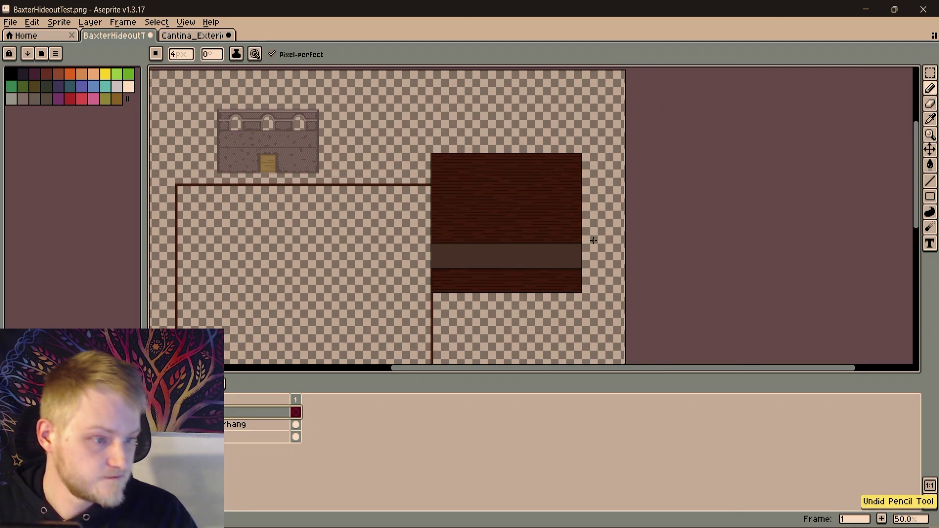
{"action": "scroll", "coordinate": [591, 231], "scroll_direction": "down", "scroll_amount": 1}
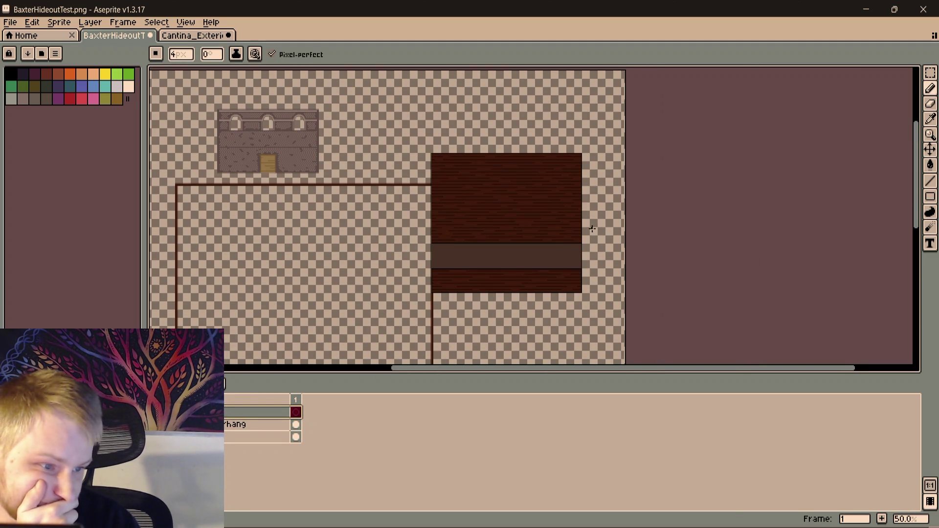
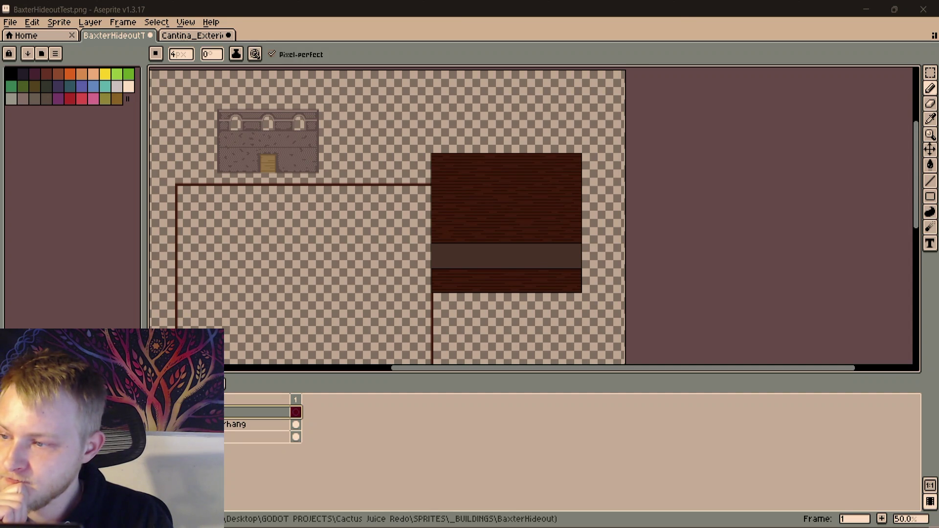
Load Cowboy_Full_Spritesheet.png as a new document and select the first IDLE DOWN cowboy frame
{"action": "left_click_drag", "start_coordinate": [249, 0], "coordinate": [248, 32]}
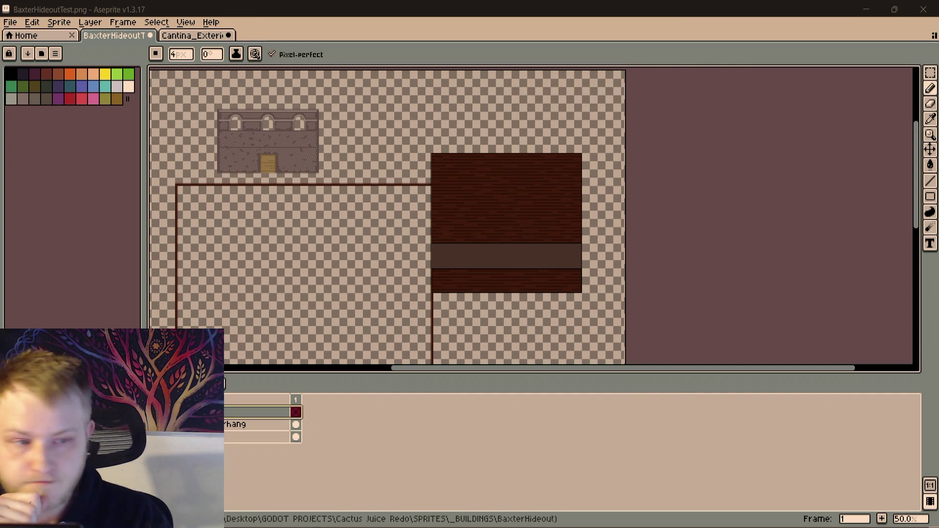
{"action": "left_click_drag", "start_coordinate": [743, 28], "coordinate": [469, 272]}
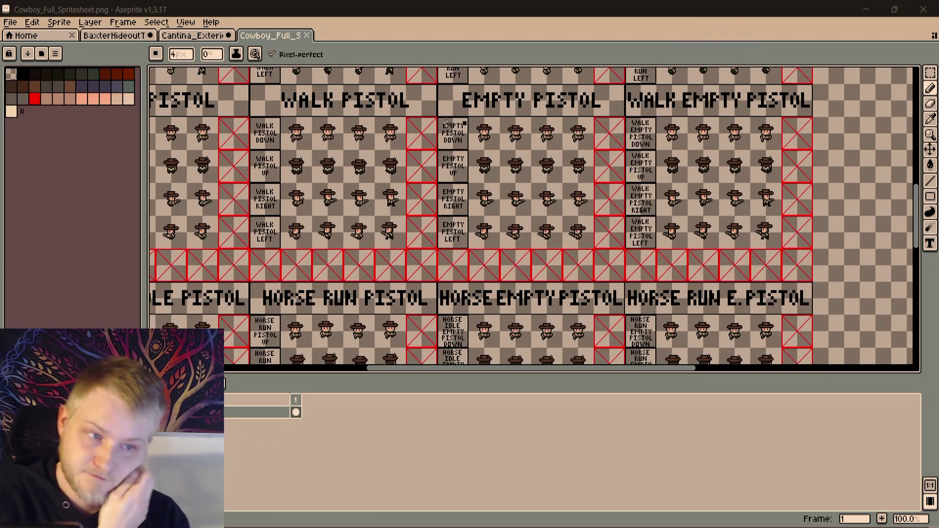
{"action": "scroll", "coordinate": [465, 120], "scroll_direction": "left", "scroll_amount": 5}
{"action": "scroll", "coordinate": [465, 121], "scroll_direction": "up", "scroll_amount": 3}
{"action": "scroll", "coordinate": [410, 214], "scroll_direction": "up", "scroll_amount": 5}
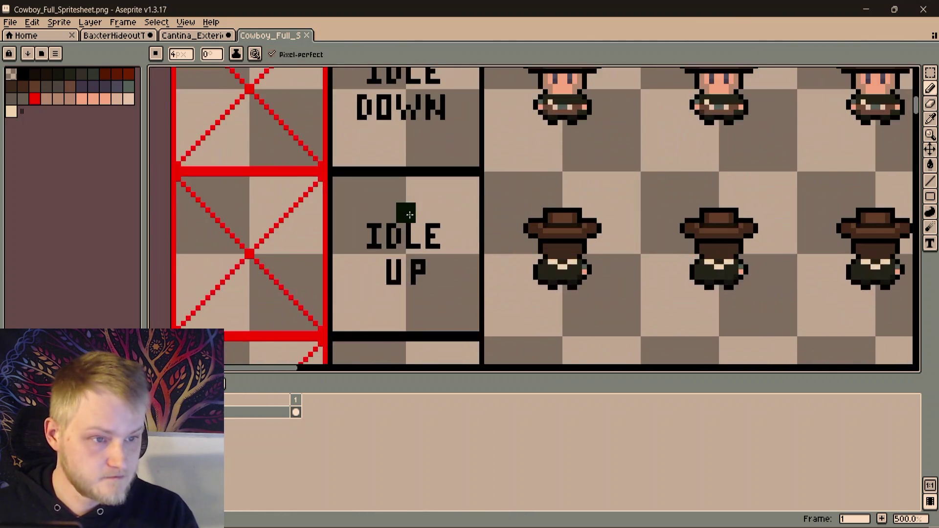
{"action": "scroll", "coordinate": [410, 214], "scroll_direction": "up", "scroll_amount": 2}
{"action": "key", "text": "m"}
{"action": "left_click_drag", "start_coordinate": [497, 160], "coordinate": [623, 286]}
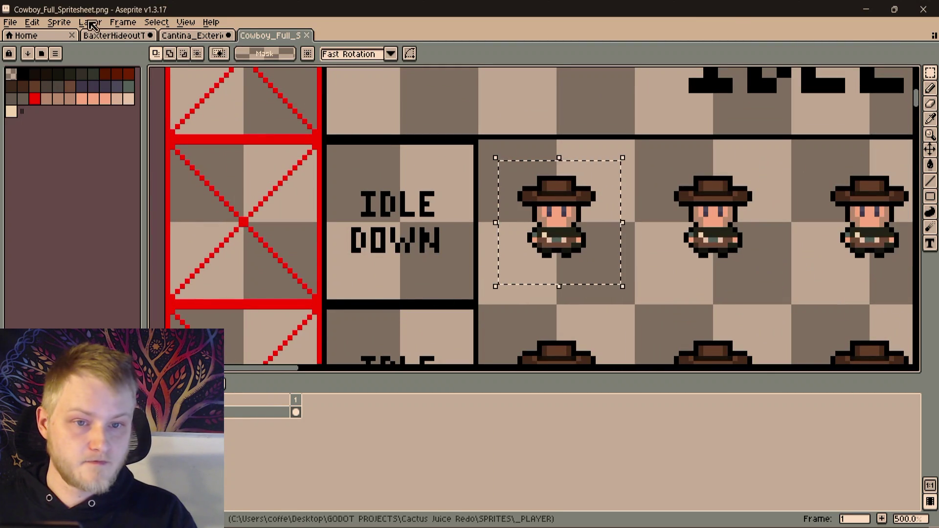
Paste the cowboy into the BaxterHideout sprite and drop it beside the wooden building
{"action": "left_click", "coordinate": [114, 36]}
{"action": "scroll", "coordinate": [439, 219], "scroll_direction": "up", "scroll_amount": 2}
{"action": "scroll", "coordinate": [417, 227], "scroll_direction": "up", "scroll_amount": 2}
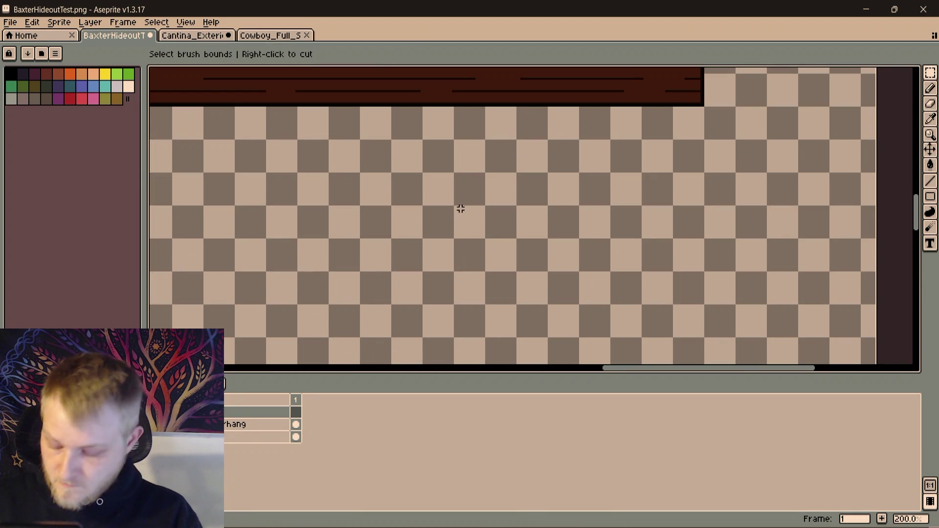
{"action": "scroll", "coordinate": [461, 209], "scroll_direction": "down", "scroll_amount": 2}
{"action": "scroll", "coordinate": [485, 308], "scroll_direction": "down", "scroll_amount": 2}
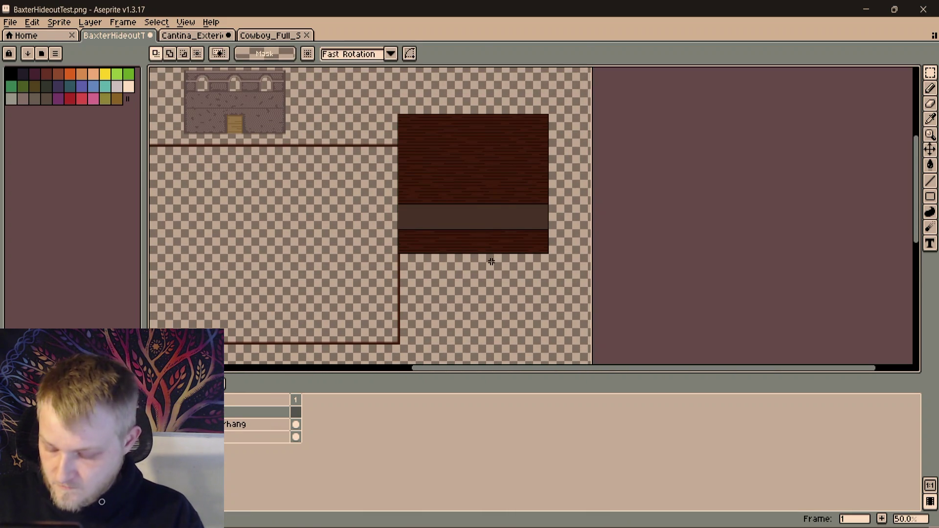
{"action": "key", "text": "ctrl+v"}
{"action": "scroll", "coordinate": [501, 270], "scroll_direction": "up", "scroll_amount": 2}
{"action": "scroll", "coordinate": [447, 251], "scroll_direction": "down", "scroll_amount": 3}
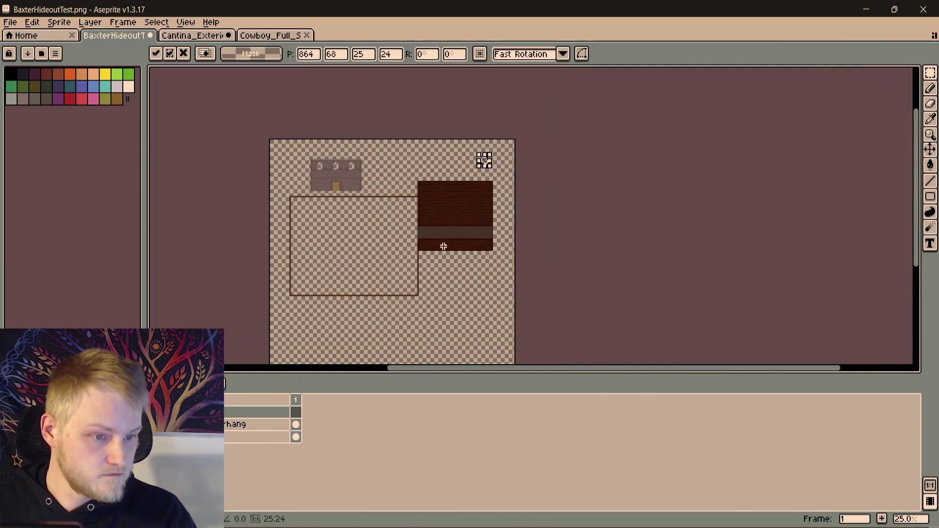
{"action": "scroll", "coordinate": [481, 158], "scroll_direction": "up", "scroll_amount": 3}
{"action": "mouse_move", "coordinate": [509, 165]}
{"action": "left_mouse_down"}
{"action": "mouse_move", "coordinate": [461, 340]}
{"action": "mouse_move", "coordinate": [449, 111]}
{"action": "mouse_move", "coordinate": [577, 293]}
{"action": "left_mouse_up"}
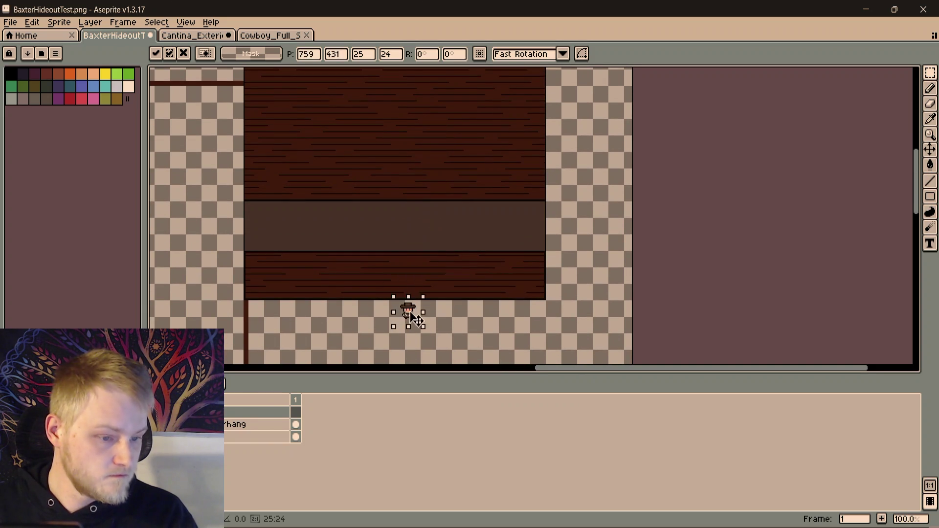
{"action": "left_click", "coordinate": [383, 321]}
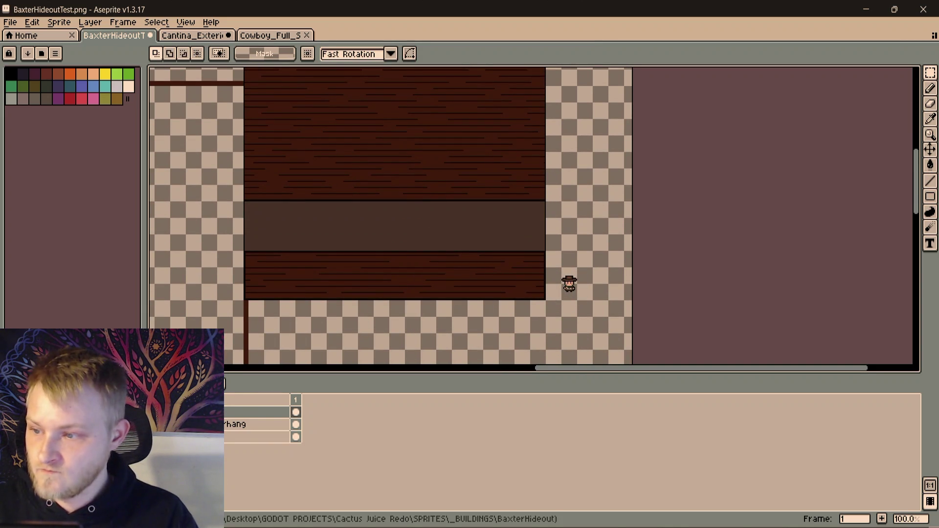
{"action": "scroll", "coordinate": [468, 330], "scroll_direction": "up", "scroll_amount": 3}
{"action": "scroll", "coordinate": [467, 330], "scroll_direction": "left", "scroll_amount": 2}
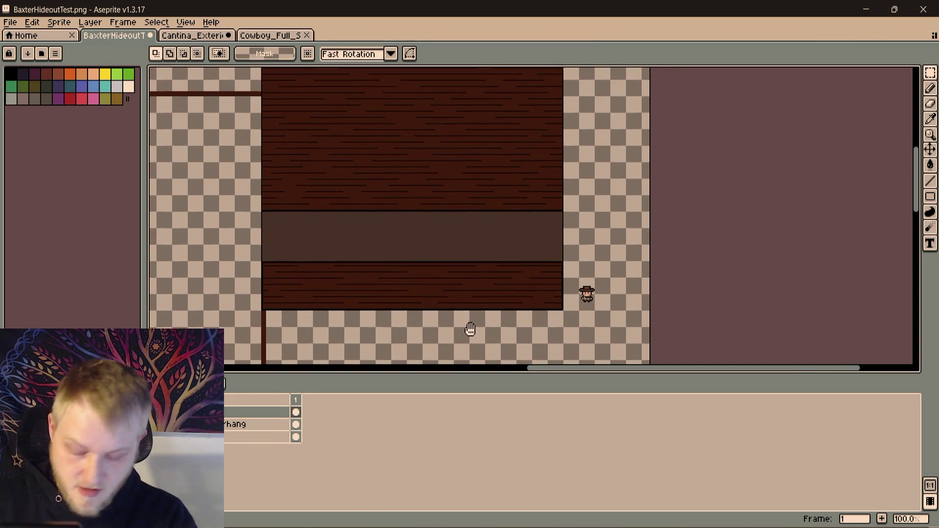
{"action": "left_click_drag", "start_coordinate": [567, 251], "coordinate": [538, 186]}
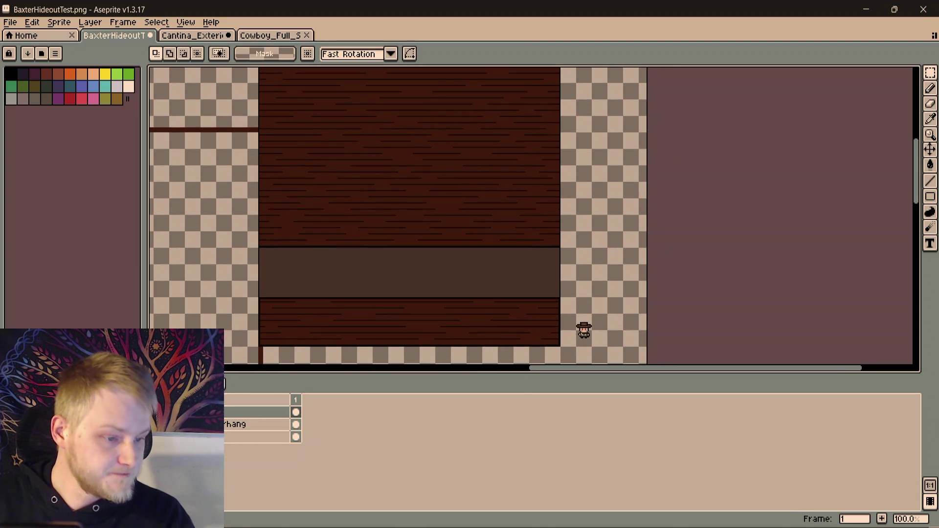
On the layer below, erase the right part of the wood-grain wall so the dark band extends past it
{"action": "left_click_drag", "start_coordinate": [475, 356], "coordinate": [572, 87]}
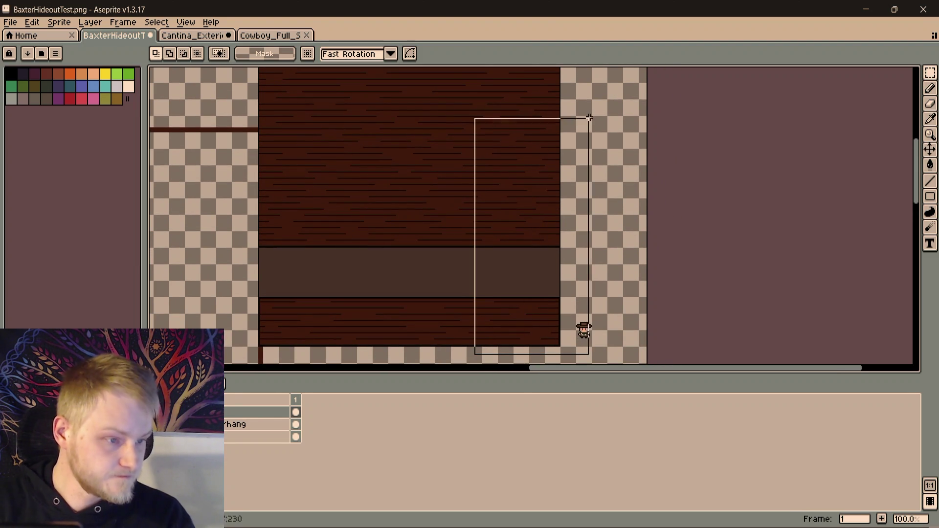
{"action": "left_click", "coordinate": [567, 125]}
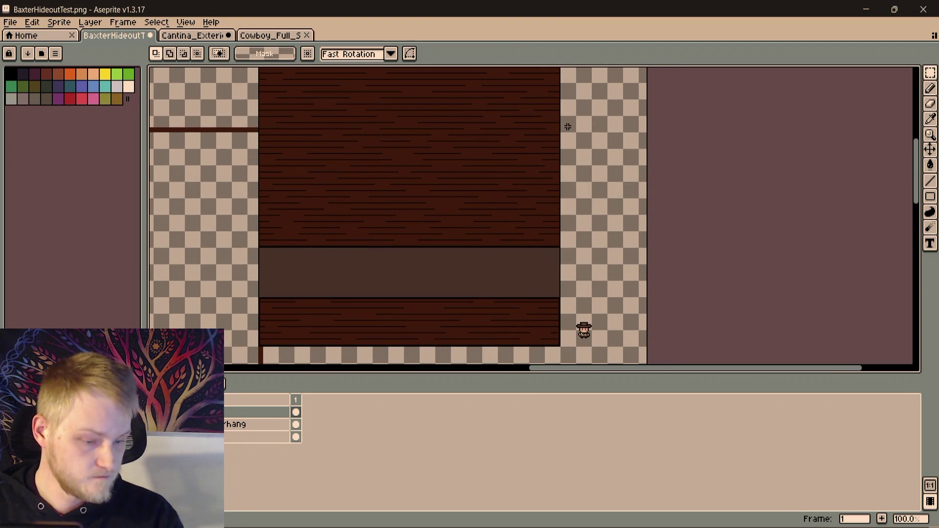
{"action": "left_click", "coordinate": [252, 436]}
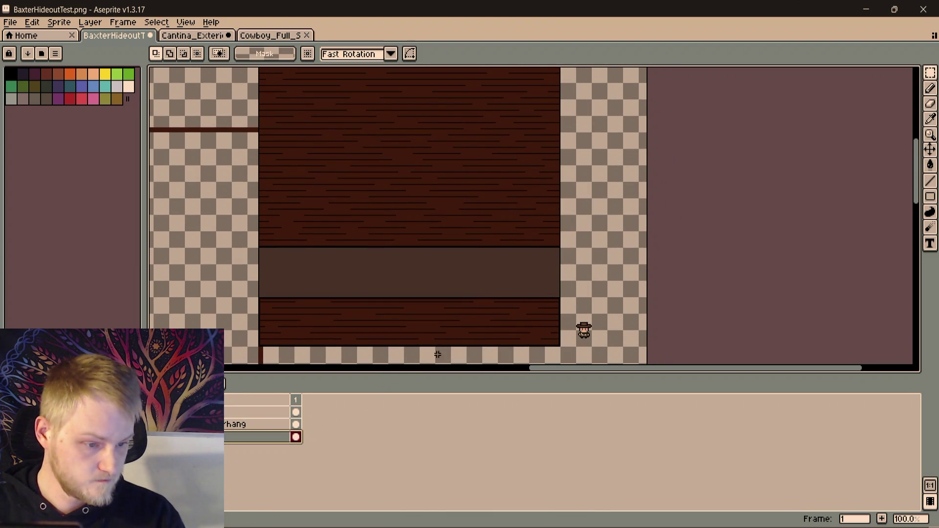
{"action": "mouse_move", "coordinate": [451, 351]}
{"action": "left_mouse_down"}
{"action": "mouse_move", "coordinate": [568, 108]}
{"action": "mouse_move", "coordinate": [685, 245]}
{"action": "left_mouse_up"}
{"action": "key", "text": "Delete"}
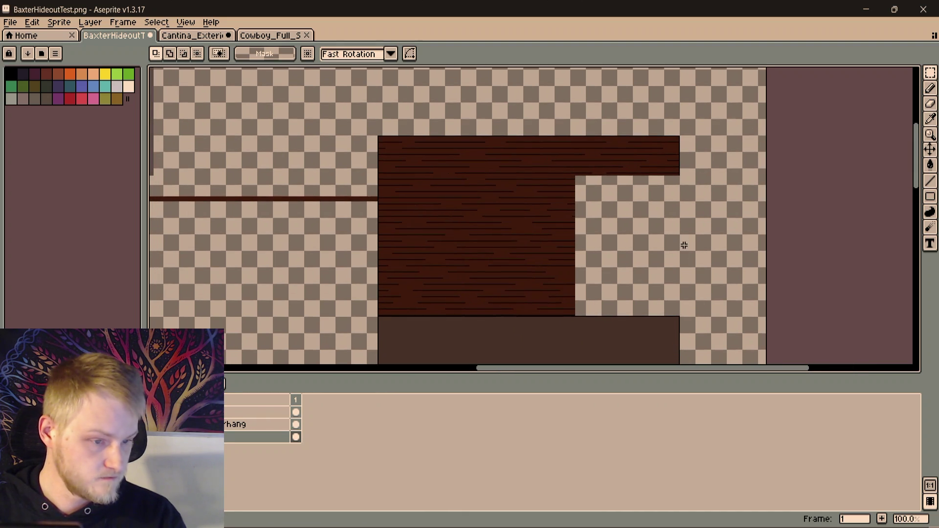
Erase the leftover wood at the wall's top right and return to the layer above
{"action": "left_click_drag", "start_coordinate": [696, 236], "coordinate": [375, 106]}
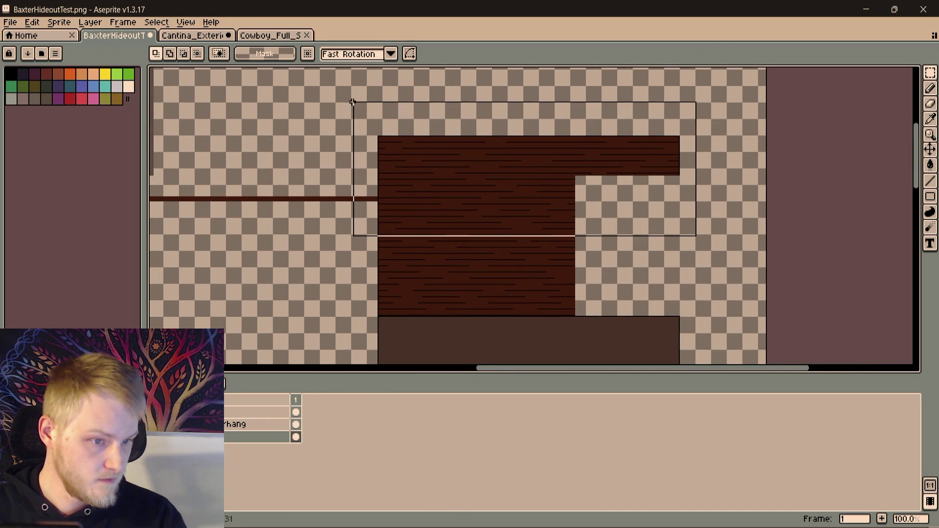
{"action": "key", "text": "Delete"}
{"action": "scroll", "coordinate": [705, 315], "scroll_direction": "down", "scroll_amount": 3}
{"action": "scroll", "coordinate": [578, 241], "scroll_direction": "up", "scroll_amount": 2}
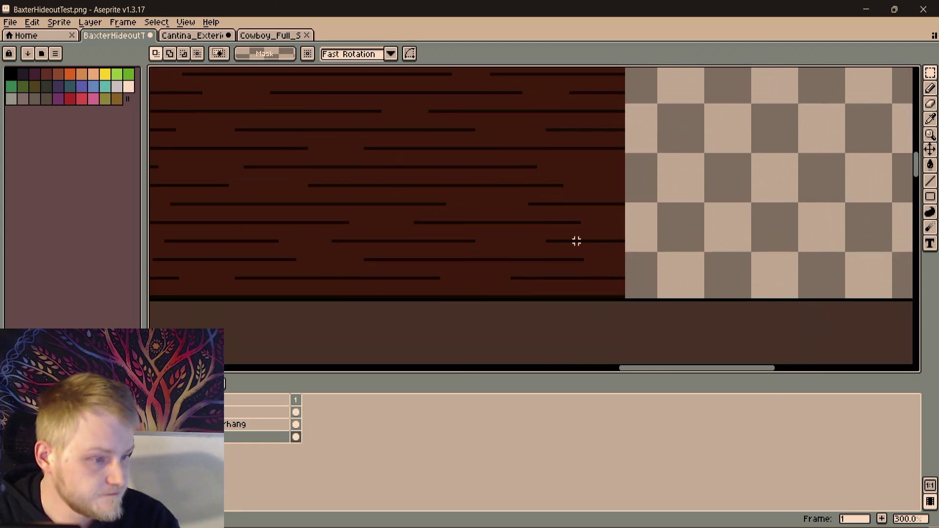
{"action": "left_click", "coordinate": [235, 424]}
{"action": "scroll", "coordinate": [417, 174], "scroll_direction": "down", "scroll_amount": 1}
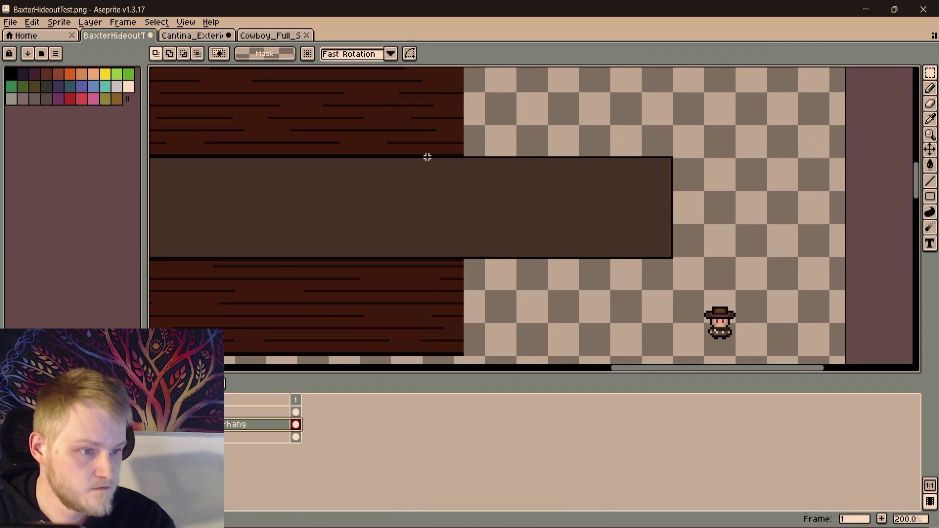
{"action": "scroll", "coordinate": [453, 126], "scroll_direction": "up", "scroll_amount": 1}
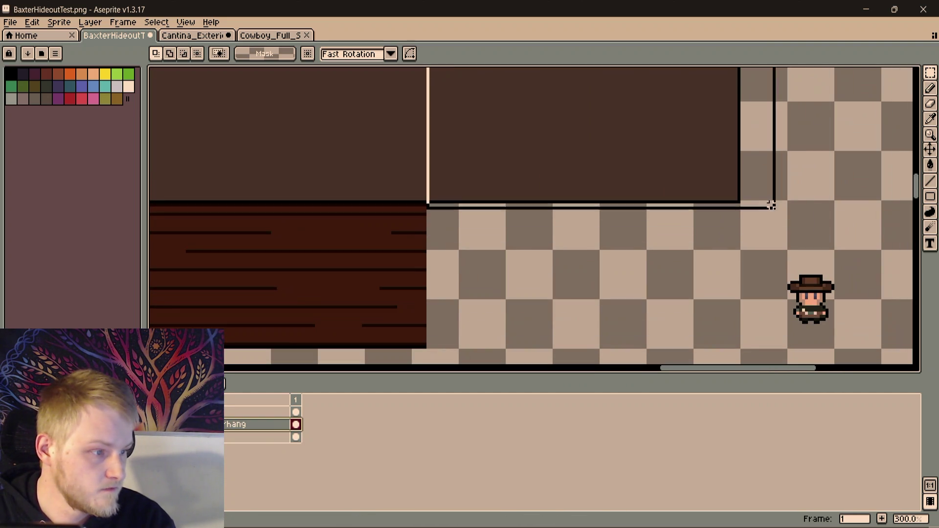
Erase the brown panel's right part and draw black edge lines down its right side and along its top
{"action": "left_click_drag", "start_coordinate": [473, 135], "coordinate": [759, 230]}
{"action": "key", "text": "Delete"}
{"action": "scroll", "coordinate": [573, 247], "scroll_direction": "down", "scroll_amount": 2}
{"action": "scroll", "coordinate": [528, 255], "scroll_direction": "up", "scroll_amount": 1}
{"action": "scroll", "coordinate": [510, 280], "scroll_direction": "up", "scroll_amount": 1}
{"action": "scroll", "coordinate": [507, 279], "scroll_direction": "up", "scroll_amount": 1}
{"action": "scroll", "coordinate": [484, 268], "scroll_direction": "up", "scroll_amount": 2}
{"action": "key", "text": "i"}
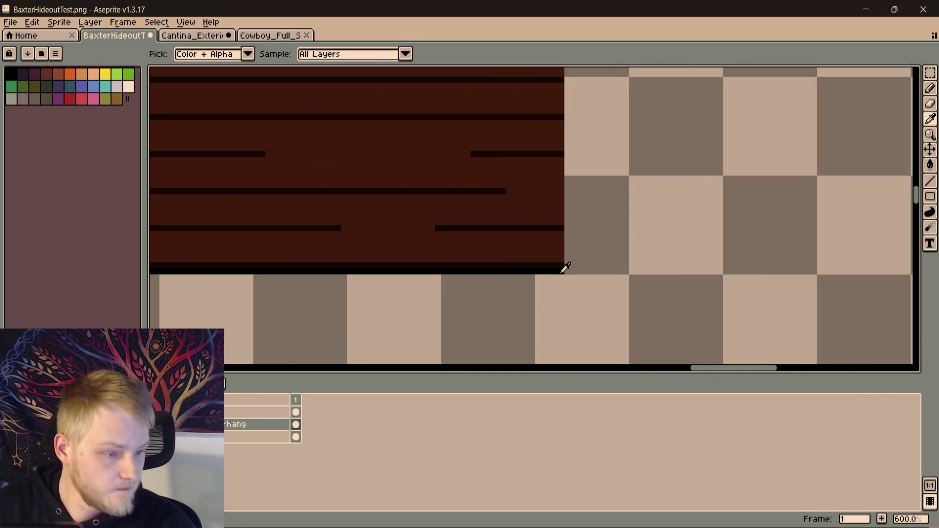
{"action": "key", "text": "b"}
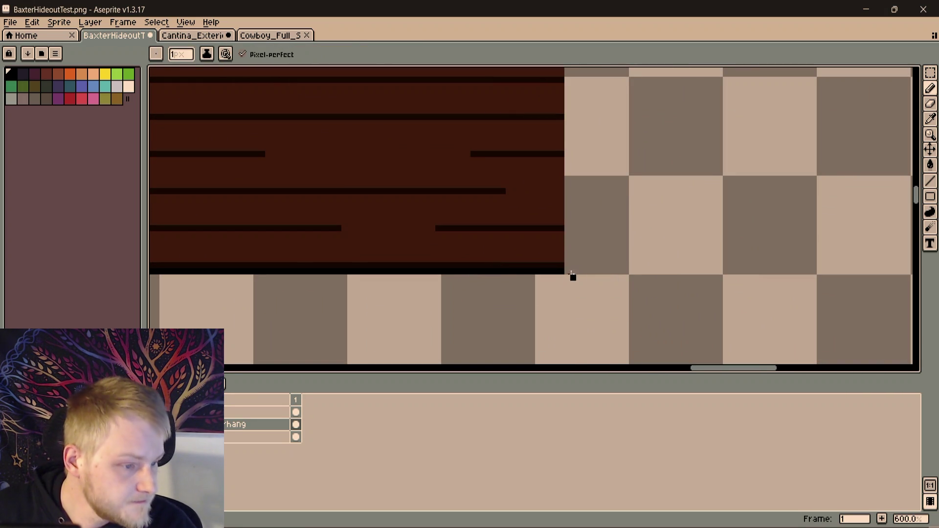
{"action": "scroll", "coordinate": [585, 161], "scroll_direction": "up", "scroll_amount": 2}
{"action": "left_click", "coordinate": [560, 178], "text": "shift"}
{"action": "scroll", "coordinate": [560, 177], "scroll_direction": "down", "scroll_amount": 5}
{"action": "scroll", "coordinate": [577, 147], "scroll_direction": "up", "scroll_amount": 1}
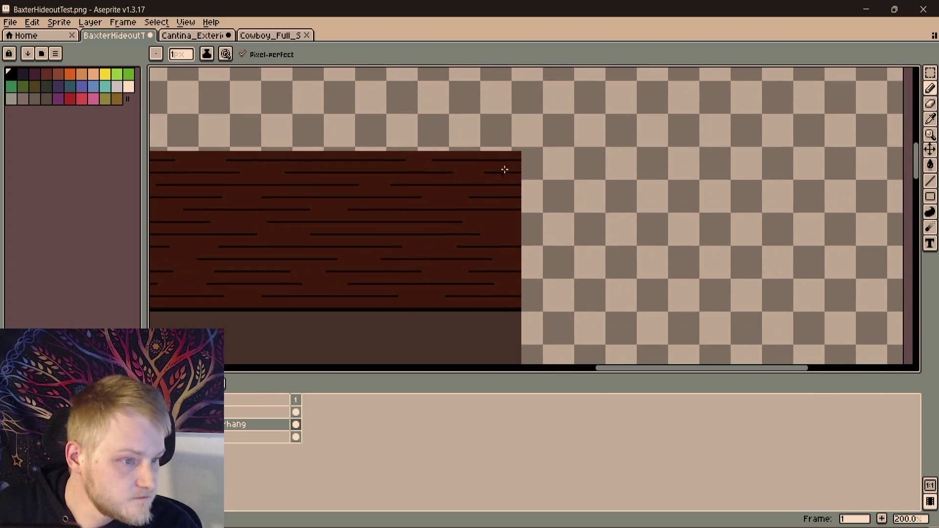
{"action": "scroll", "coordinate": [523, 154], "scroll_direction": "up", "scroll_amount": 1}
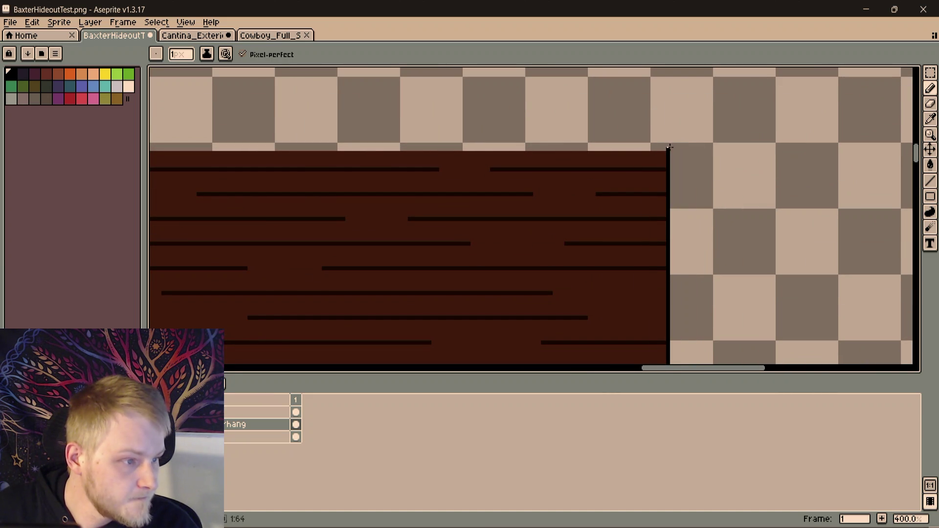
{"action": "left_click_drag", "start_coordinate": [305, 151], "coordinate": [540, 182]}
{"action": "left_click", "coordinate": [390, 183], "text": "shift"}
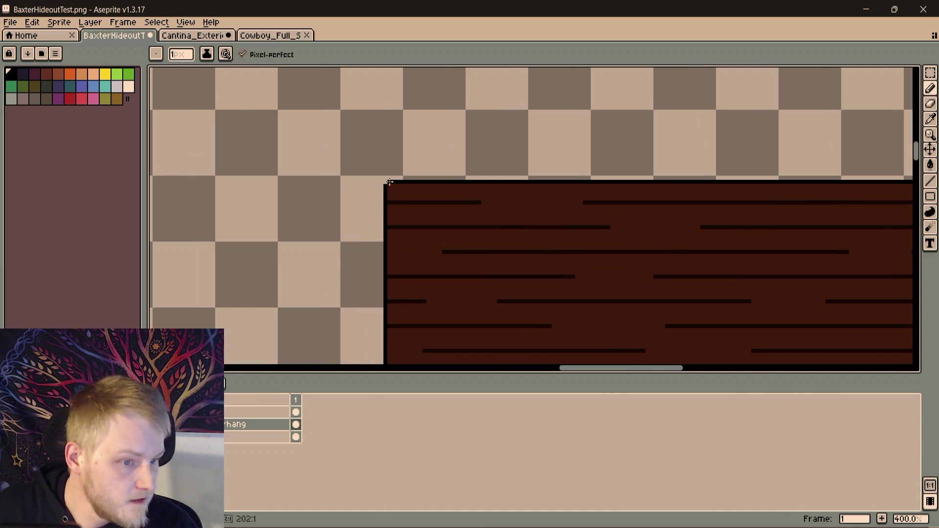
{"action": "scroll", "coordinate": [478, 233], "scroll_direction": "down", "scroll_amount": 3}
{"action": "scroll", "coordinate": [404, 83], "scroll_direction": "up", "scroll_amount": 1}
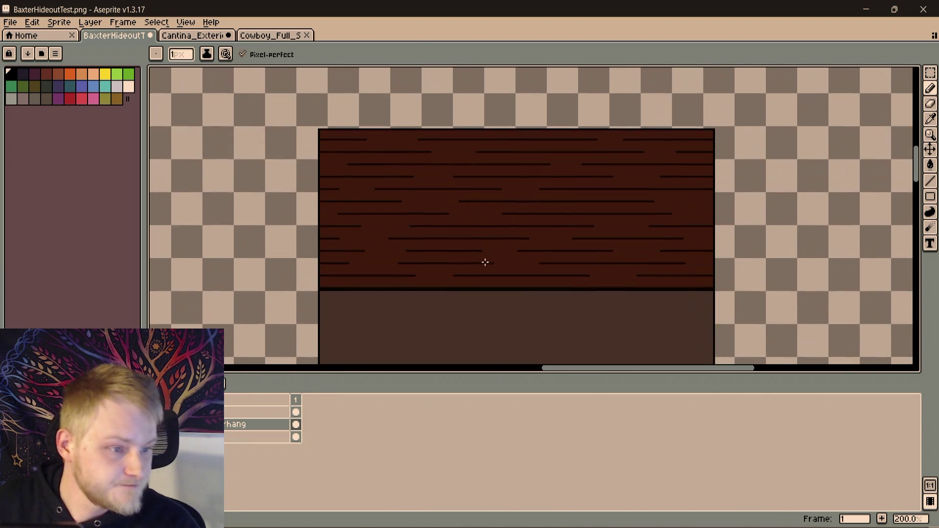
{"action": "scroll", "coordinate": [440, 237], "scroll_direction": "up", "scroll_amount": 1}
Start black grain marks on the lower plank and thicken the pencil brush to 2px
{"action": "left_click_drag", "start_coordinate": [440, 237], "coordinate": [347, 141]}
{"action": "scroll", "coordinate": [425, 236], "scroll_direction": "down", "scroll_amount": 1}
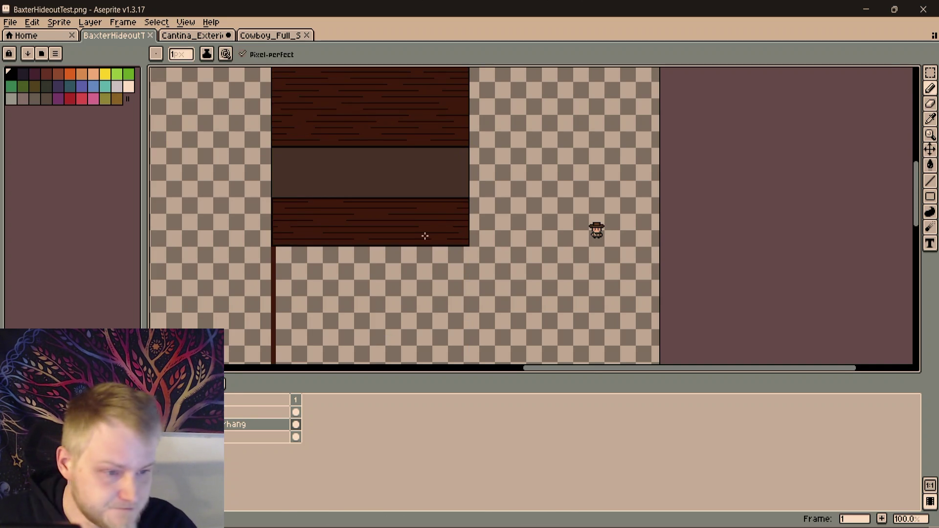
{"action": "scroll", "coordinate": [425, 235], "scroll_direction": "up", "scroll_amount": 1}
{"action": "scroll", "coordinate": [424, 229], "scroll_direction": "up", "scroll_amount": 2}
{"action": "scroll", "coordinate": [470, 230], "scroll_direction": "down", "scroll_amount": 1}
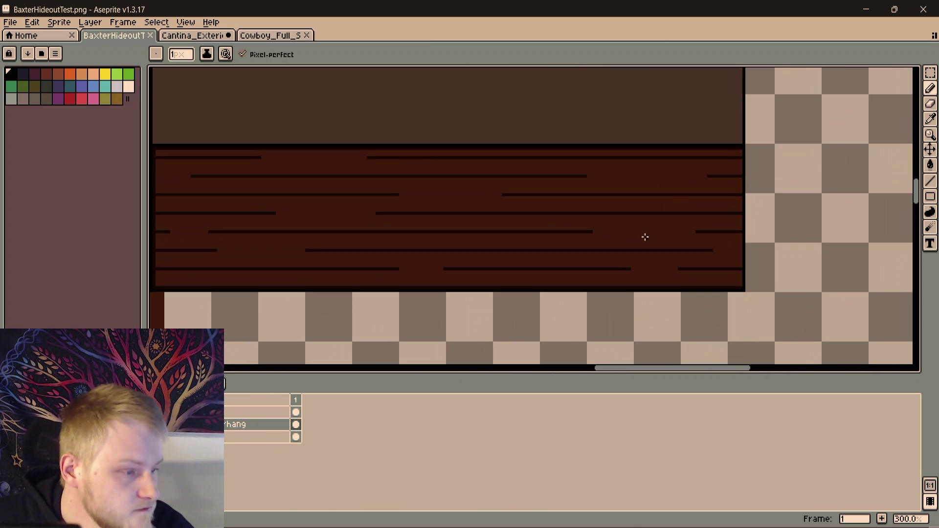
{"action": "left_click_drag", "start_coordinate": [593, 225], "coordinate": [661, 338]}
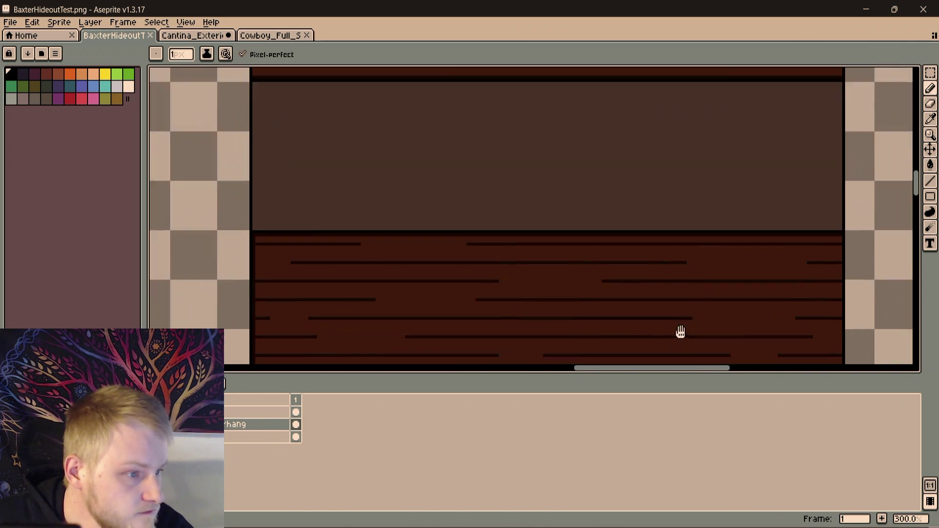
{"action": "scroll", "coordinate": [745, 254], "scroll_direction": "right", "scroll_amount": 1}
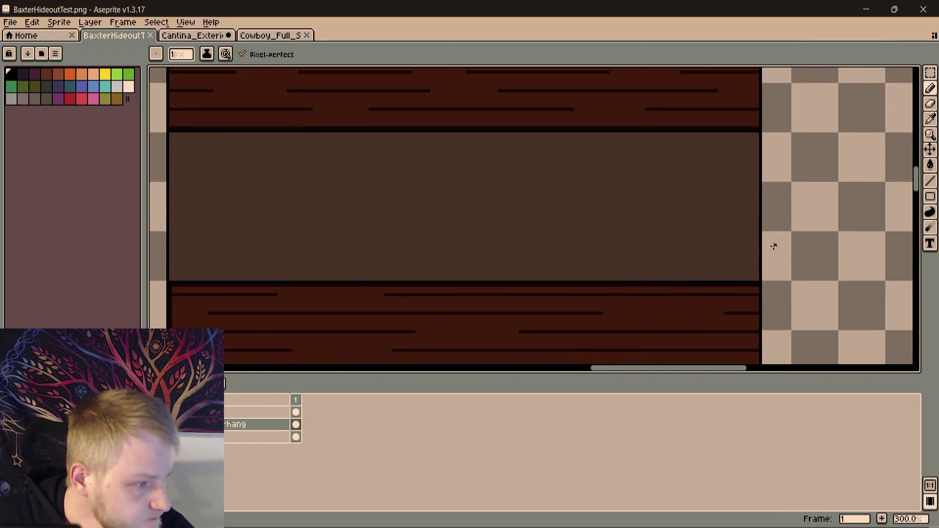
{"action": "scroll", "coordinate": [774, 245], "scroll_direction": "up", "scroll_amount": 1}
{"action": "scroll", "coordinate": [738, 301], "scroll_direction": "up", "scroll_amount": 2}
{"action": "key", "text": "alt"}
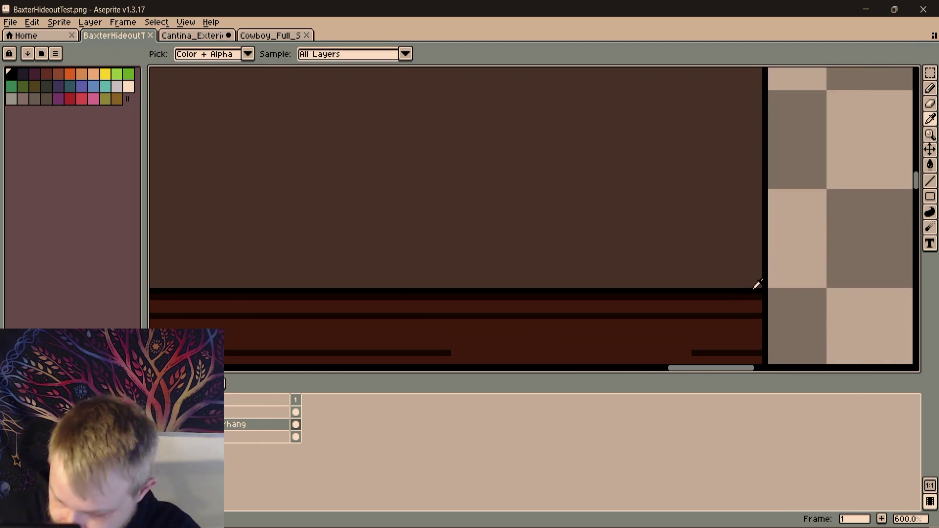
{"action": "key", "text": "b"}
{"action": "scroll", "coordinate": [751, 264], "scroll_direction": "up", "scroll_amount": 1}
{"action": "scroll", "coordinate": [746, 270], "scroll_direction": "down", "scroll_amount": 1}
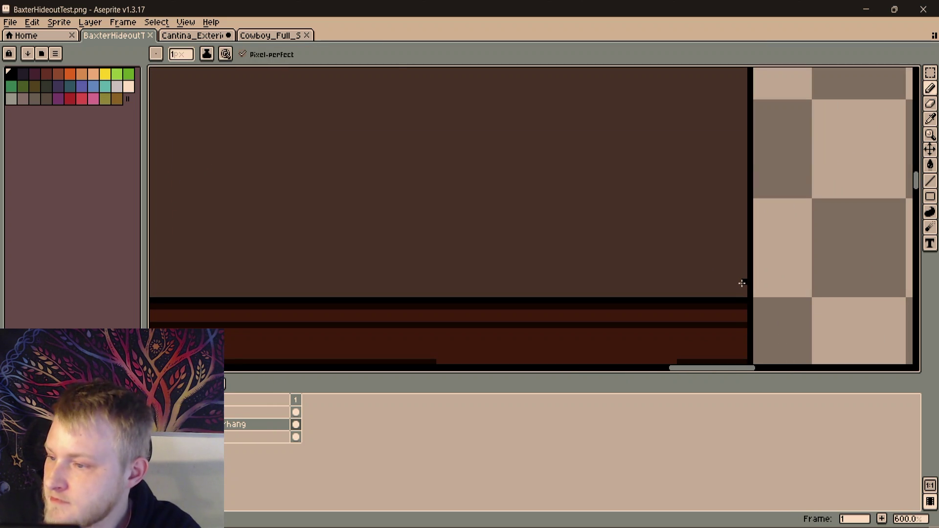
{"action": "left_click", "coordinate": [551, 225]}
{"action": "scroll", "coordinate": [557, 224], "scroll_direction": "down", "scroll_amount": 2}
{"action": "scroll", "coordinate": [667, 260], "scroll_direction": "down", "scroll_amount": 2}
{"action": "key", "text": "e"}
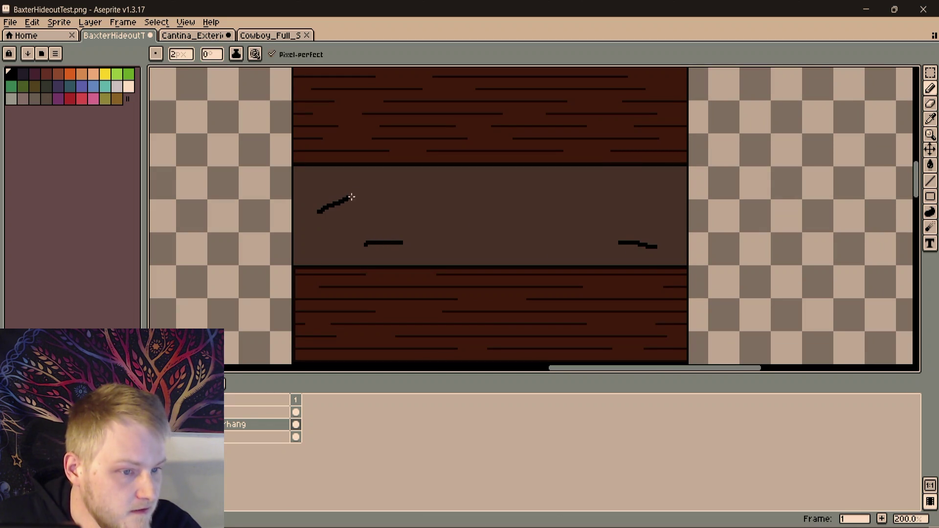
Undo the rough marks and draw long thin grain lines across the middle plank, redrawing one straight
{"action": "key", "text": "ctrl+z"}
{"action": "key", "text": "ctrl+z"}
{"action": "key", "text": "ctrl+z"}
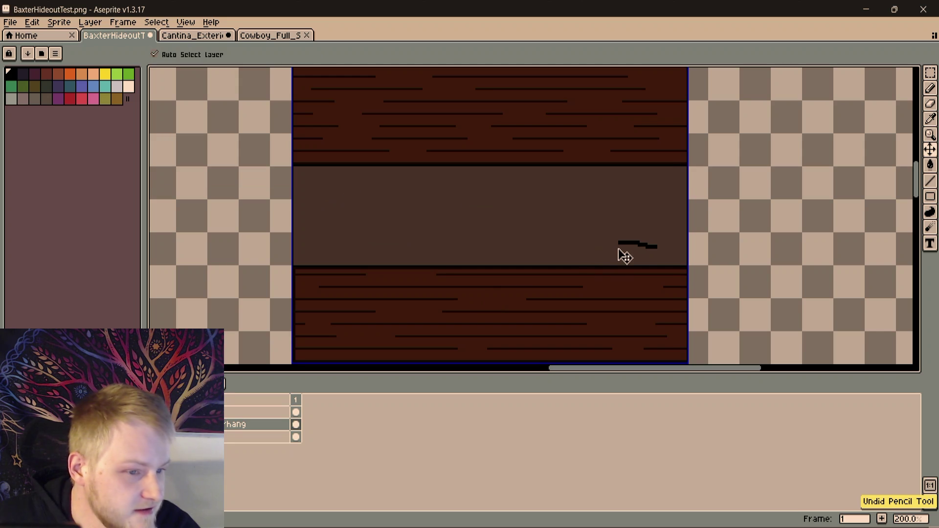
{"action": "key", "text": "ctrl+z"}
{"action": "key", "text": "b"}
{"action": "scroll", "coordinate": [641, 242], "scroll_direction": "up", "scroll_amount": 1}
{"action": "left_click_drag", "start_coordinate": [667, 256], "coordinate": [540, 253]}
{"action": "left_click_drag", "start_coordinate": [655, 198], "coordinate": [467, 195]}
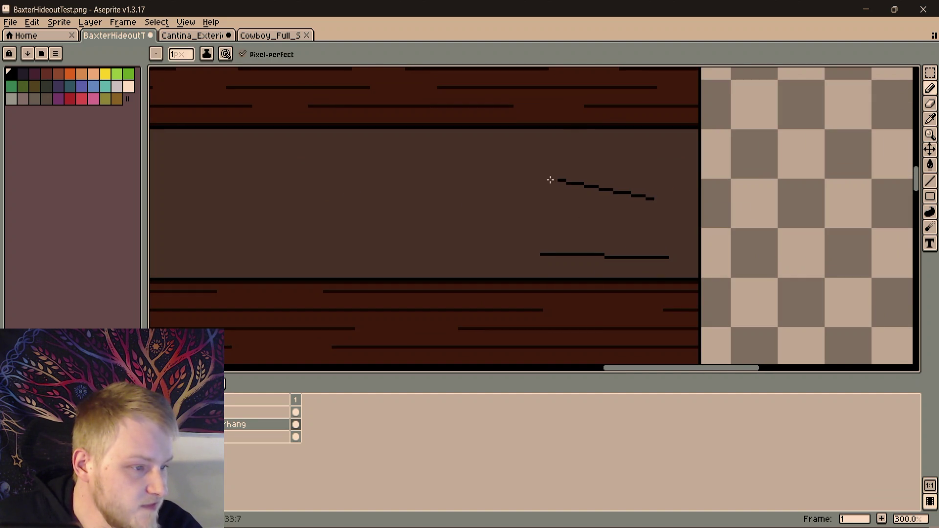
{"action": "left_click_drag", "start_coordinate": [240, 216], "coordinate": [635, 262]}
{"action": "mouse_move", "coordinate": [716, 265]}
{"action": "left_mouse_down"}
{"action": "mouse_move", "coordinate": [401, 250]}
{"action": "mouse_move", "coordinate": [644, 246]}
{"action": "left_mouse_up"}
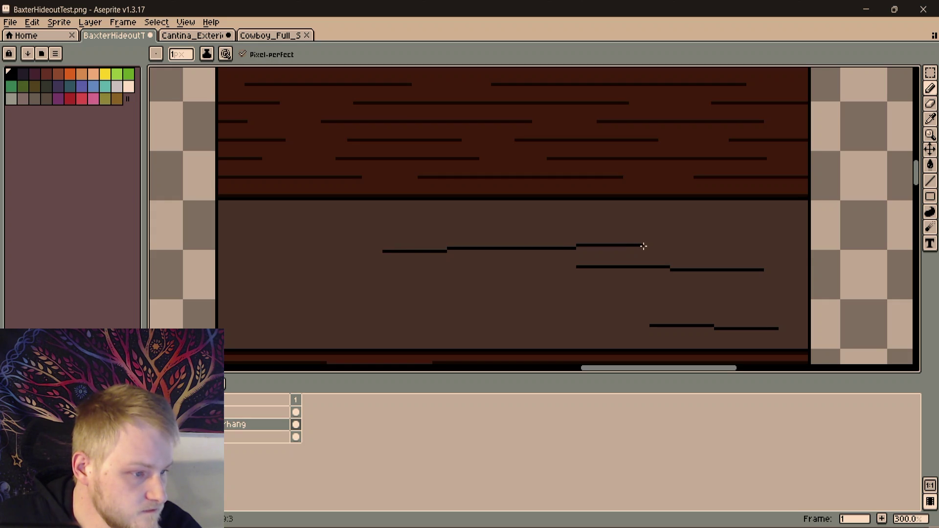
{"action": "left_click_drag", "start_coordinate": [390, 296], "coordinate": [466, 259]}
{"action": "key", "text": "ctrl+z"}
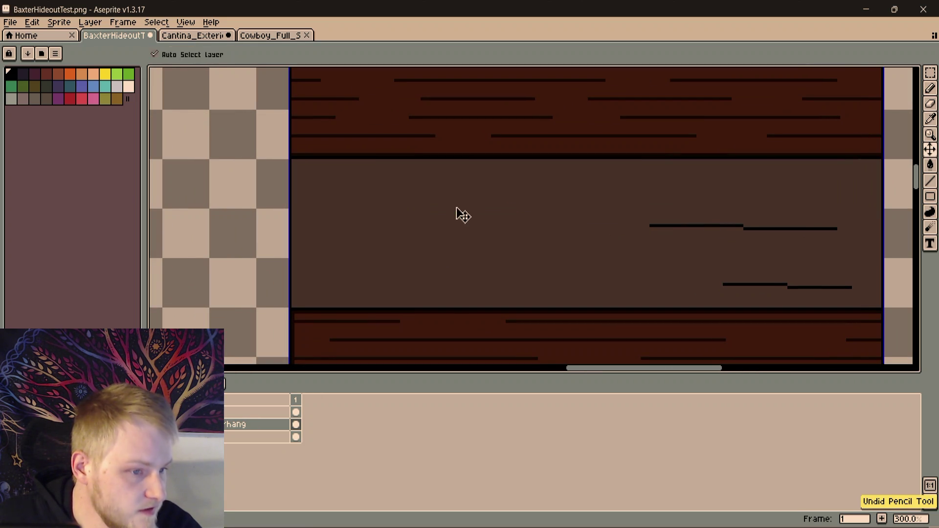
{"action": "left_click_drag", "start_coordinate": [441, 197], "coordinate": [687, 191]}
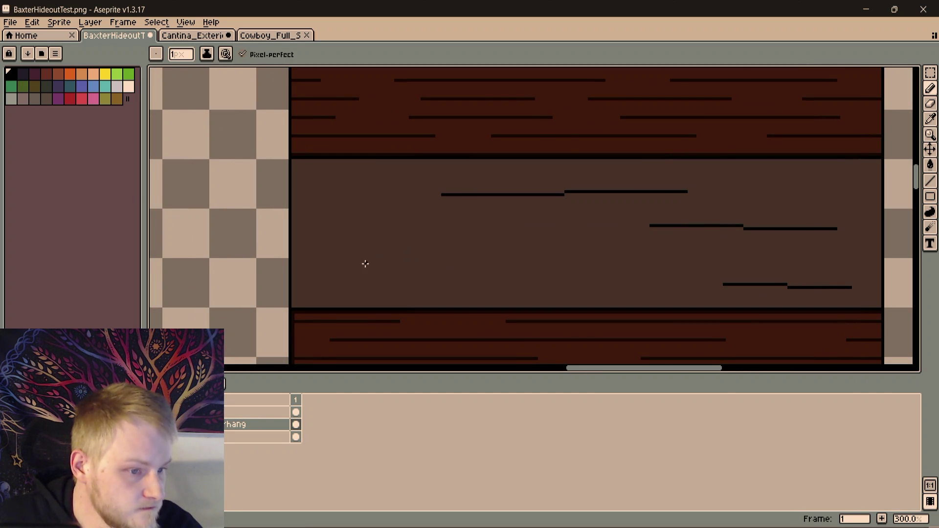
Add a straight stepped grain line across the plank's lower left using Shift-click line segments
{"action": "left_click", "coordinate": [340, 262]}
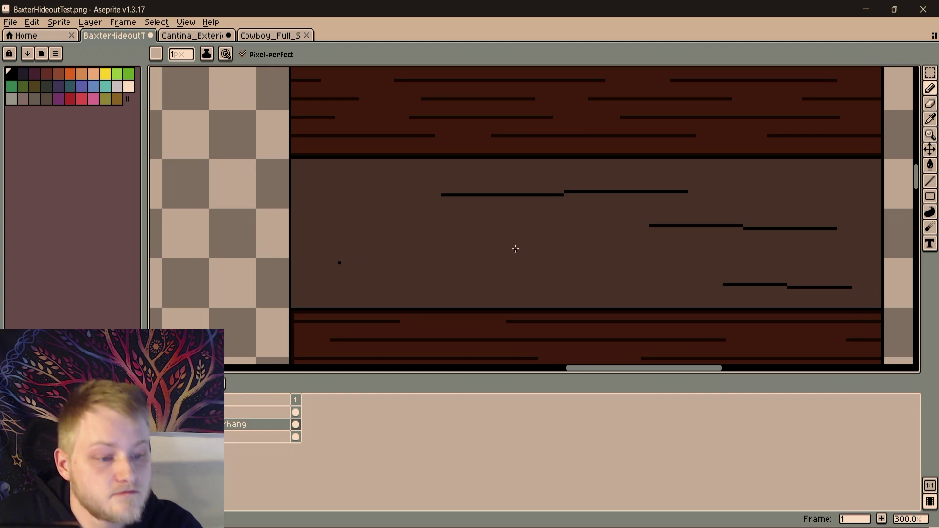
{"action": "left_click", "coordinate": [535, 265], "text": "shift"}
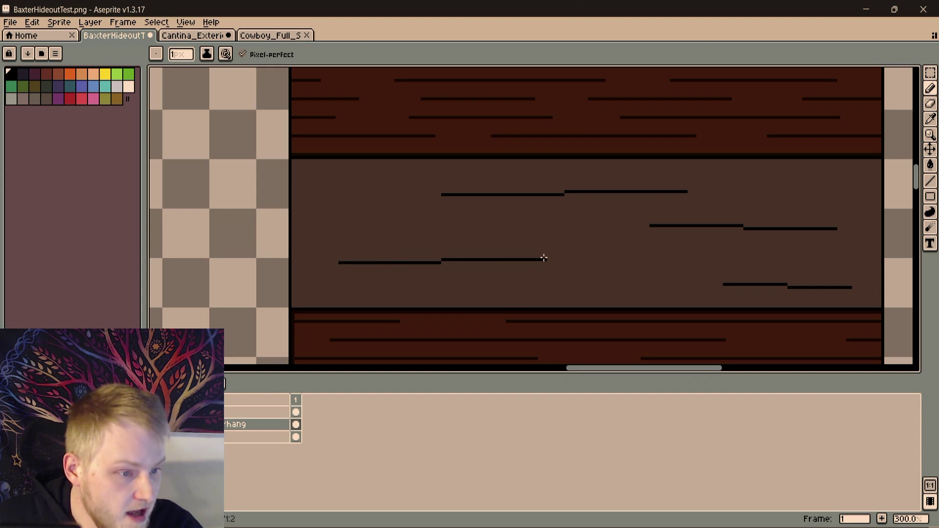
{"action": "left_click", "coordinate": [586, 254]}
{"action": "scroll", "coordinate": [622, 258], "scroll_direction": "down", "scroll_amount": 2}
{"action": "mouse_move", "coordinate": [622, 259]}
{"action": "left_mouse_down"}
{"action": "mouse_move", "coordinate": [509, 225]}
{"action": "mouse_move", "coordinate": [635, 274]}
{"action": "left_mouse_up"}
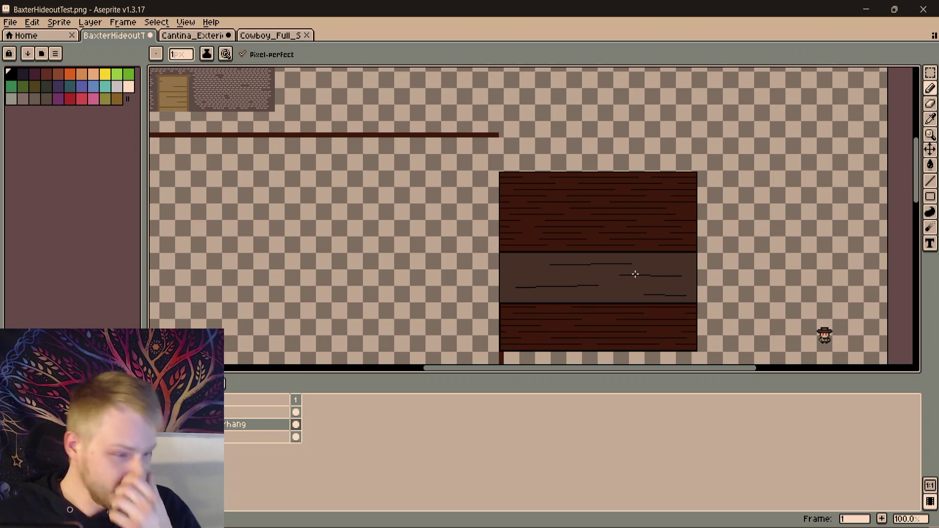
{"action": "scroll", "coordinate": [864, 252], "scroll_direction": "down", "scroll_amount": 1}
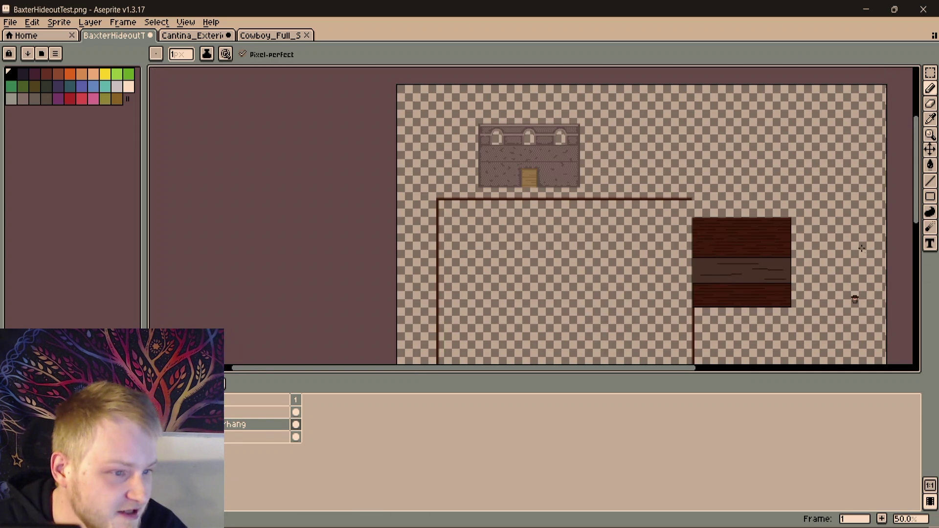
{"action": "left_click_drag", "start_coordinate": [851, 230], "coordinate": [622, 239]}
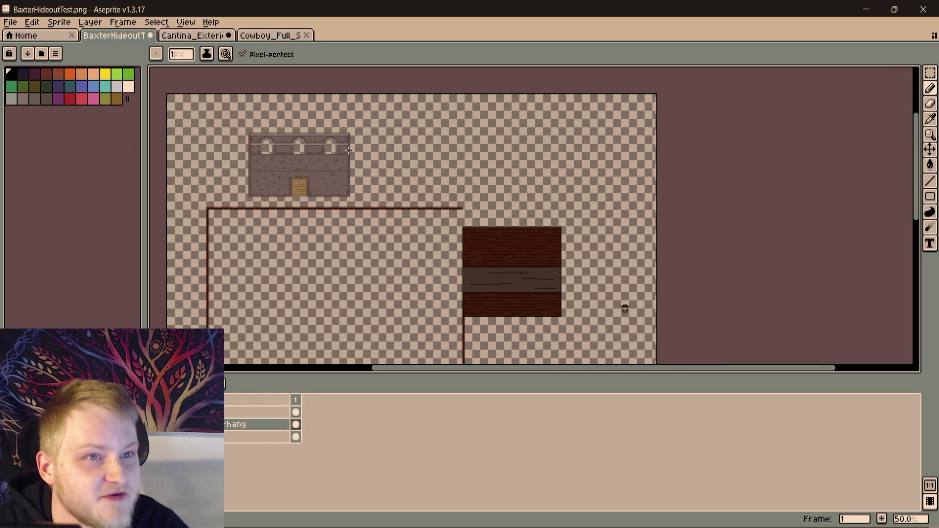
{"action": "mouse_move", "coordinate": [589, 300]}
{"action": "left_mouse_down"}
{"action": "mouse_move", "coordinate": [554, 242]}
{"action": "mouse_move", "coordinate": [591, 218]}
{"action": "left_mouse_up"}
{"action": "scroll", "coordinate": [592, 218], "scroll_direction": "up", "scroll_amount": 1}
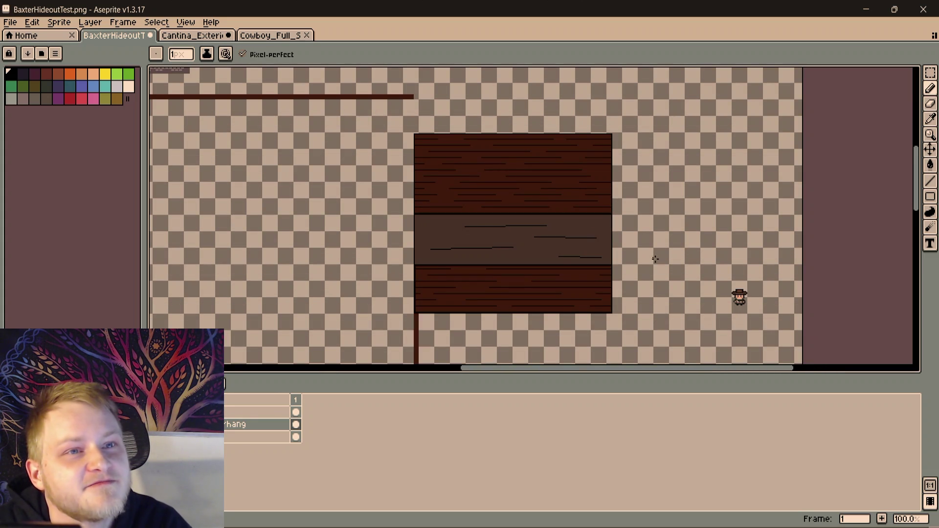
{"action": "scroll", "coordinate": [646, 226], "scroll_direction": "up", "scroll_amount": 1}
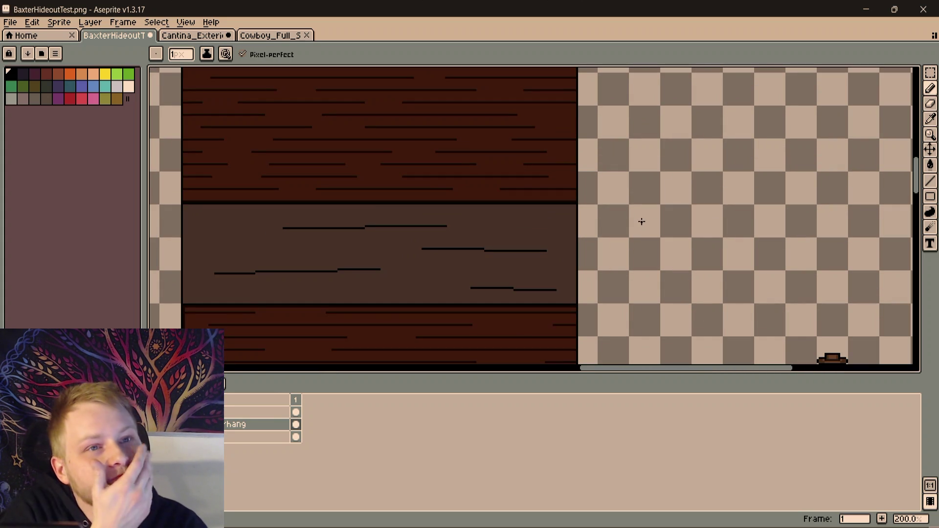
{"action": "scroll", "coordinate": [641, 221], "scroll_direction": "down", "scroll_amount": 1}
{"action": "mouse_move", "coordinate": [640, 221]}
{"action": "left_mouse_down"}
{"action": "mouse_move", "coordinate": [634, 164]}
{"action": "mouse_move", "coordinate": [647, 170]}
{"action": "left_mouse_up"}
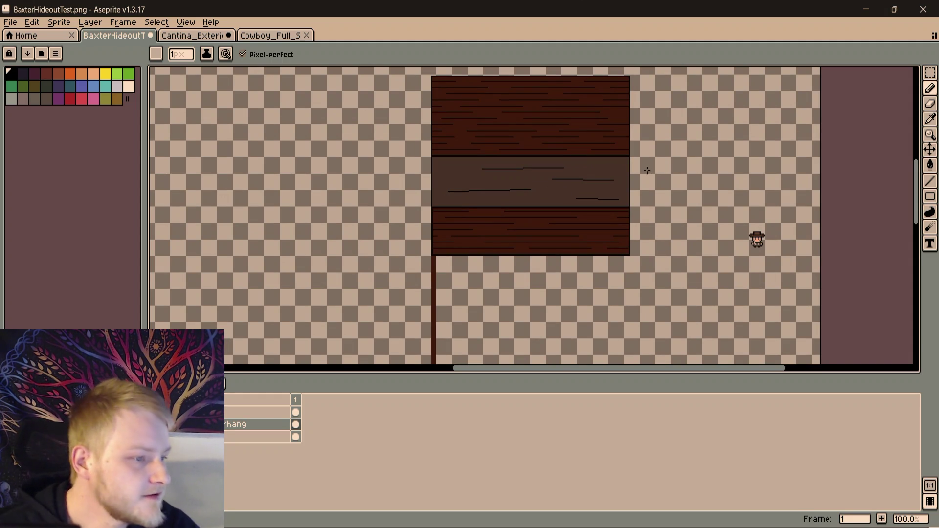
{"action": "scroll", "coordinate": [629, 169], "scroll_direction": "up", "scroll_amount": 1}
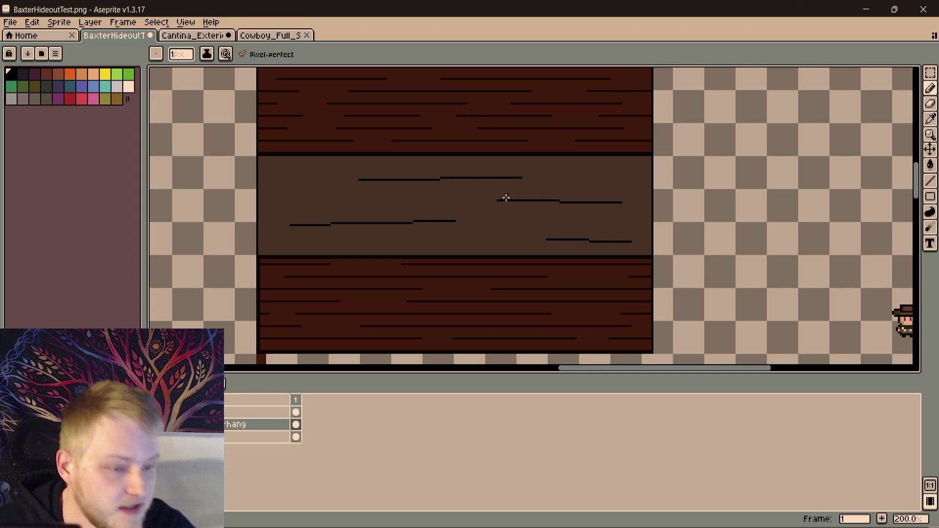
{"action": "scroll", "coordinate": [466, 178], "scroll_direction": "down", "scroll_amount": 1}
{"action": "scroll", "coordinate": [562, 235], "scroll_direction": "down", "scroll_amount": 1}
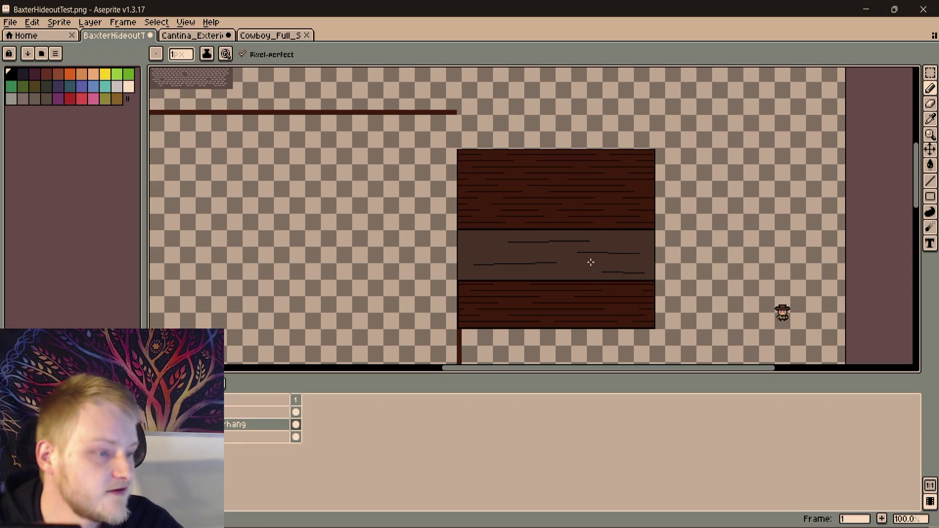
{"action": "scroll", "coordinate": [587, 254], "scroll_direction": "up", "scroll_amount": 1}
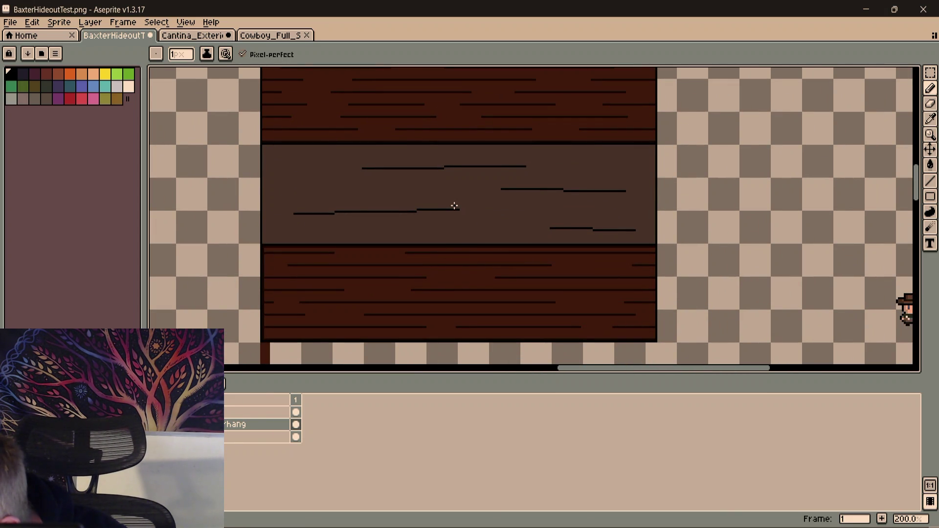
{"action": "mouse_move", "coordinate": [456, 206]}
{"action": "left_mouse_down"}
{"action": "mouse_move", "coordinate": [467, 234]}
{"action": "mouse_move", "coordinate": [457, 219]}
{"action": "left_mouse_up"}
On the upper layer with a 2px brush, draw the window's short thick black bottom edge on the top plank
{"action": "left_click", "coordinate": [246, 411]}
{"action": "left_click_drag", "start_coordinate": [538, 69], "coordinate": [482, 239]}
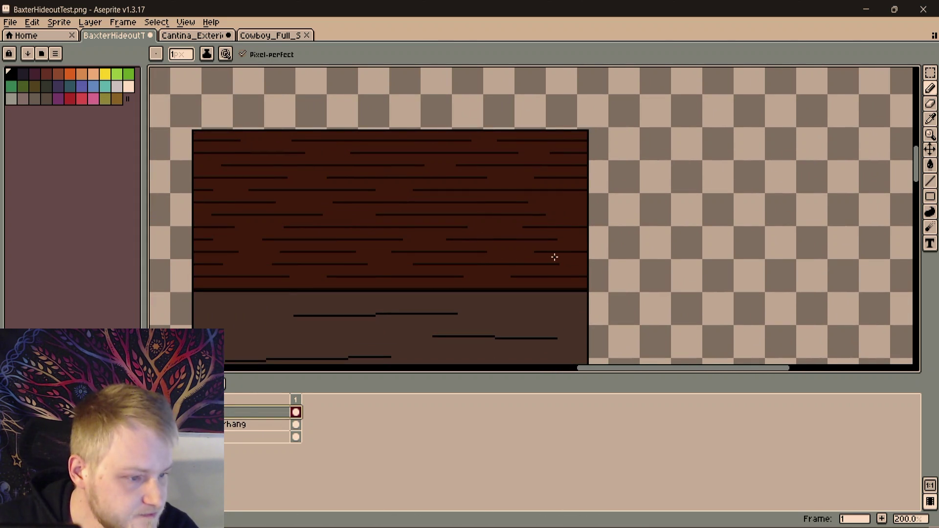
{"action": "scroll", "coordinate": [554, 257], "scroll_direction": "up", "scroll_amount": 1}
{"action": "scroll", "coordinate": [554, 257], "scroll_direction": "up", "scroll_amount": 1}
{"action": "scroll", "coordinate": [544, 252], "scroll_direction": "down", "scroll_amount": 1}
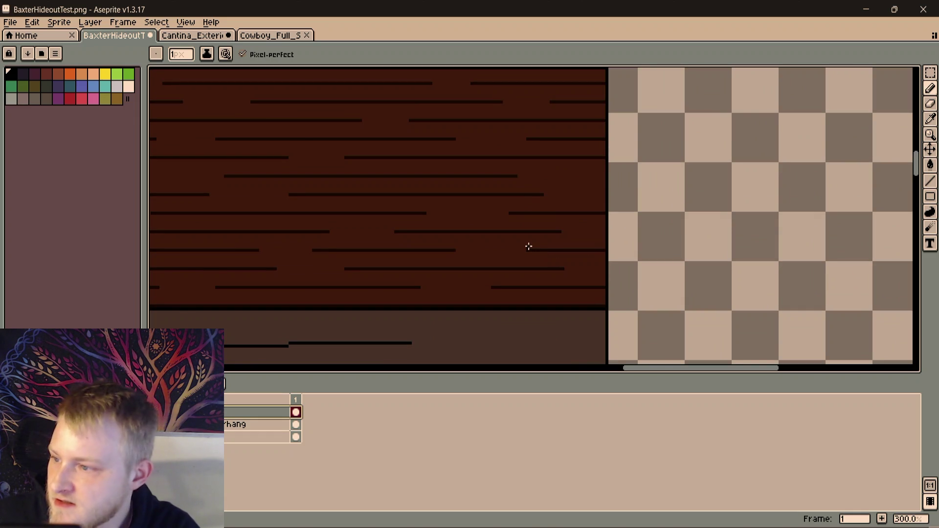
{"action": "scroll", "coordinate": [577, 246], "scroll_direction": "left", "scroll_amount": 2}
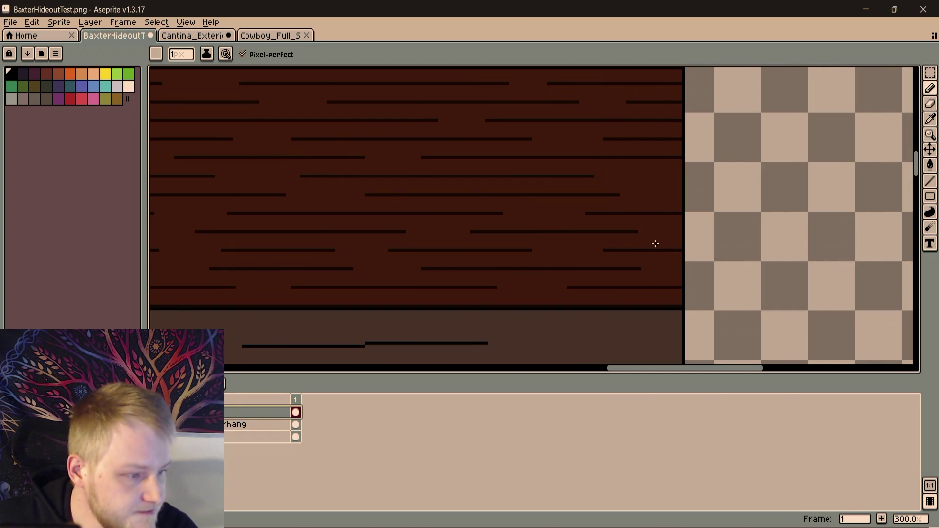
{"action": "scroll", "coordinate": [657, 243], "scroll_direction": "left", "scroll_amount": 2}
{"action": "key", "text": "plus"}
{"action": "left_click_drag", "start_coordinate": [732, 249], "coordinate": [668, 284]}
{"action": "scroll", "coordinate": [654, 286], "scroll_direction": "right", "scroll_amount": 2}
{"action": "scroll", "coordinate": [638, 290], "scroll_direction": "up", "scroll_amount": 2}
{"action": "scroll", "coordinate": [638, 284], "scroll_direction": "down", "scroll_amount": 1}
{"action": "scroll", "coordinate": [639, 294], "scroll_direction": "up", "scroll_amount": 1}
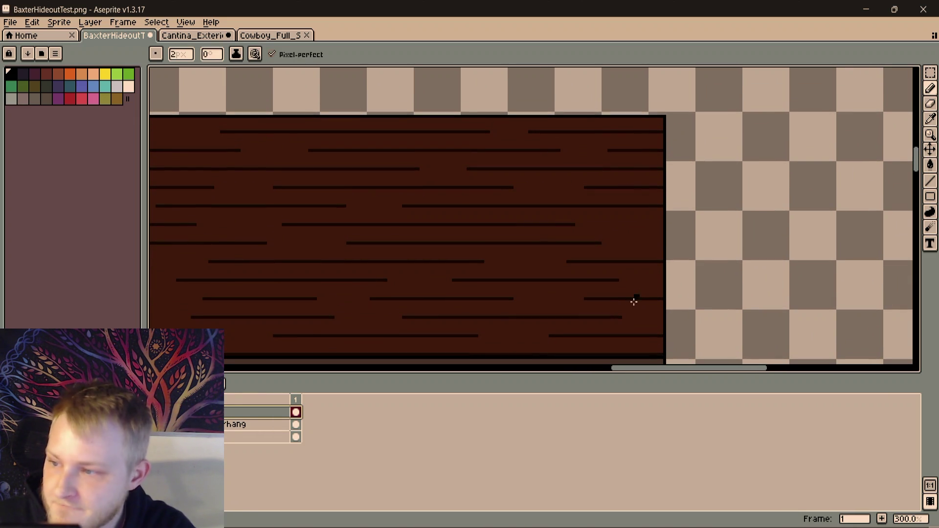
{"action": "mouse_move", "coordinate": [625, 309]}
{"action": "left_mouse_down"}
{"action": "mouse_move", "coordinate": [564, 257]}
{"action": "mouse_move", "coordinate": [510, 253]}
{"action": "mouse_move", "coordinate": [497, 171]}
{"action": "left_mouse_up"}
{"action": "scroll", "coordinate": [485, 95], "scroll_direction": "down", "scroll_amount": 1}
Undo an accidental move and draw a vertical side of the window frame
{"action": "left_click_drag", "start_coordinate": [485, 95], "coordinate": [523, 79]}
{"action": "scroll", "coordinate": [524, 79], "scroll_direction": "down", "scroll_amount": 1}
{"action": "scroll", "coordinate": [446, 208], "scroll_direction": "up", "scroll_amount": 1}
{"action": "scroll", "coordinate": [455, 199], "scroll_direction": "up", "scroll_amount": 1}
{"action": "mouse_move", "coordinate": [463, 196]}
{"action": "left_mouse_down"}
{"action": "mouse_move", "coordinate": [474, 228]}
{"action": "mouse_move", "coordinate": [447, 207]}
{"action": "left_mouse_up"}
{"action": "key", "text": "v"}
{"action": "key", "text": "ctrl+z"}
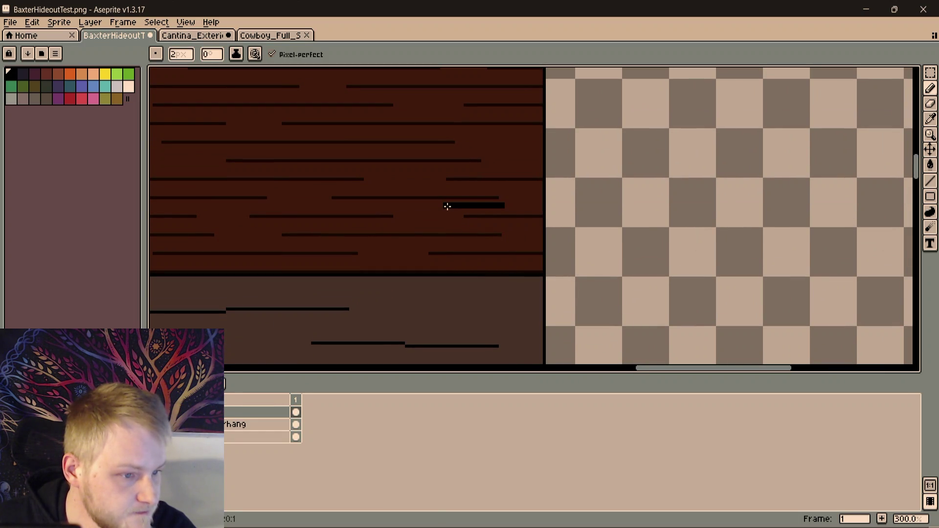
{"action": "left_click", "coordinate": [445, 137], "text": "shift"}
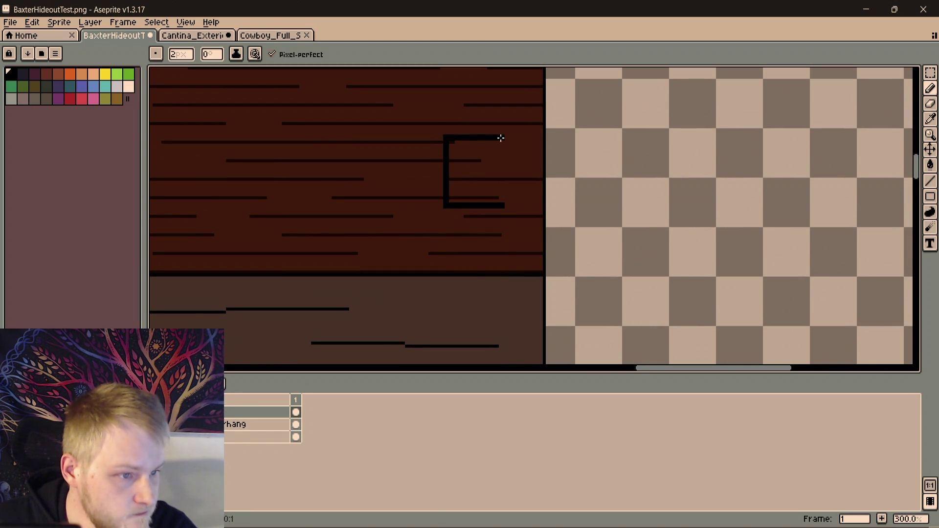
{"action": "scroll", "coordinate": [501, 220], "scroll_direction": "up", "scroll_amount": 2}
{"action": "scroll", "coordinate": [499, 235], "scroll_direction": "up", "scroll_amount": 1}
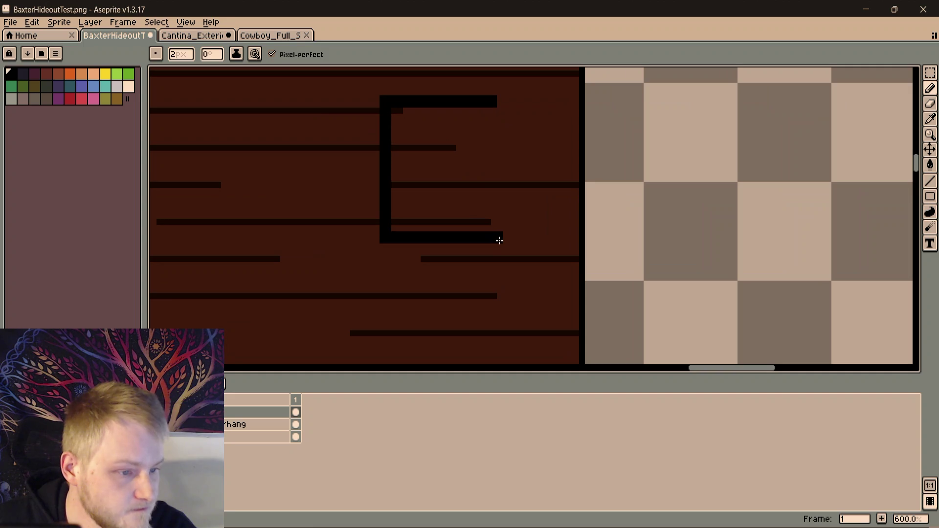
Close the window frame's right side and paint a thick horizontal crossbar through it, then return to a 1px brush
{"action": "left_click", "coordinate": [500, 100], "text": "shift"}
{"action": "scroll", "coordinate": [556, 215], "scroll_direction": "down", "scroll_amount": 1}
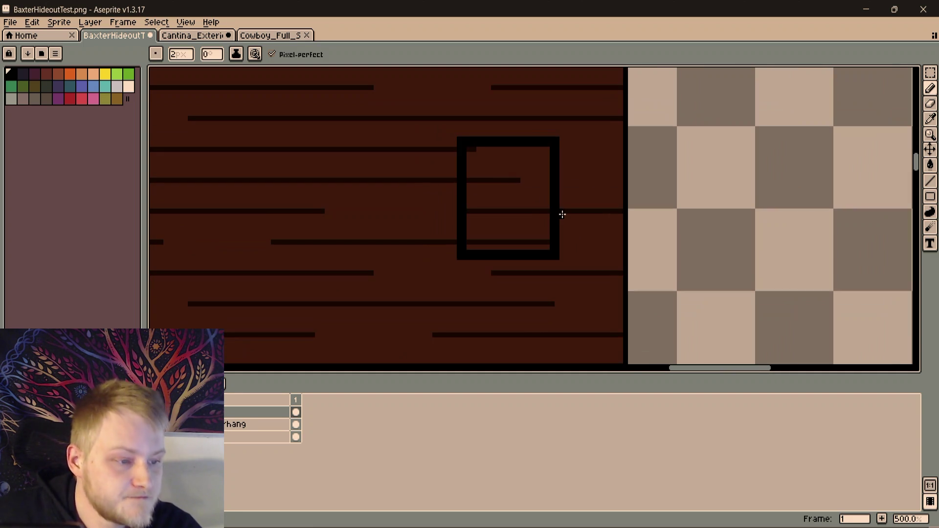
{"action": "scroll", "coordinate": [558, 217], "scroll_direction": "down", "scroll_amount": 1, "text": "ctrl"}
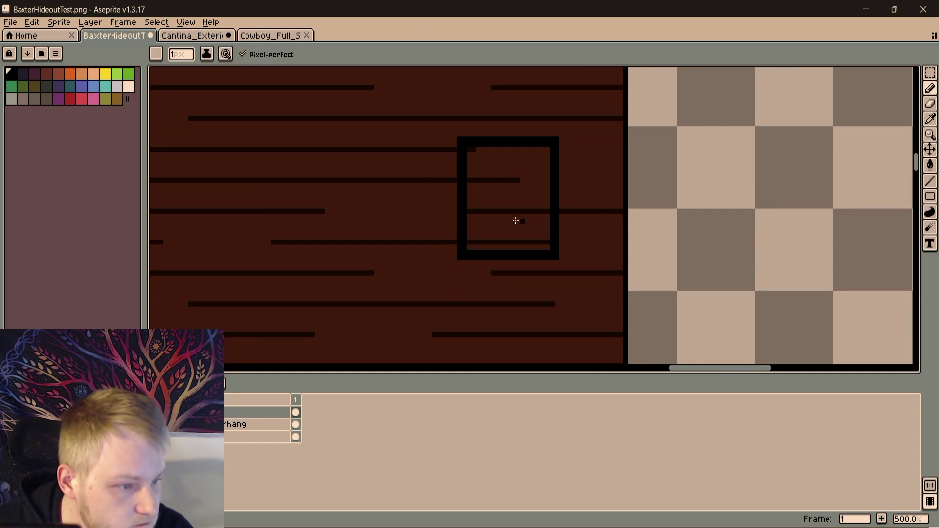
{"action": "left_click_drag", "start_coordinate": [511, 200], "coordinate": [511, 215]}
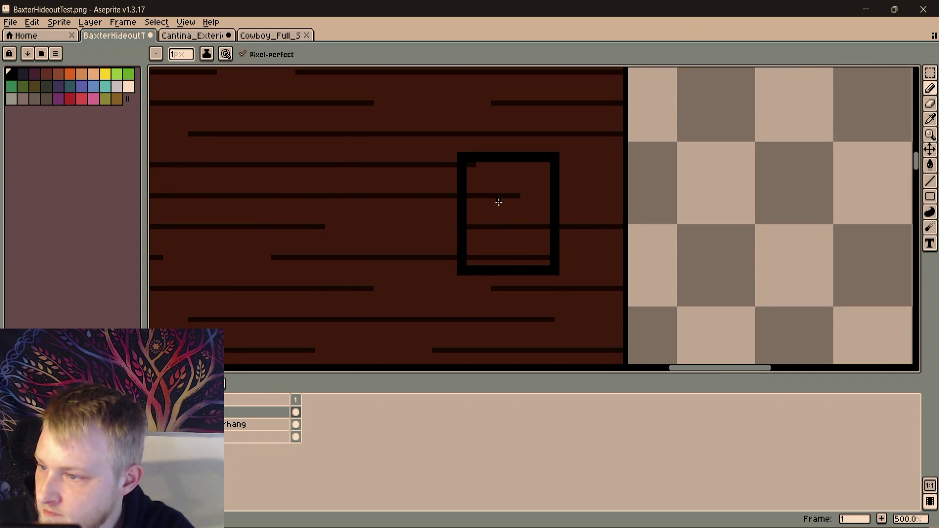
{"action": "scroll", "coordinate": [522, 206], "scroll_direction": "up", "scroll_amount": 2}
{"action": "scroll", "coordinate": [456, 208], "scroll_direction": "up", "scroll_amount": 1, "text": "ctrl"}
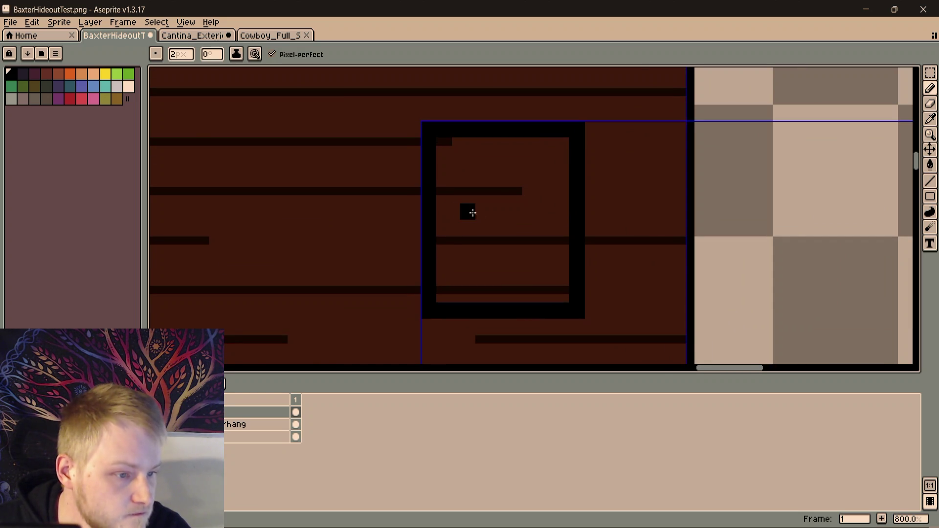
{"action": "left_click_drag", "start_coordinate": [439, 223], "coordinate": [560, 223]}
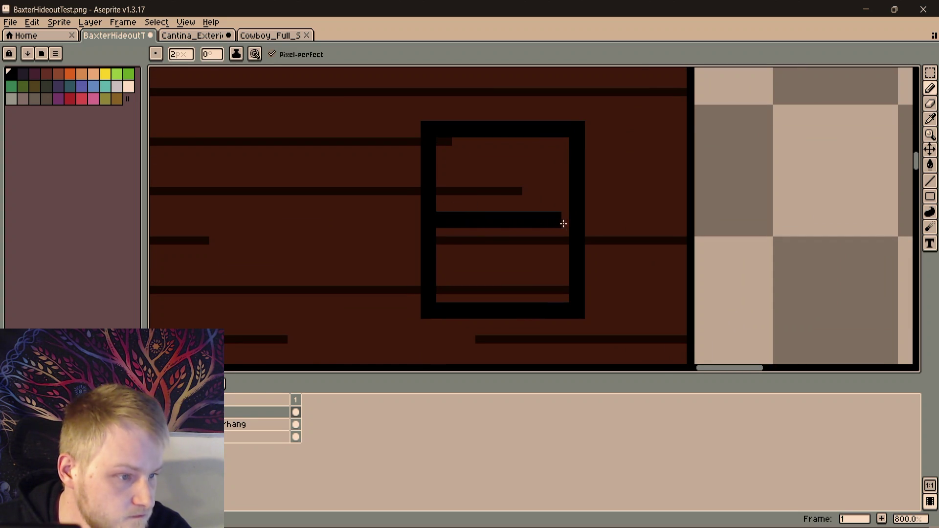
{"action": "key", "text": "minus"}
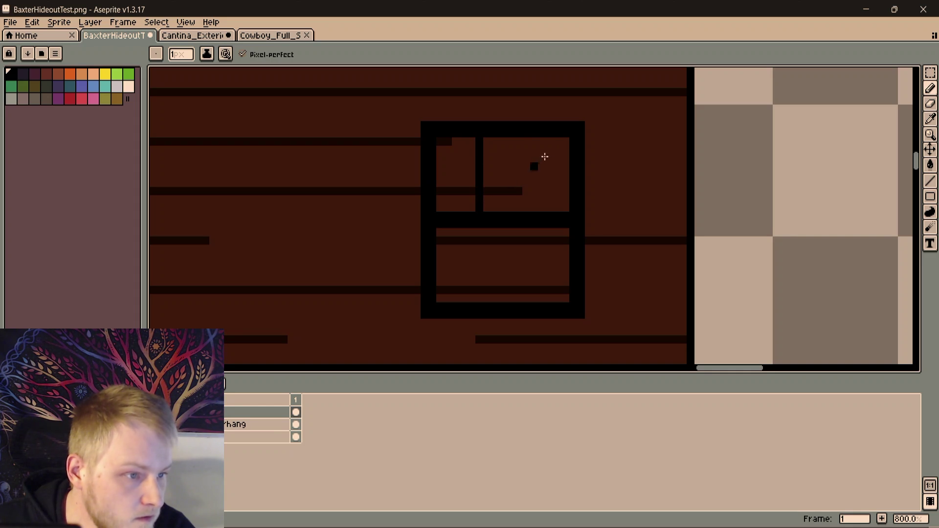
Add thin vertical bars through the upper and lower rows to make six panes, undoing a stray pixel
{"action": "left_click_drag", "start_coordinate": [527, 141], "coordinate": [525, 210]}
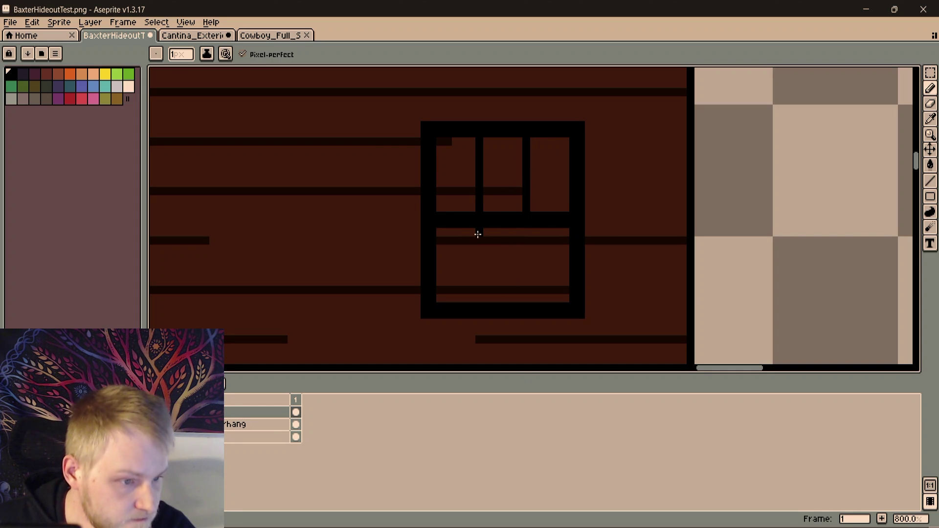
{"action": "left_click_drag", "start_coordinate": [478, 236], "coordinate": [481, 297]}
{"action": "left_click_drag", "start_coordinate": [525, 230], "coordinate": [527, 298]}
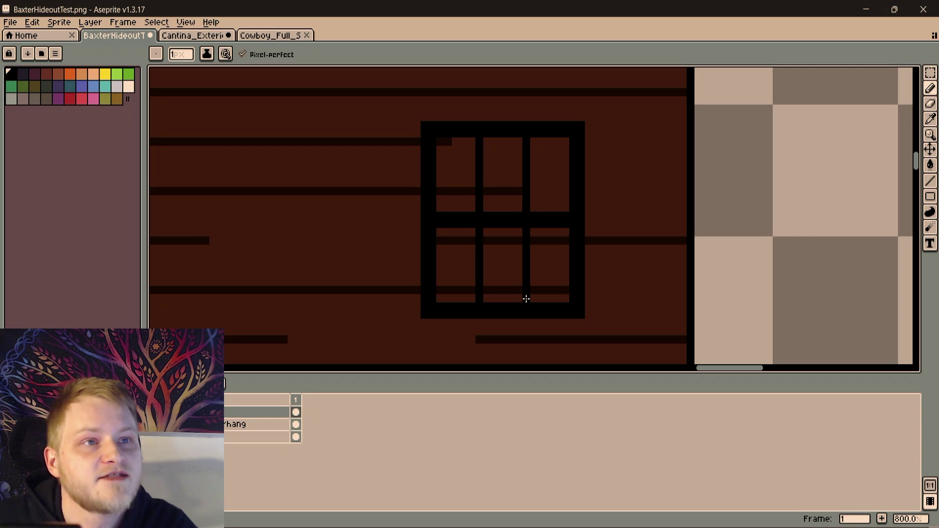
{"action": "left_click", "coordinate": [495, 298]}
{"action": "key", "text": "ctrl+z"}
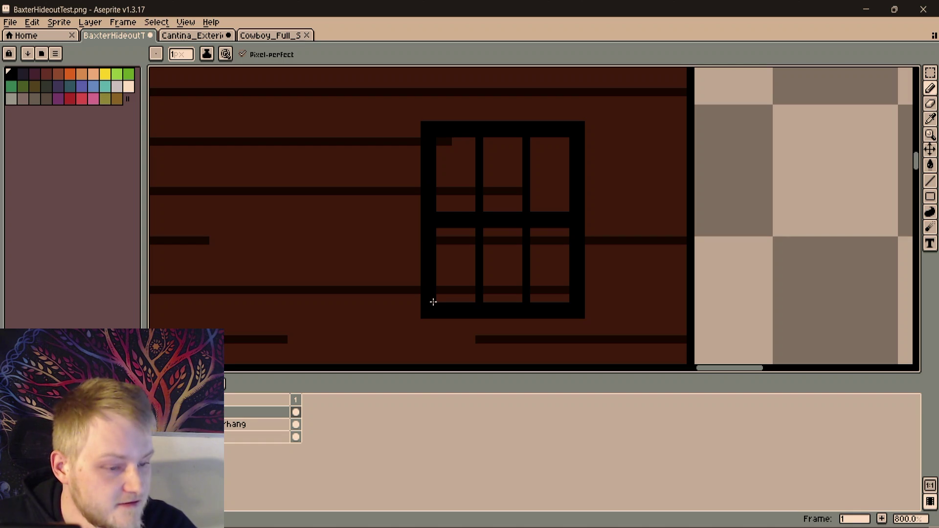
Draw diagonal curtain edges in the lower-left and lower-right panes, retrying the left one until it sits right
{"action": "mouse_move", "coordinate": [439, 295]}
{"action": "left_mouse_down"}
{"action": "mouse_move", "coordinate": [476, 227]}
{"action": "mouse_move", "coordinate": [436, 308]}
{"action": "left_mouse_up"}
{"action": "key", "text": "ctrl+z"}
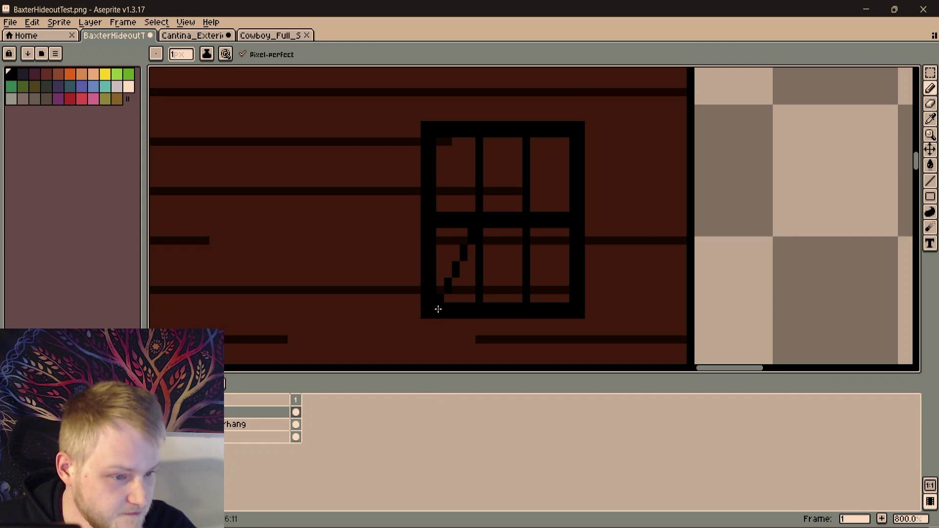
{"action": "key", "text": "ctrl+z"}
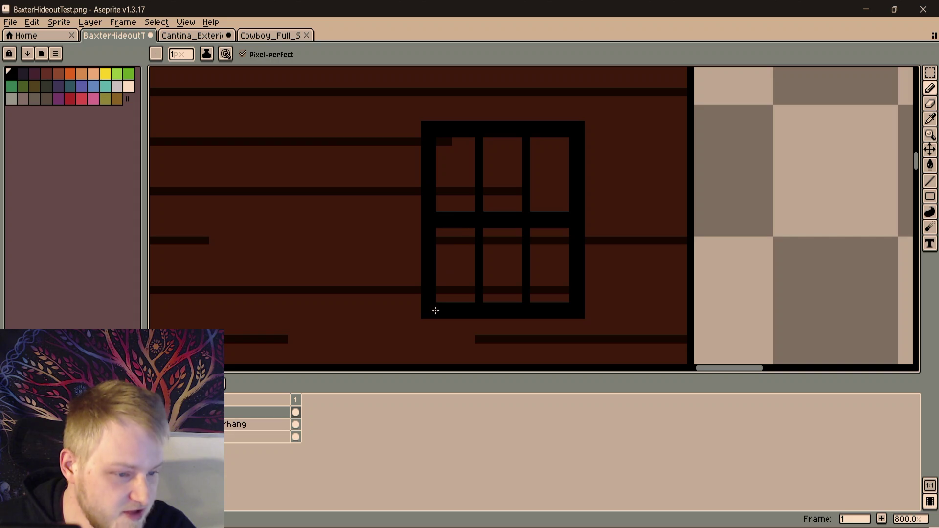
{"action": "left_click_drag", "start_coordinate": [432, 305], "coordinate": [474, 227]}
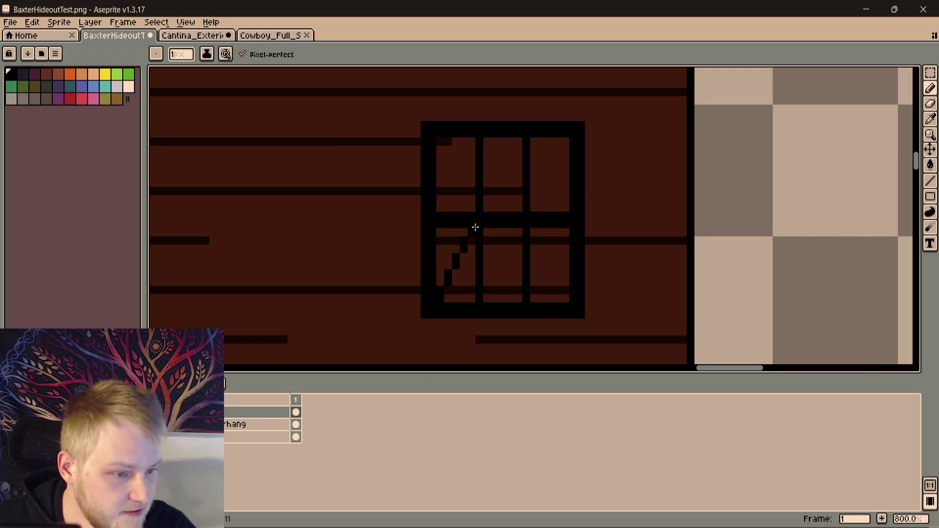
{"action": "key", "text": "ctrl+z"}
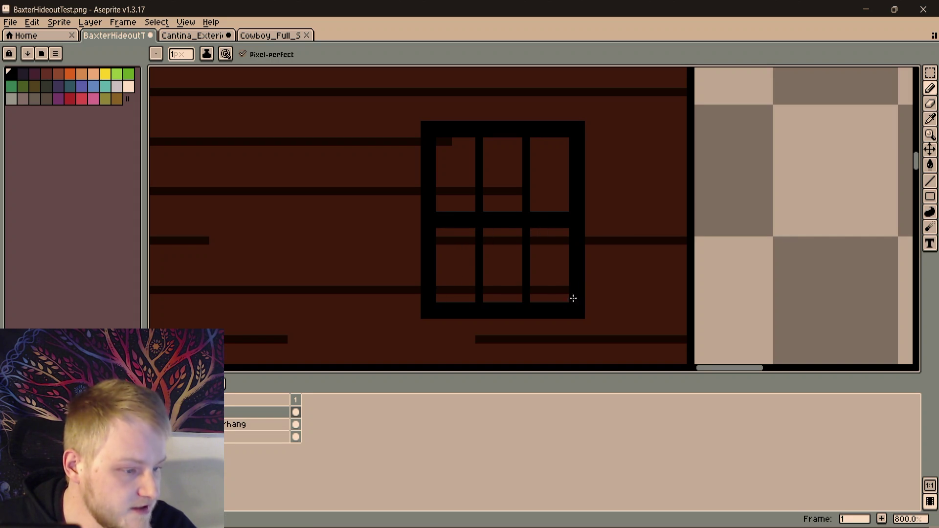
{"action": "left_click_drag", "start_coordinate": [562, 295], "coordinate": [534, 239]}
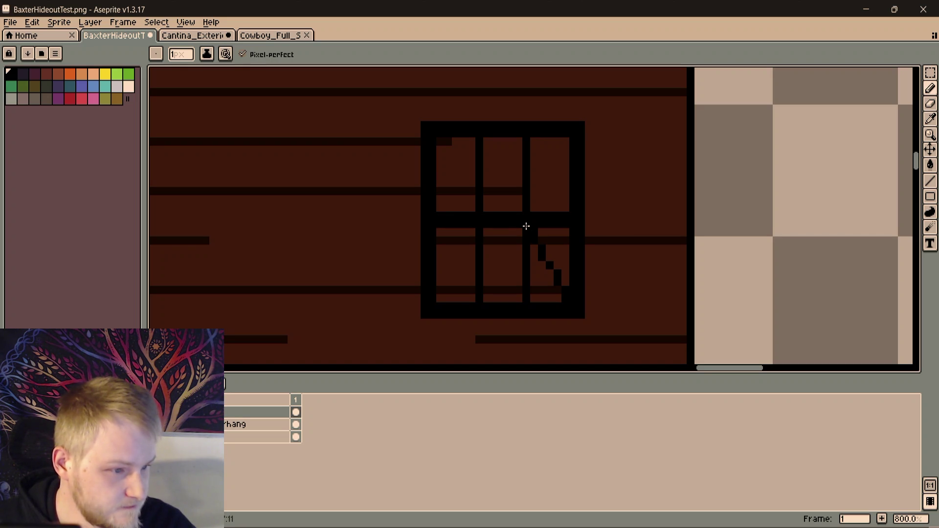
{"action": "left_click_drag", "start_coordinate": [440, 298], "coordinate": [470, 234]}
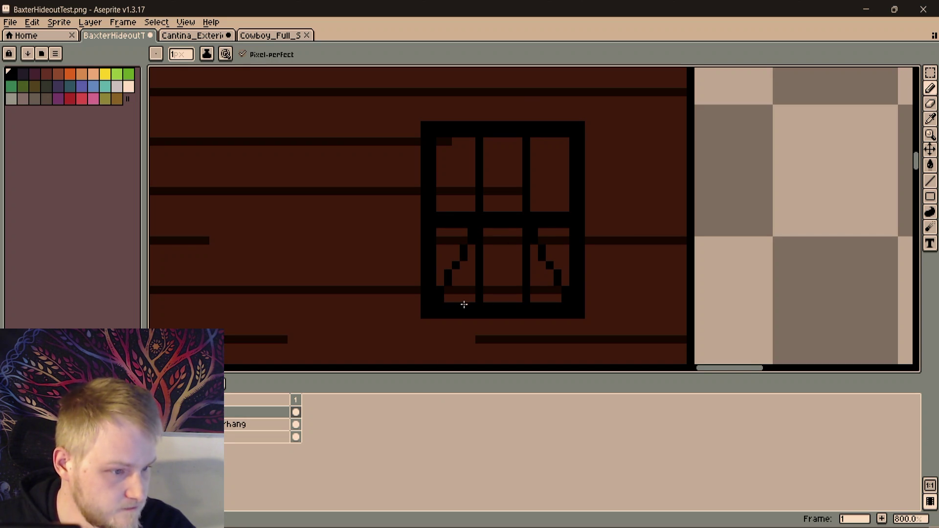
{"action": "scroll", "coordinate": [611, 250], "scroll_direction": "down", "scroll_amount": 2}
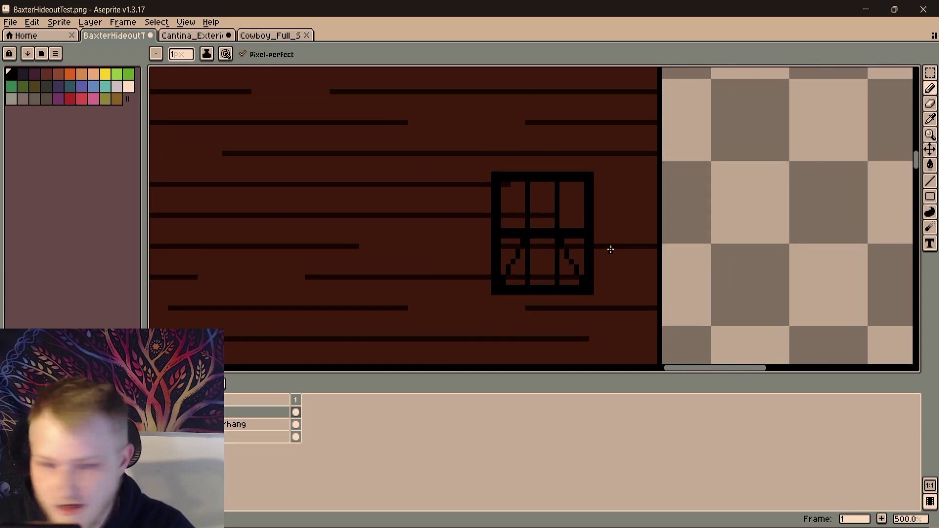
{"action": "scroll", "coordinate": [611, 249], "scroll_direction": "up", "scroll_amount": 1}
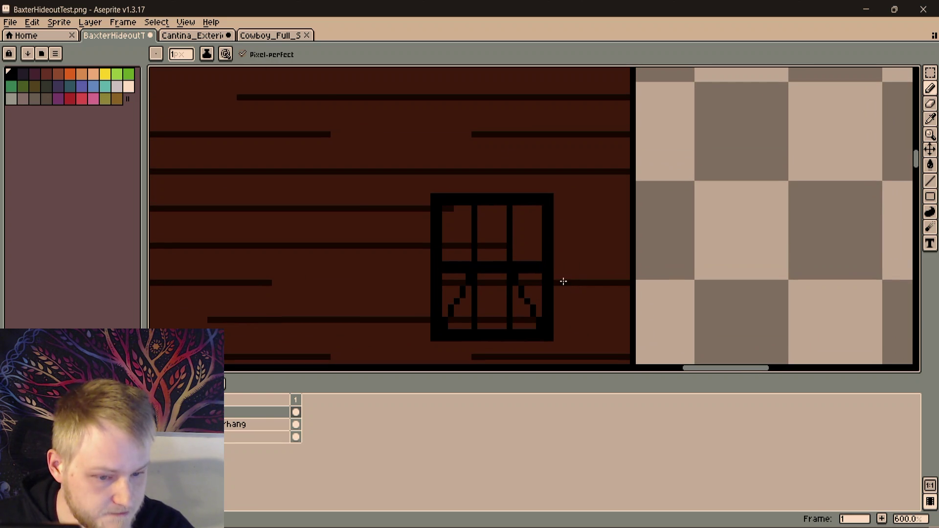
{"action": "scroll", "coordinate": [563, 279], "scroll_direction": "down", "scroll_amount": 1}
{"action": "scroll", "coordinate": [556, 280], "scroll_direction": "down", "scroll_amount": 1}
{"action": "left_click_drag", "start_coordinate": [555, 279], "coordinate": [560, 118]}
{"action": "scroll", "coordinate": [527, 153], "scroll_direction": "down", "scroll_amount": 2}
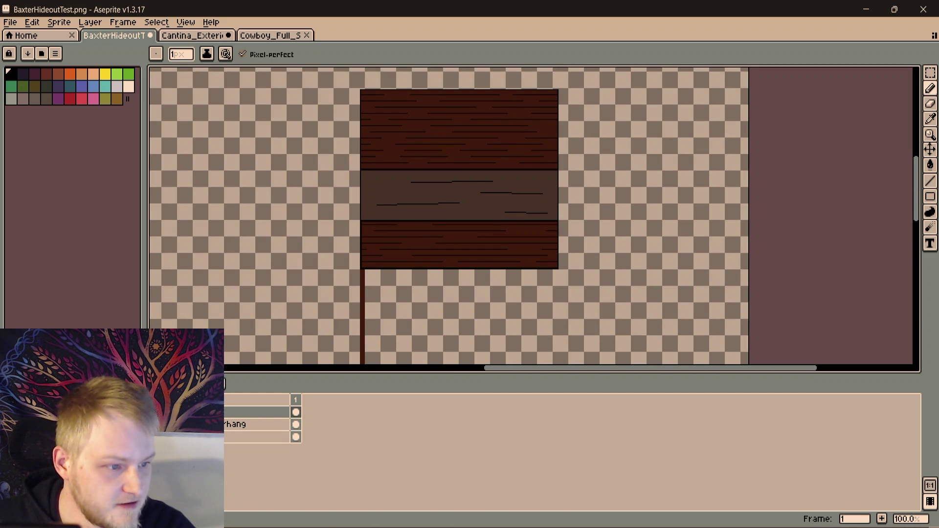
{"action": "scroll", "coordinate": [558, 151], "scroll_direction": "up", "scroll_amount": 1}
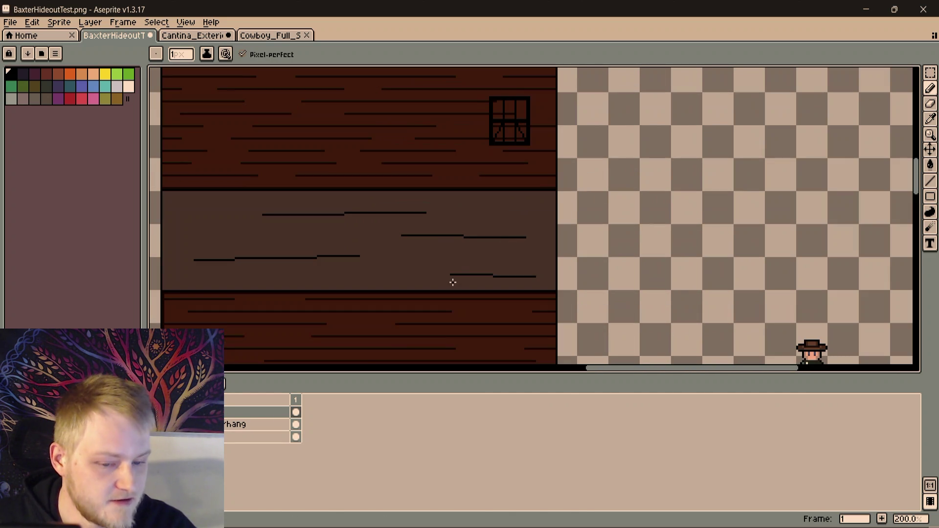
Rename the top layer to PLayer through its layer properties
{"action": "right_click", "coordinate": [254, 414]}
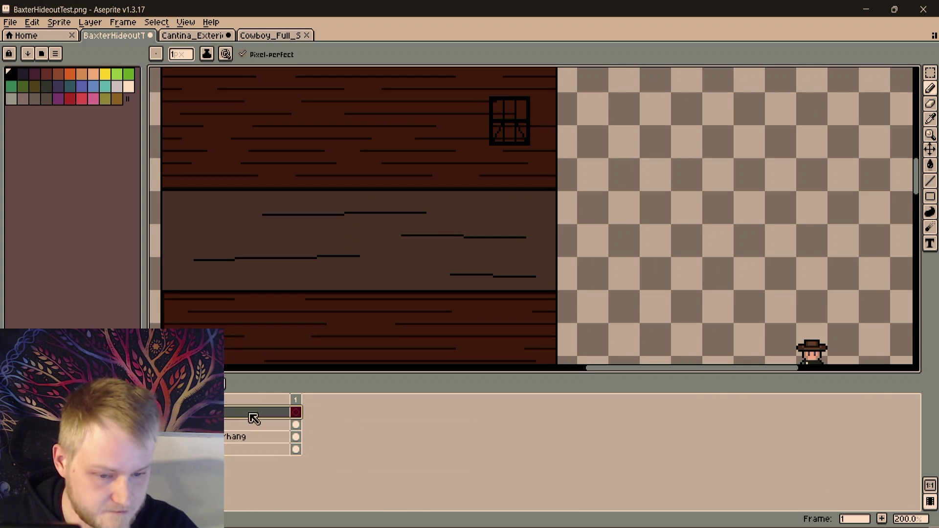
{"action": "double_click", "coordinate": [263, 411]}
{"action": "type", "text": "PLayer"}
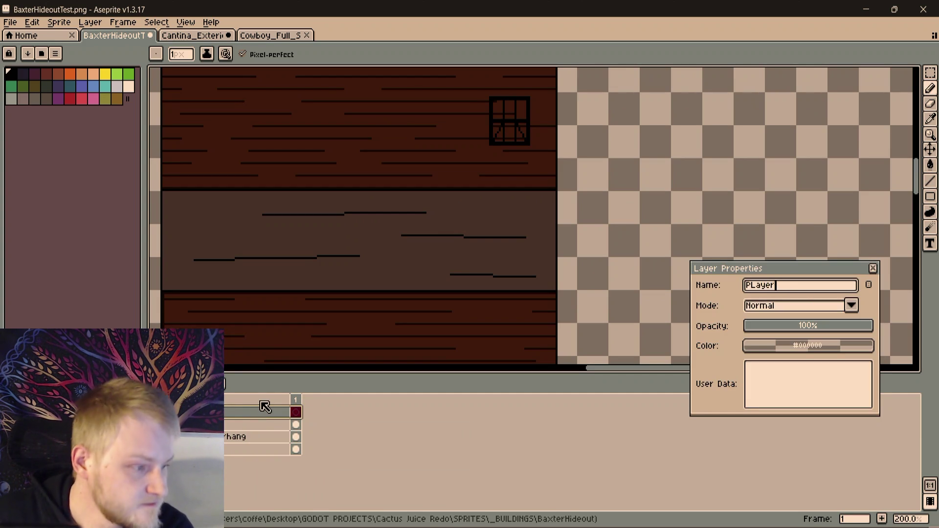
{"action": "key", "text": "Return"}
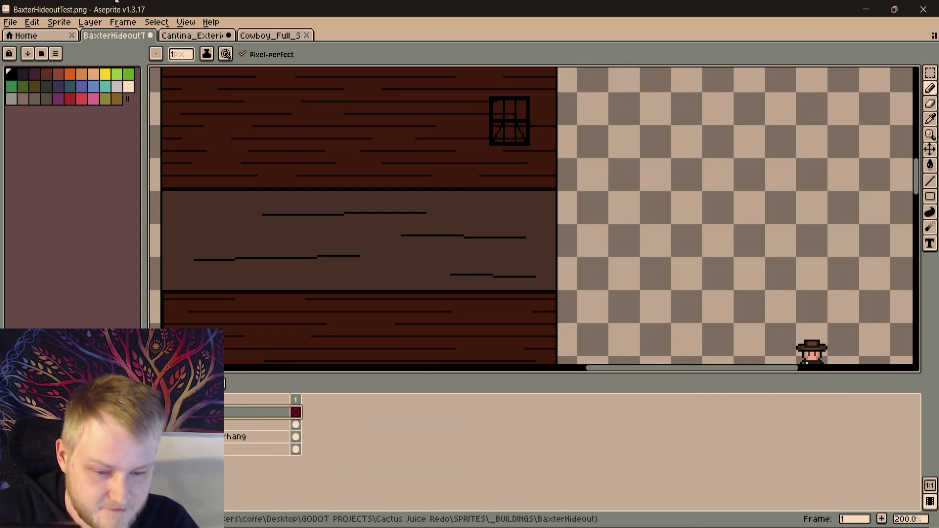
{"action": "double_click", "coordinate": [240, 413]}
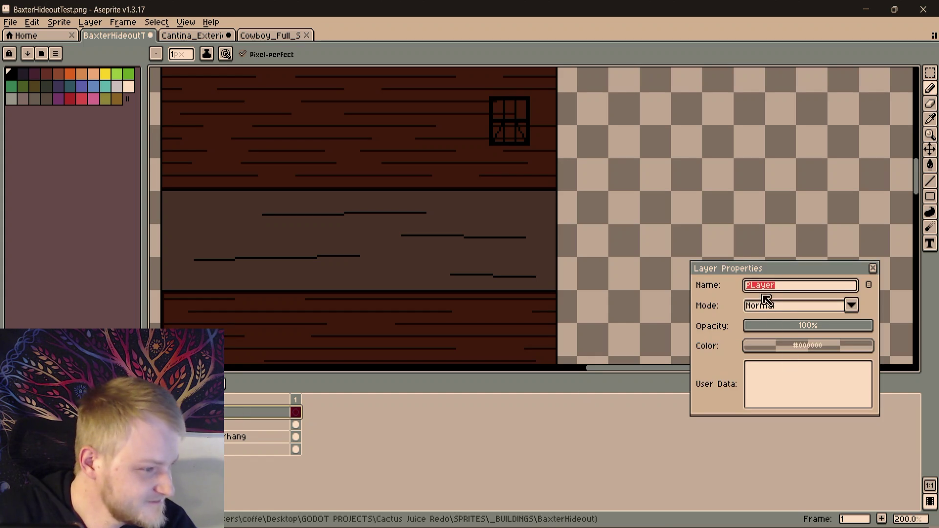
{"action": "key", "text": "Return"}
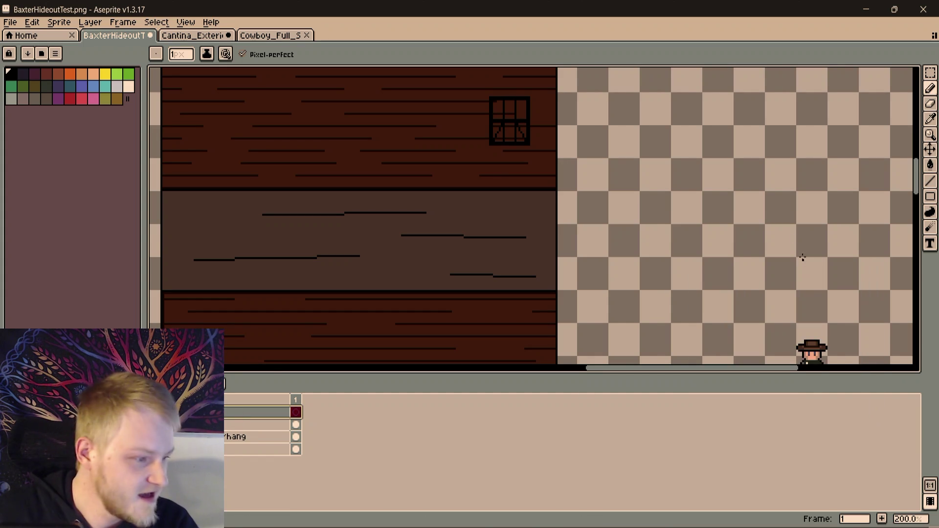
{"action": "scroll", "coordinate": [734, 328], "scroll_direction": "down", "scroll_amount": 1}
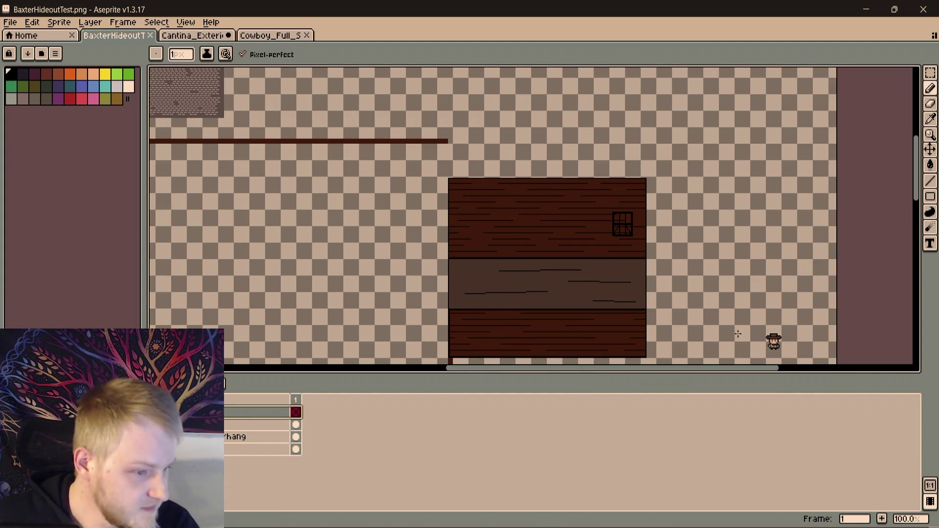
Copy the cowboy sprite from its layer and paste it in place onto the PLayer layer
{"action": "left_click_drag", "start_coordinate": [738, 340], "coordinate": [651, 208]}
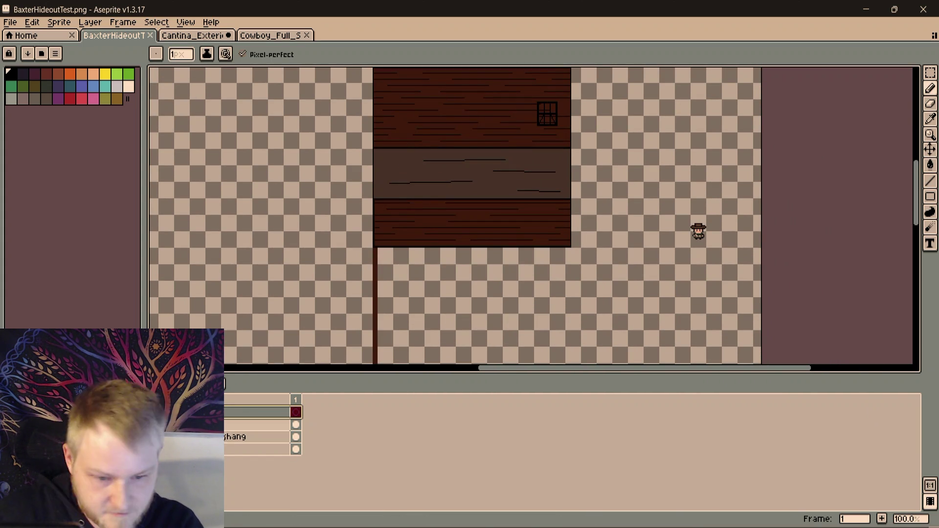
{"action": "left_click", "coordinate": [225, 426]}
{"action": "key", "text": "m"}
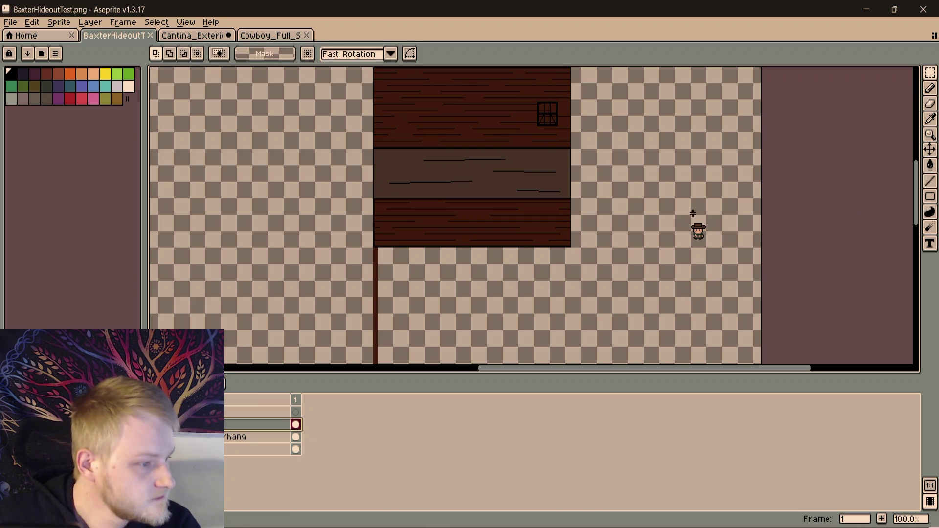
{"action": "left_click_drag", "start_coordinate": [686, 208], "coordinate": [717, 258]}
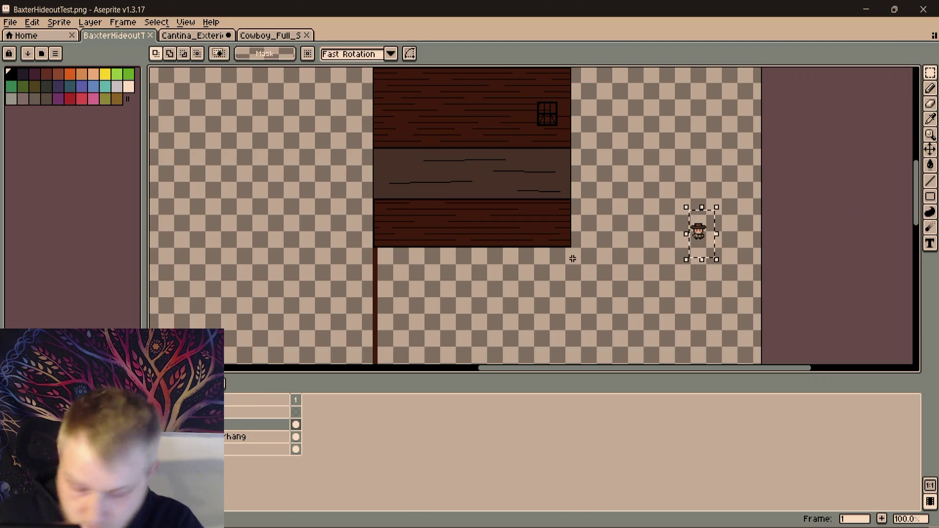
{"action": "left_click", "coordinate": [245, 413]}
{"action": "key", "text": "ctrl+v"}
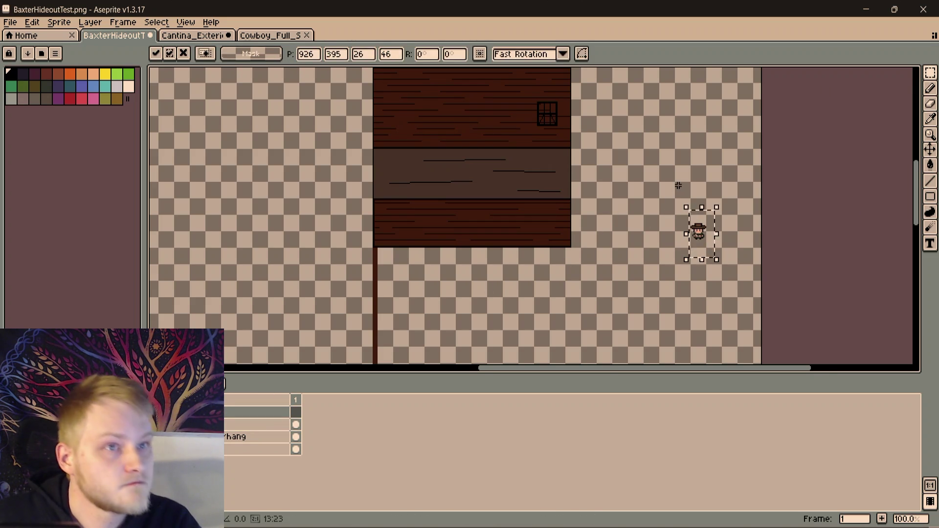
{"action": "key", "text": "Return"}
{"action": "scroll", "coordinate": [678, 188], "scroll_direction": "up", "scroll_amount": 3}
{"action": "mouse_move", "coordinate": [662, 216]}
{"action": "left_mouse_down"}
{"action": "mouse_move", "coordinate": [792, 151]}
{"action": "mouse_move", "coordinate": [732, 198]}
{"action": "left_mouse_up"}
{"action": "scroll", "coordinate": [792, 151], "scroll_direction": "down", "scroll_amount": 3}
{"action": "scroll", "coordinate": [732, 199], "scroll_direction": "up", "scroll_amount": 2}
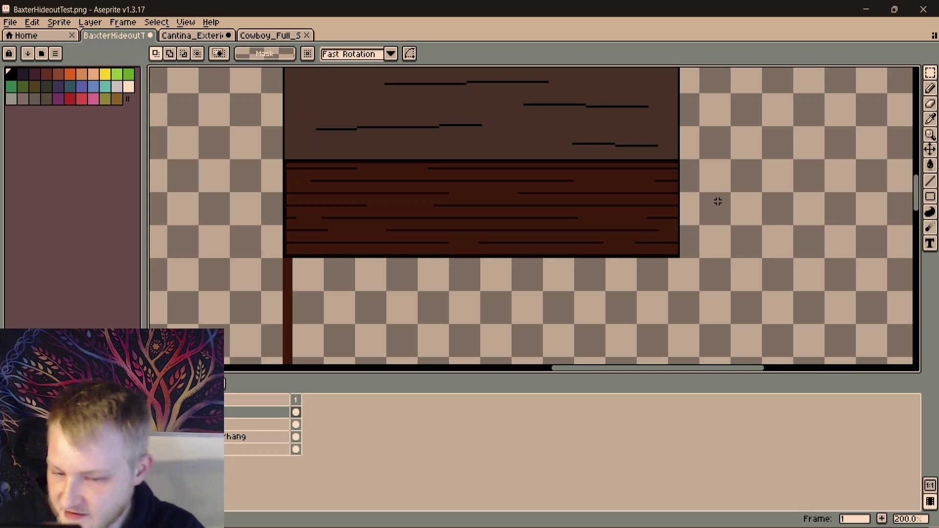
On the window's layer, bucket-fill every empty curtained pane with grey, undoing a fill made on the wrong layer
{"action": "left_click_drag", "start_coordinate": [743, 146], "coordinate": [741, 148]}
{"action": "scroll", "coordinate": [543, 251], "scroll_direction": "up", "scroll_amount": 1}
{"action": "mouse_move", "coordinate": [628, 152]}
{"action": "left_mouse_down"}
{"action": "mouse_move", "coordinate": [544, 252]}
{"action": "mouse_move", "coordinate": [513, 249]}
{"action": "left_mouse_up"}
{"action": "scroll", "coordinate": [470, 262], "scroll_direction": "up", "scroll_amount": 1}
{"action": "scroll", "coordinate": [512, 249], "scroll_direction": "up", "scroll_amount": 1}
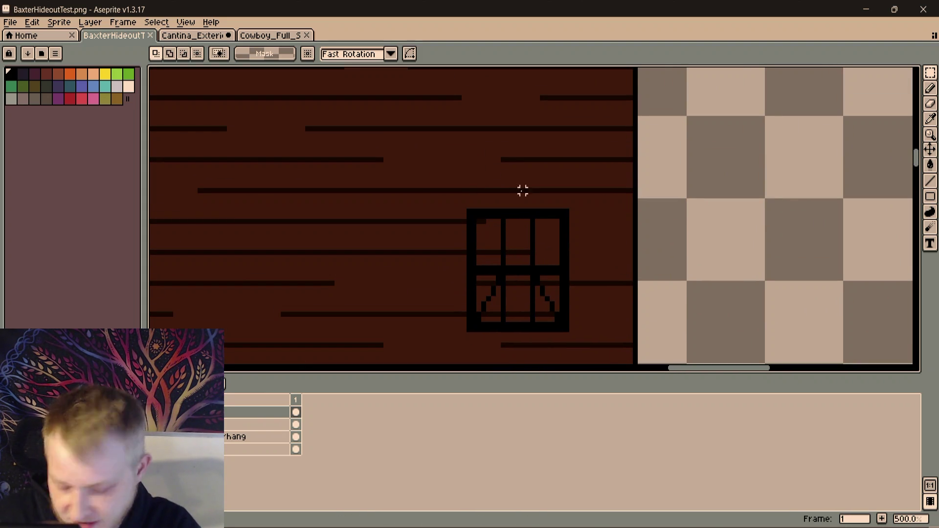
{"action": "scroll", "coordinate": [516, 187], "scroll_direction": "down", "scroll_amount": 1}
{"action": "scroll", "coordinate": [500, 220], "scroll_direction": "up", "scroll_amount": 1}
{"action": "scroll", "coordinate": [501, 195], "scroll_direction": "up", "scroll_amount": 1}
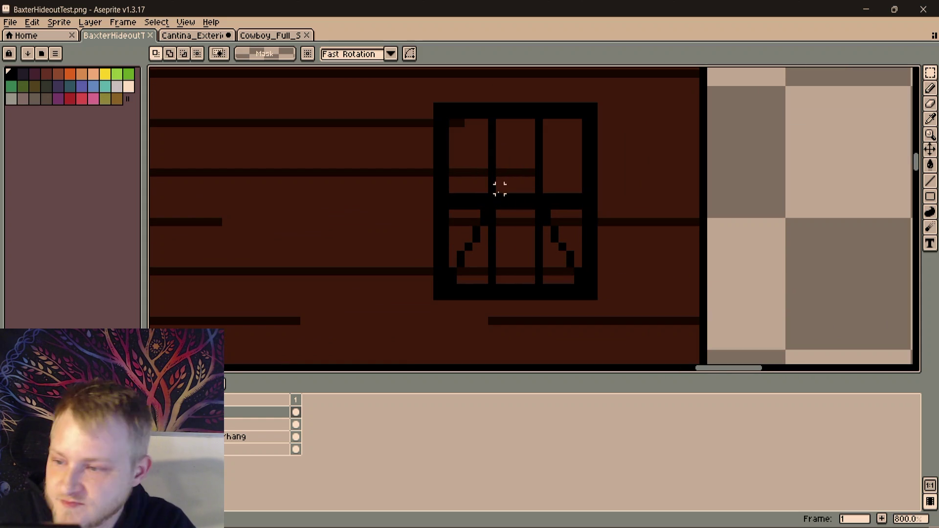
{"action": "scroll", "coordinate": [530, 206], "scroll_direction": "up", "scroll_amount": 3}
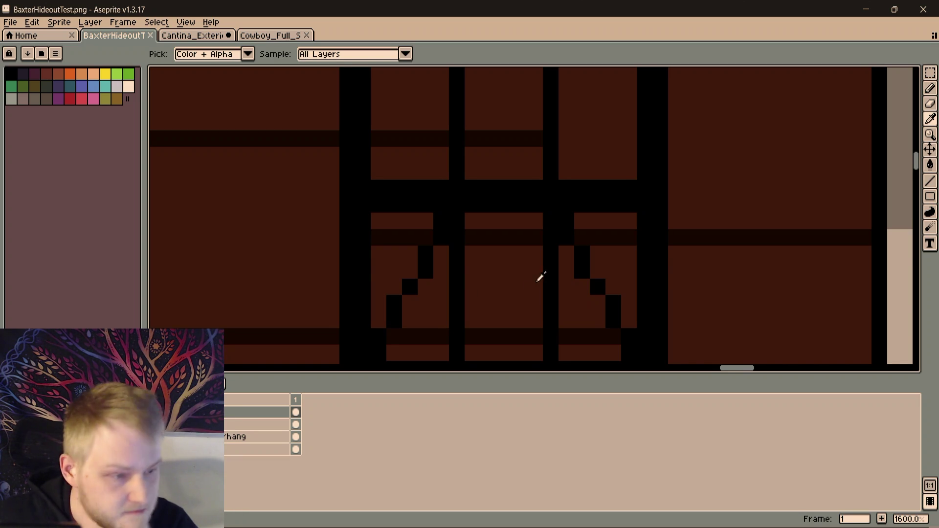
{"action": "key", "text": "g"}
{"action": "left_click", "coordinate": [453, 171]}
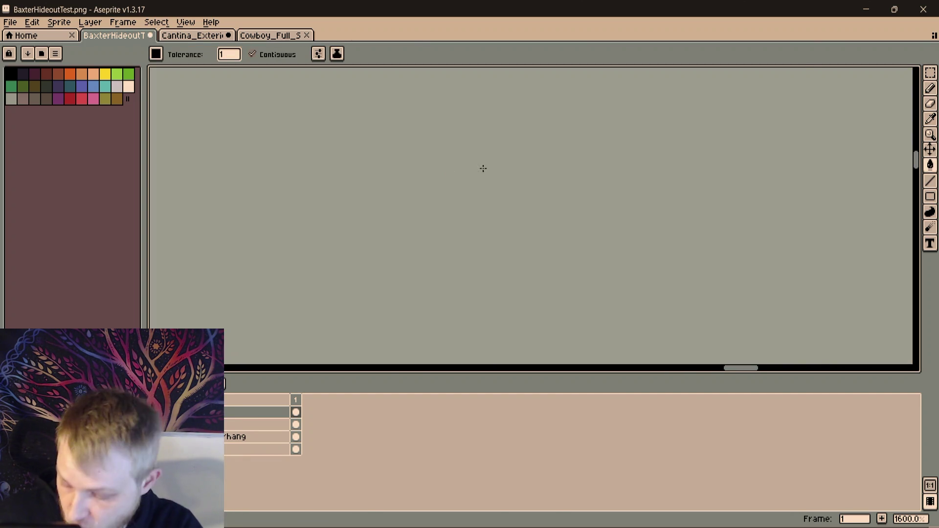
{"action": "key", "text": "ctrl+z"}
{"action": "left_click", "coordinate": [242, 425]}
{"action": "left_click", "coordinate": [436, 168]}
{"action": "left_click", "coordinate": [348, 166]}
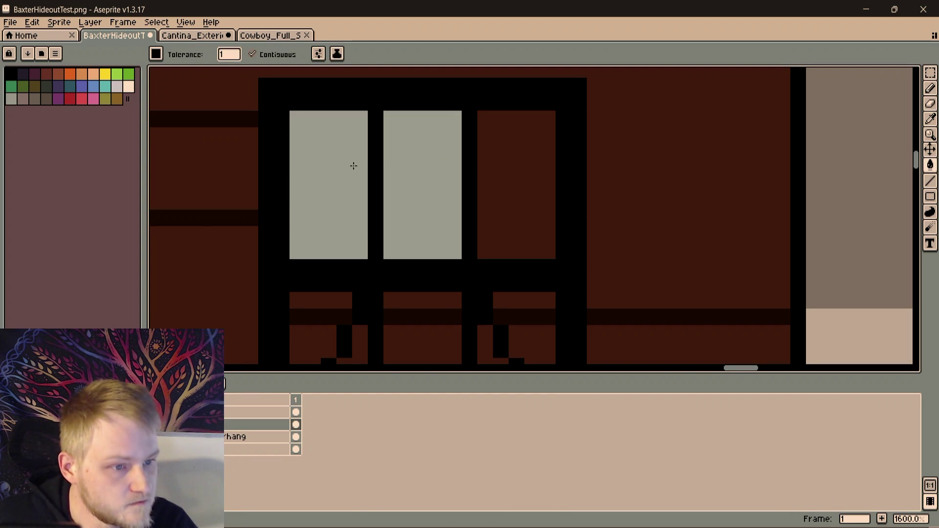
{"action": "left_click", "coordinate": [488, 168]}
{"action": "left_click", "coordinate": [438, 302]}
{"action": "scroll", "coordinate": [440, 294], "scroll_direction": "down", "scroll_amount": 2}
{"action": "left_click", "coordinate": [463, 257]}
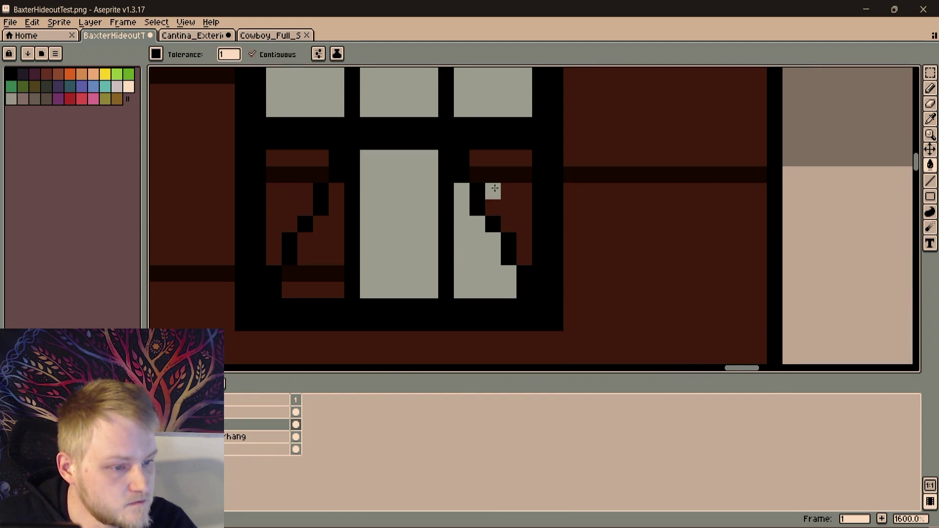
{"action": "left_click", "coordinate": [494, 189]}
{"action": "left_click", "coordinate": [289, 192]}
{"action": "left_click", "coordinate": [321, 262]}
{"action": "scroll", "coordinate": [316, 249], "scroll_direction": "down", "scroll_amount": 4}
{"action": "scroll", "coordinate": [501, 206], "scroll_direction": "down", "scroll_amount": 2}
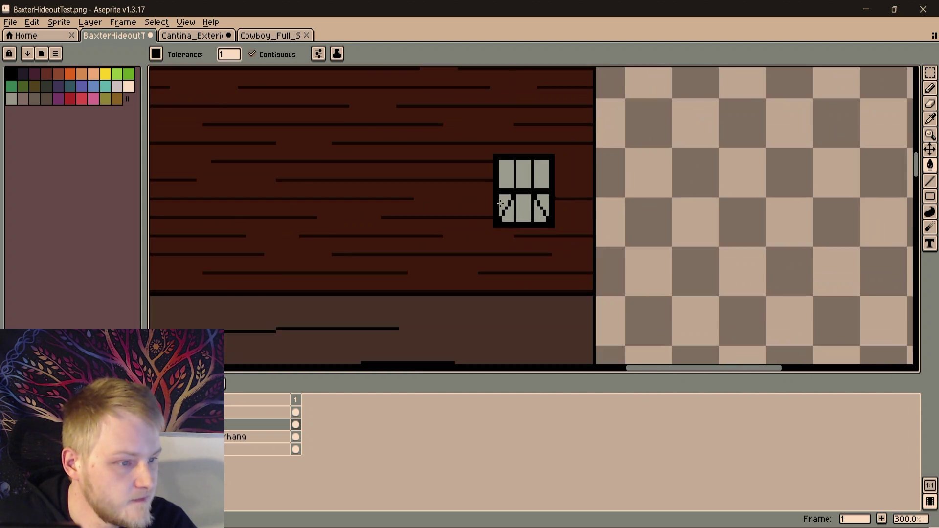
{"action": "scroll", "coordinate": [501, 206], "scroll_direction": "down", "scroll_amount": 5}
{"action": "scroll", "coordinate": [504, 218], "scroll_direction": "up", "scroll_amount": 4}
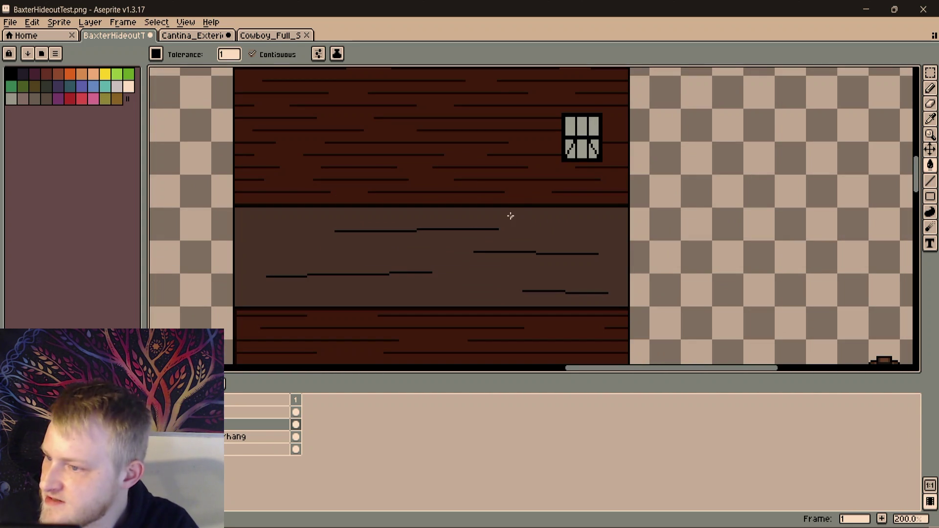
Recolour the black window frame dark green with the paint bucket
{"action": "left_click_drag", "start_coordinate": [557, 187], "coordinate": [524, 199]}
{"action": "scroll", "coordinate": [525, 176], "scroll_direction": "up", "scroll_amount": 3}
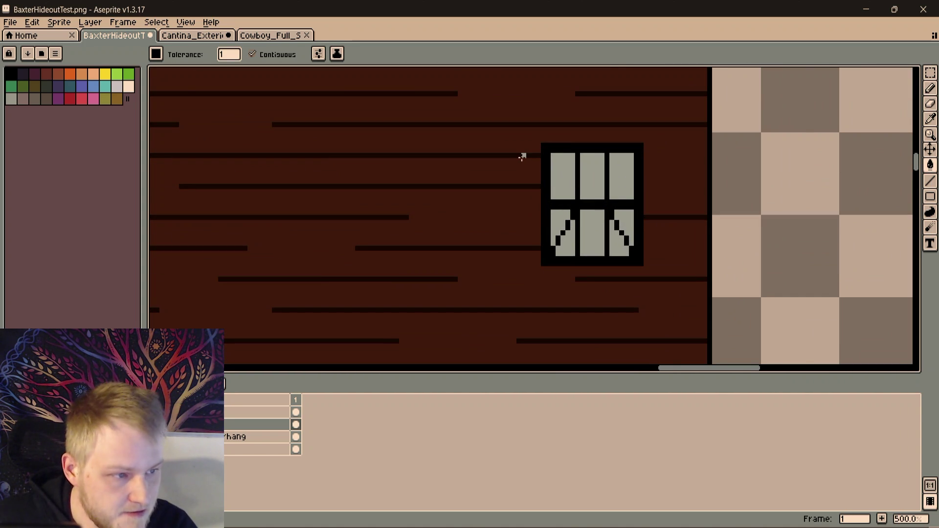
{"action": "scroll", "coordinate": [522, 156], "scroll_direction": "down", "scroll_amount": 1}
{"action": "scroll", "coordinate": [529, 168], "scroll_direction": "down", "scroll_amount": 2}
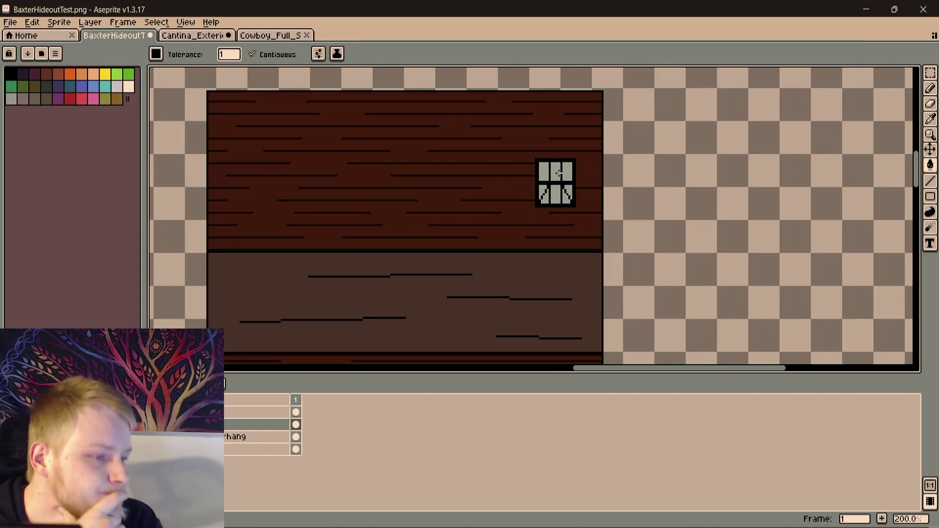
{"action": "left_click_drag", "start_coordinate": [513, 173], "coordinate": [436, 169]}
{"action": "scroll", "coordinate": [621, 269], "scroll_direction": "down", "scroll_amount": 2}
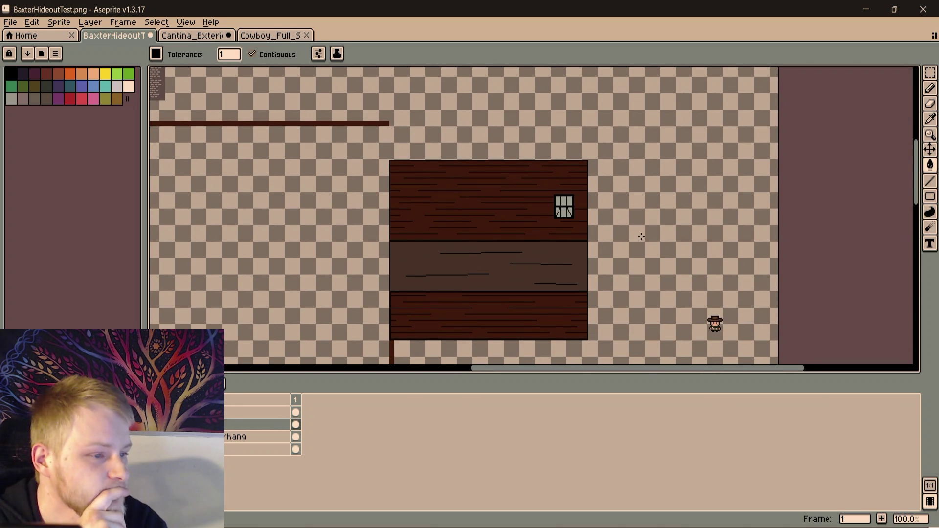
{"action": "scroll", "coordinate": [641, 236], "scroll_direction": "up", "scroll_amount": 2}
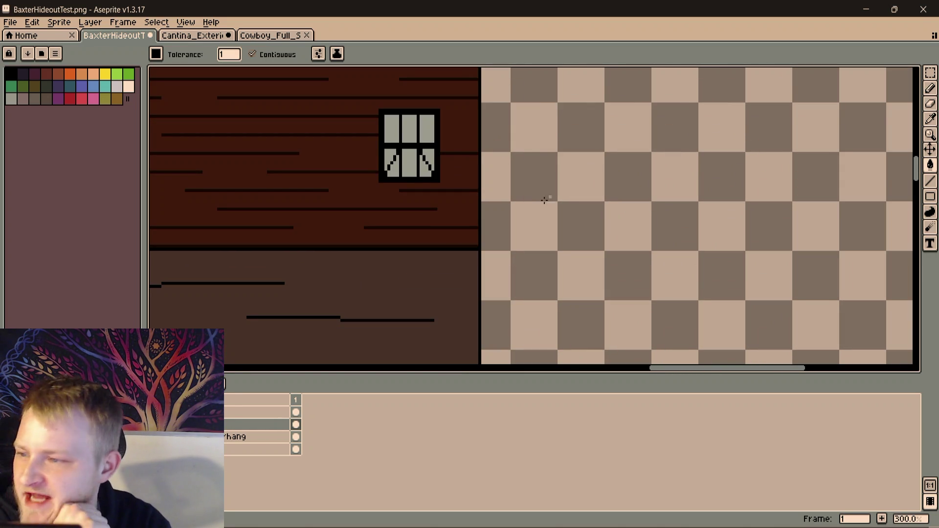
{"action": "scroll", "coordinate": [456, 197], "scroll_direction": "up", "scroll_amount": 1}
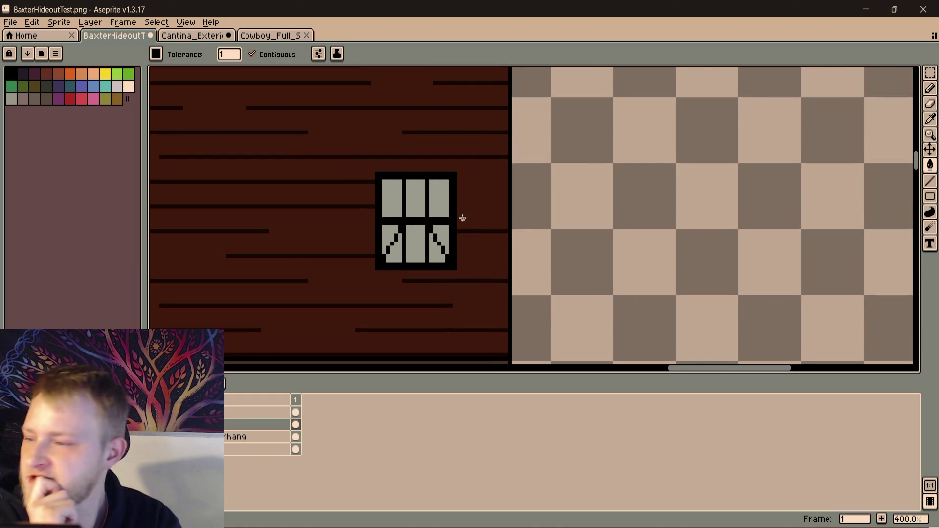
{"action": "scroll", "coordinate": [462, 218], "scroll_direction": "up", "scroll_amount": 1}
{"action": "scroll", "coordinate": [455, 220], "scroll_direction": "up", "scroll_amount": 1}
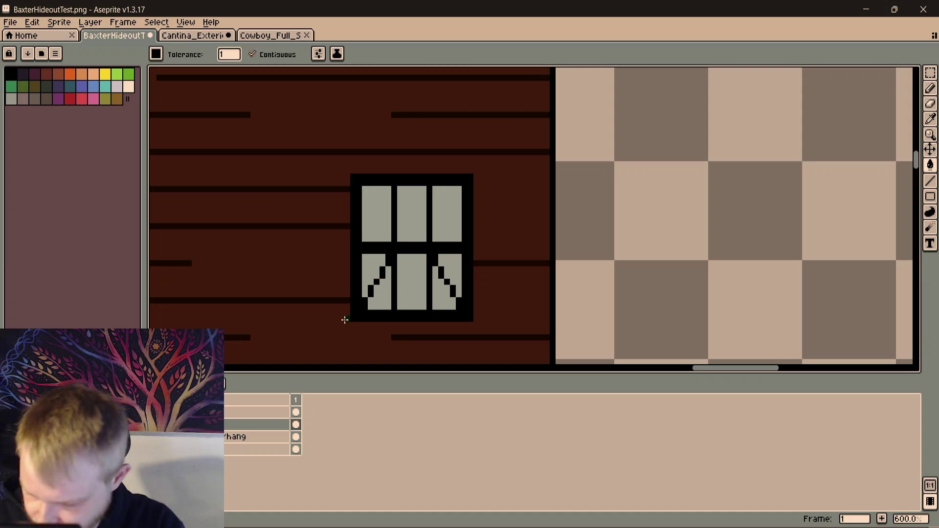
{"action": "left_click", "coordinate": [456, 182]}
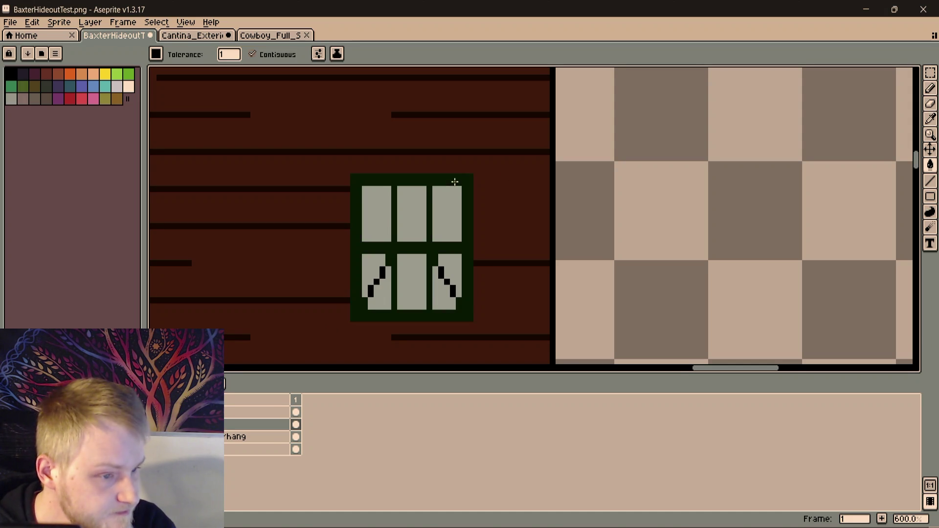
{"action": "scroll", "coordinate": [276, 209], "scroll_direction": "down", "scroll_amount": 2}
{"action": "scroll", "coordinate": [247, 203], "scroll_direction": "down", "scroll_amount": 2}
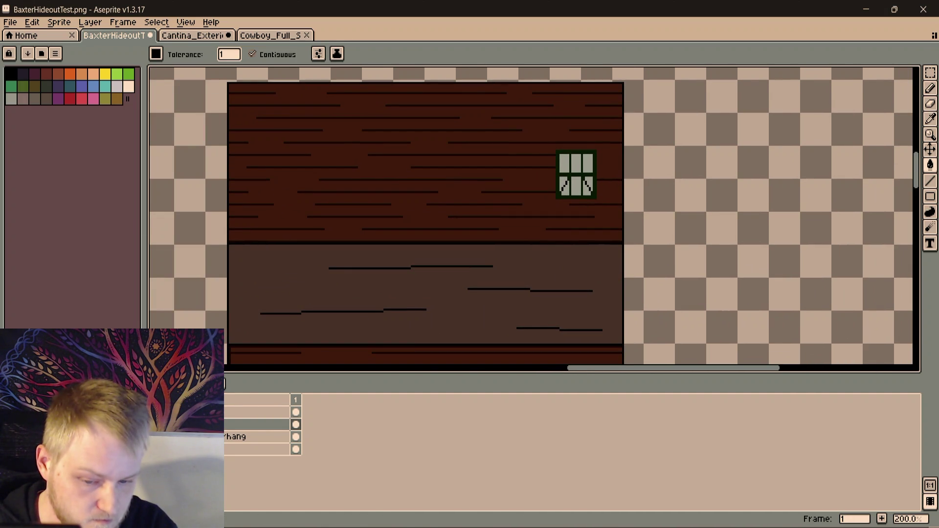
{"action": "scroll", "coordinate": [409, 289], "scroll_direction": "up", "scroll_amount": 6}
{"action": "scroll", "coordinate": [289, 272], "scroll_direction": "up", "scroll_amount": 2}
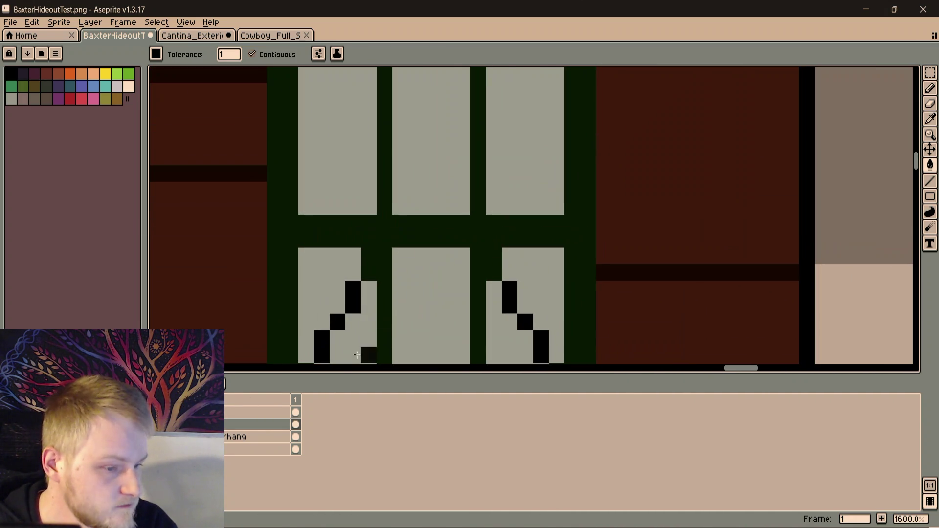
{"action": "scroll", "coordinate": [288, 273], "scroll_direction": "down", "scroll_amount": 4}
{"action": "scroll", "coordinate": [621, 241], "scroll_direction": "down", "scroll_amount": 3}
{"action": "mouse_move", "coordinate": [622, 242]}
{"action": "left_mouse_down"}
{"action": "mouse_move", "coordinate": [913, 152]}
{"action": "mouse_move", "coordinate": [918, 159]}
{"action": "left_mouse_up"}
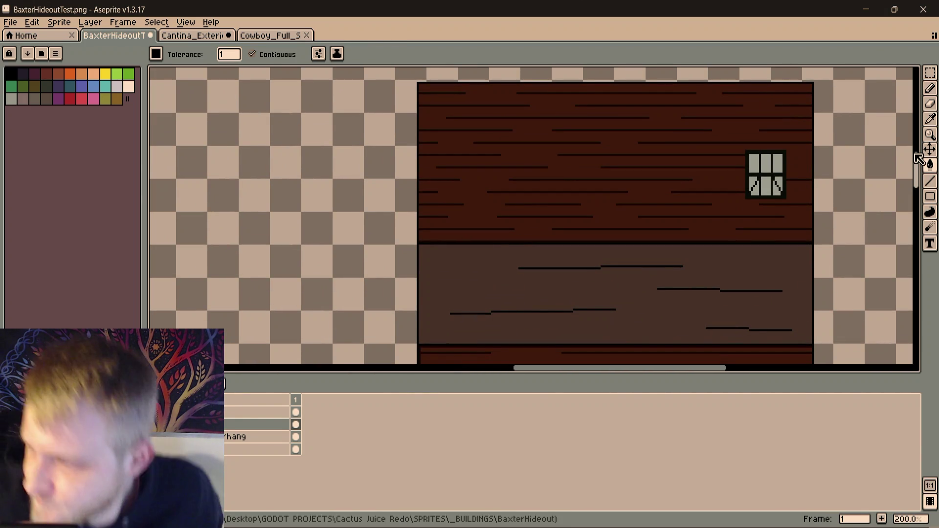
{"action": "key", "text": "m"}
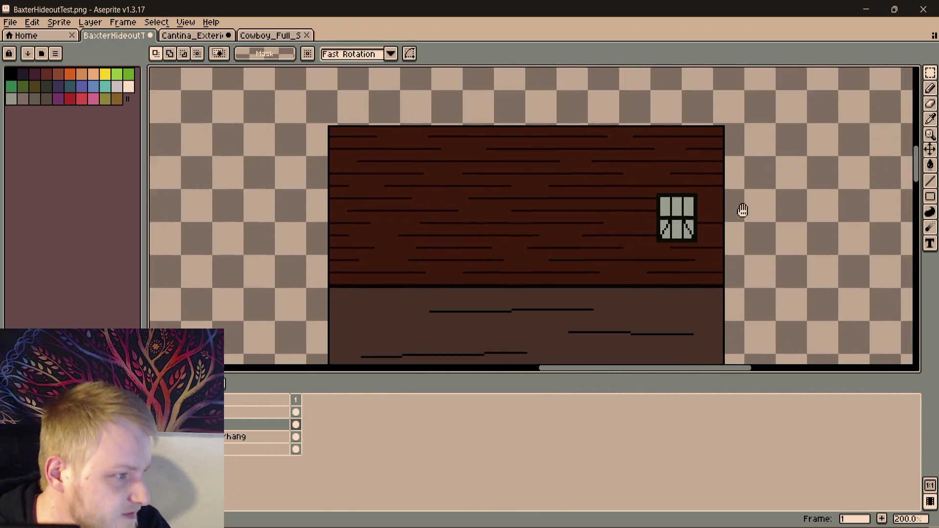
Marquee the curtained window and move it about 7 pixels left on the upper wall
{"action": "left_click_drag", "start_coordinate": [531, 183], "coordinate": [646, 290]}
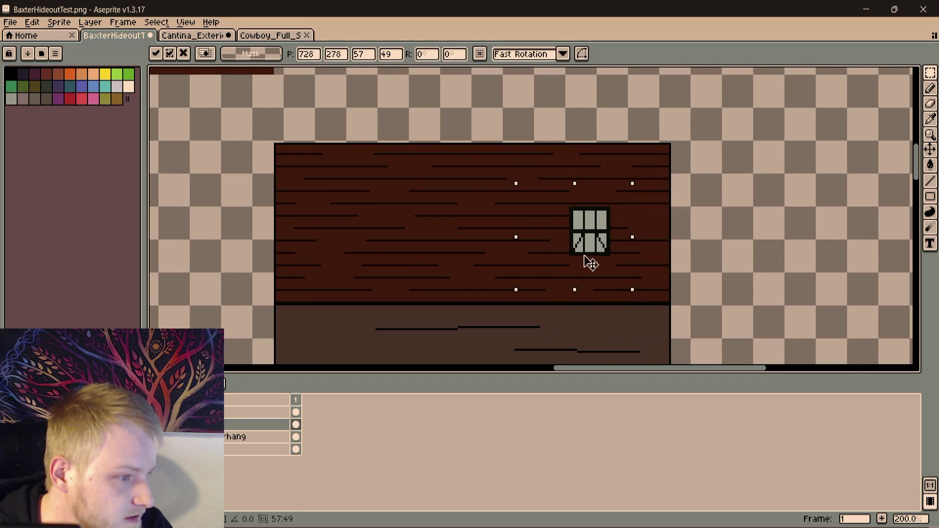
{"action": "left_click_drag", "start_coordinate": [600, 263], "coordinate": [595, 262]}
{"action": "left_click", "coordinate": [731, 224]}
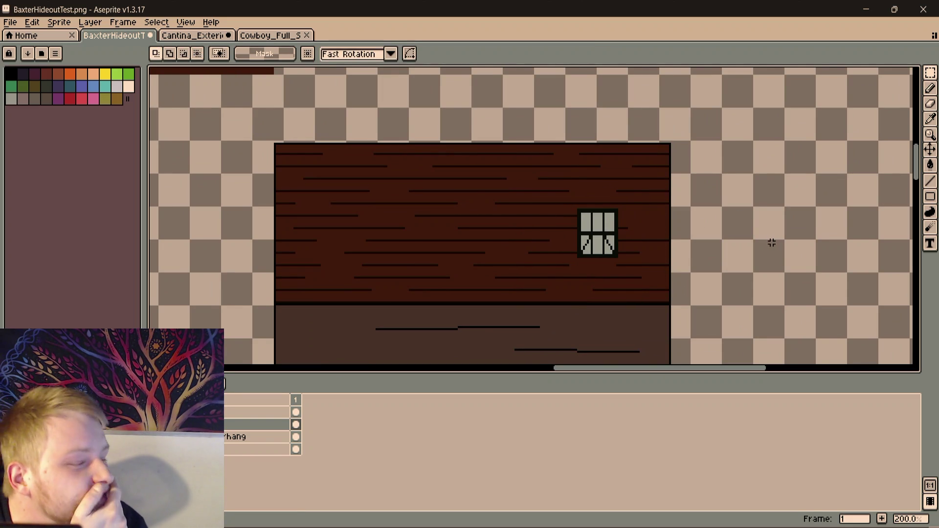
{"action": "left_click_drag", "start_coordinate": [765, 236], "coordinate": [752, 226]}
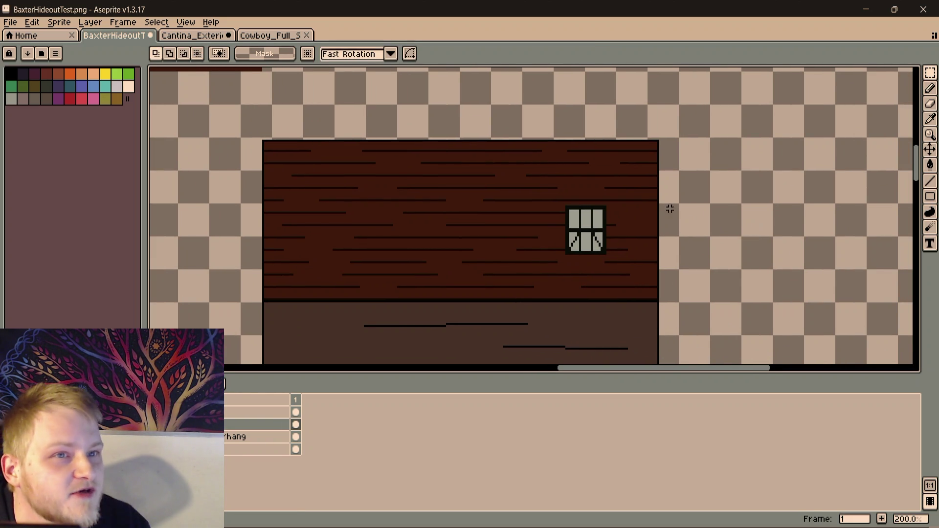
{"action": "scroll", "coordinate": [681, 217], "scroll_direction": "up", "scroll_amount": 2}
Try enlarging the window, cancel to restore its size, deselect and return to pencil drawing
{"action": "left_click_drag", "start_coordinate": [343, 153], "coordinate": [489, 323]}
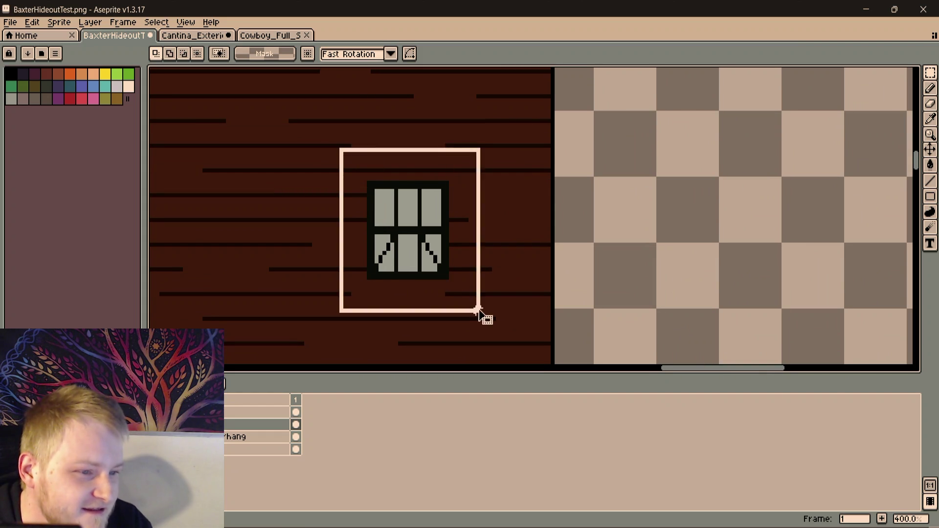
{"action": "scroll", "coordinate": [487, 319], "scroll_direction": "down", "scroll_amount": 1}
{"action": "mouse_move", "coordinate": [443, 212]}
{"action": "left_mouse_down"}
{"action": "mouse_move", "coordinate": [409, 171]}
{"action": "mouse_move", "coordinate": [406, 151]}
{"action": "mouse_move", "coordinate": [422, 155]}
{"action": "left_mouse_up"}
{"action": "key", "text": "Escape"}
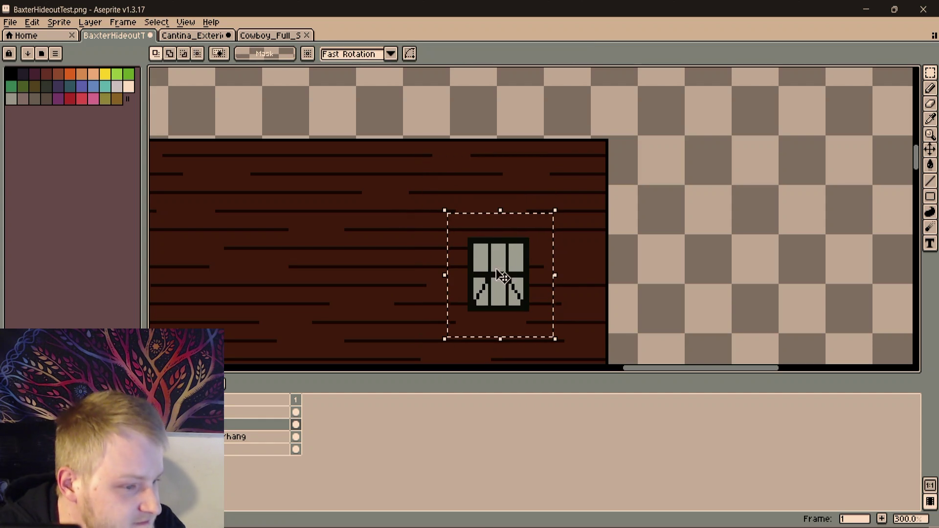
{"action": "key", "text": "ctrl+d"}
{"action": "scroll", "coordinate": [556, 268], "scroll_direction": "up", "scroll_amount": 2}
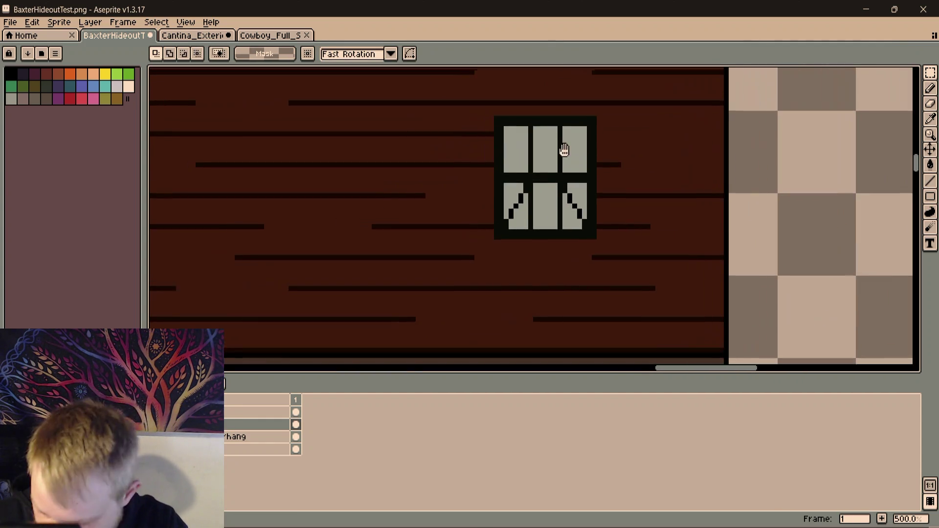
{"action": "left_click_drag", "start_coordinate": [491, 255], "coordinate": [624, 188]}
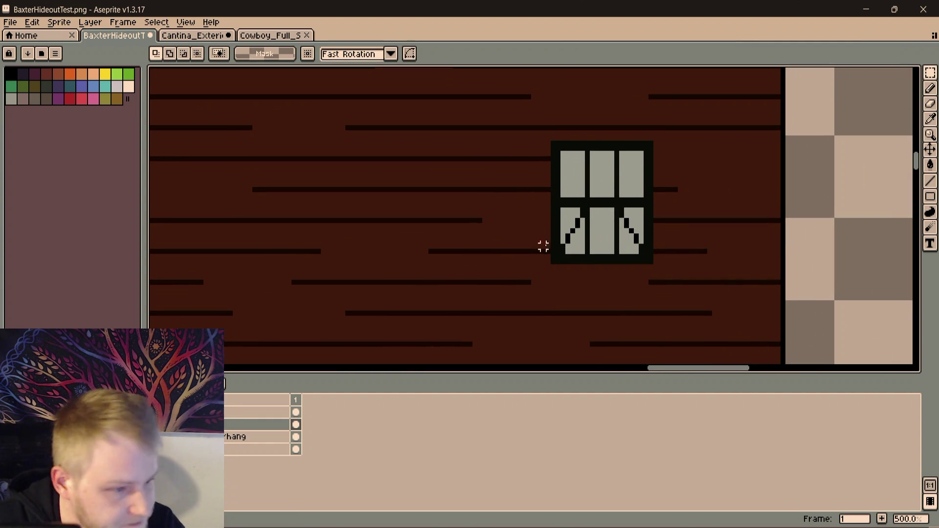
{"action": "scroll", "coordinate": [558, 247], "scroll_direction": "up", "scroll_amount": 1}
{"action": "key", "text": "i"}
{"action": "key", "text": "b"}
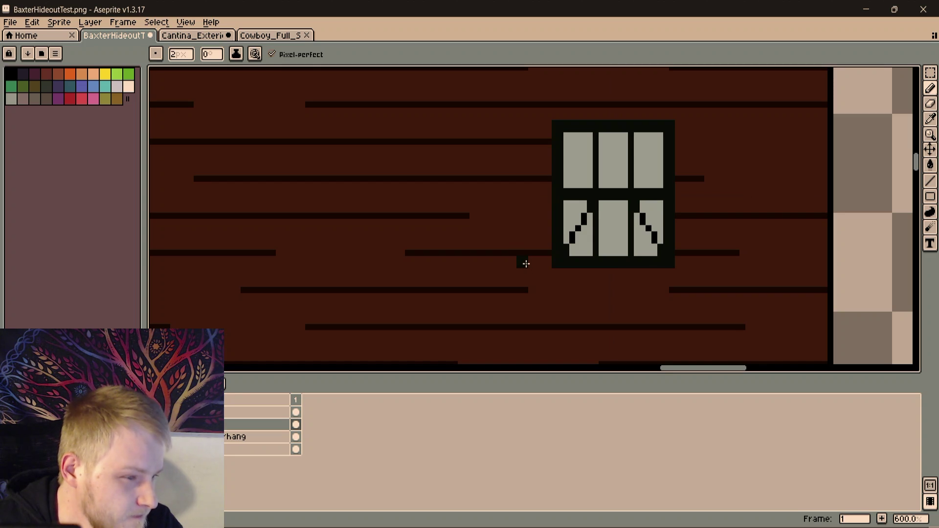
Draw the rectangular outline of a second, larger window frame left of the curtained window
{"action": "left_click_drag", "start_coordinate": [519, 264], "coordinate": [354, 264]}
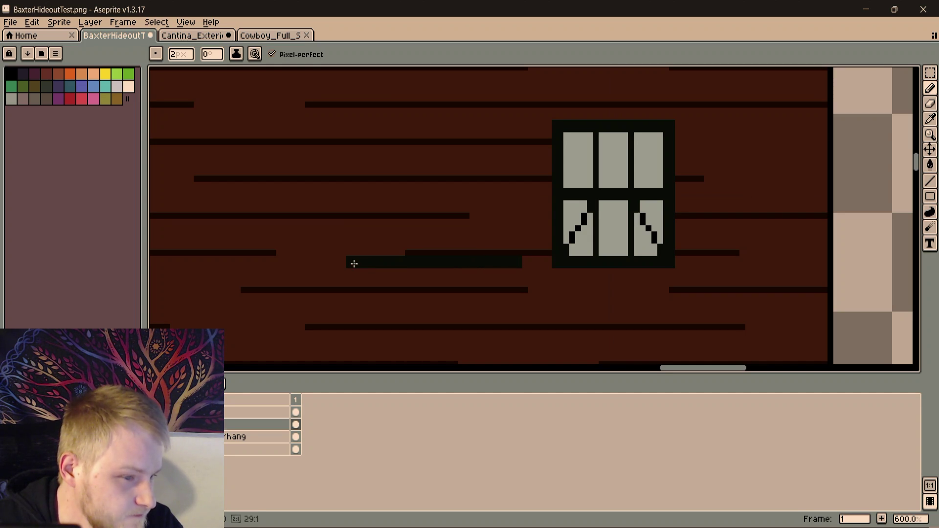
{"action": "scroll", "coordinate": [359, 165], "scroll_direction": "up", "scroll_amount": 1}
{"action": "left_click", "coordinate": [345, 81], "text": "shift"}
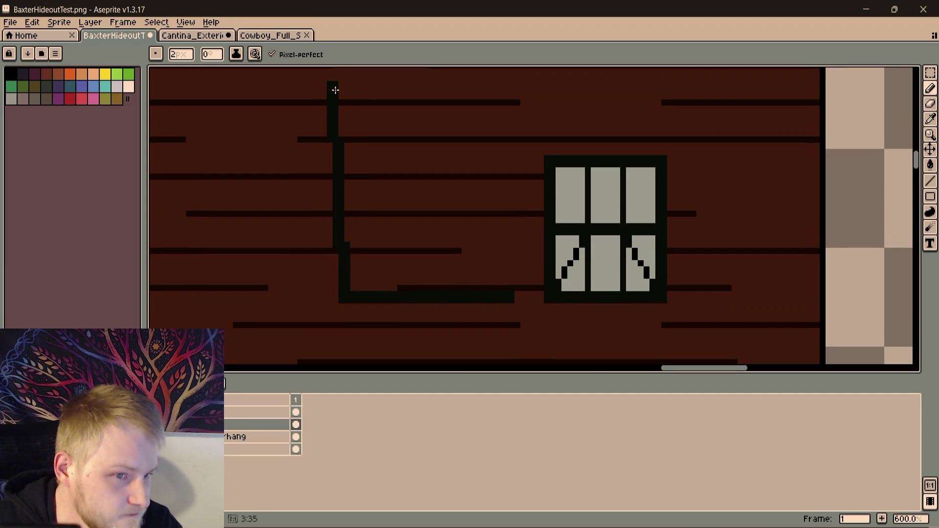
{"action": "left_click_drag", "start_coordinate": [345, 89], "coordinate": [518, 91]}
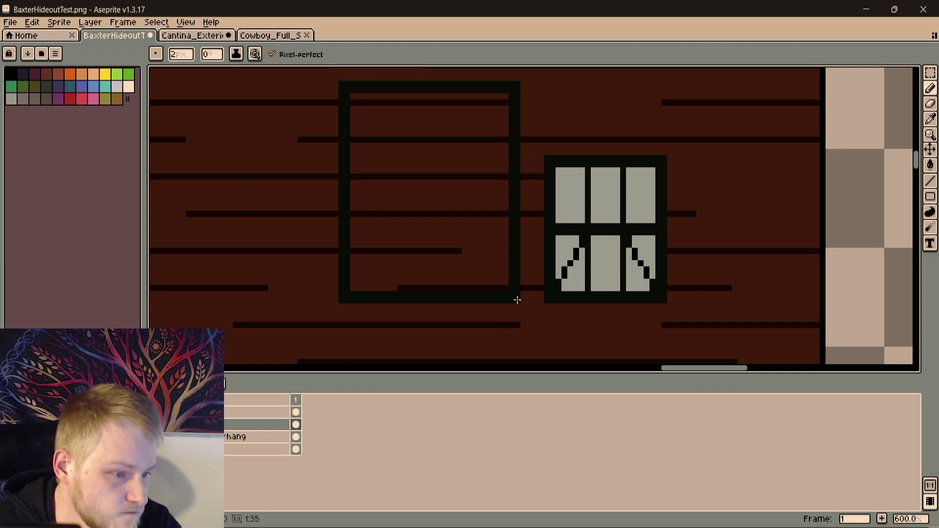
{"action": "left_click", "coordinate": [516, 300], "text": "shift"}
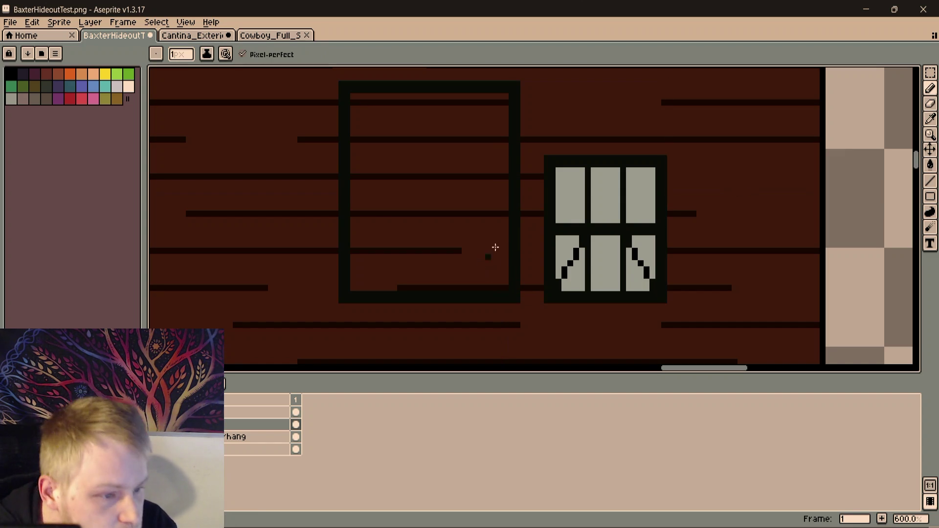
Add a horizontal crossbar and a vertical pane divider, undoing one misplaced divider
{"action": "key", "text": "shift"}
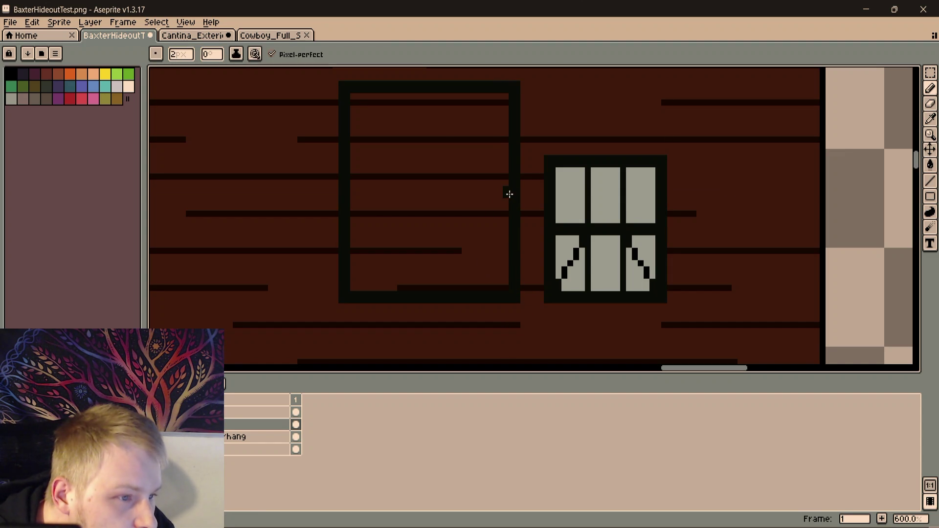
{"action": "left_click_drag", "start_coordinate": [510, 194], "coordinate": [354, 196]}
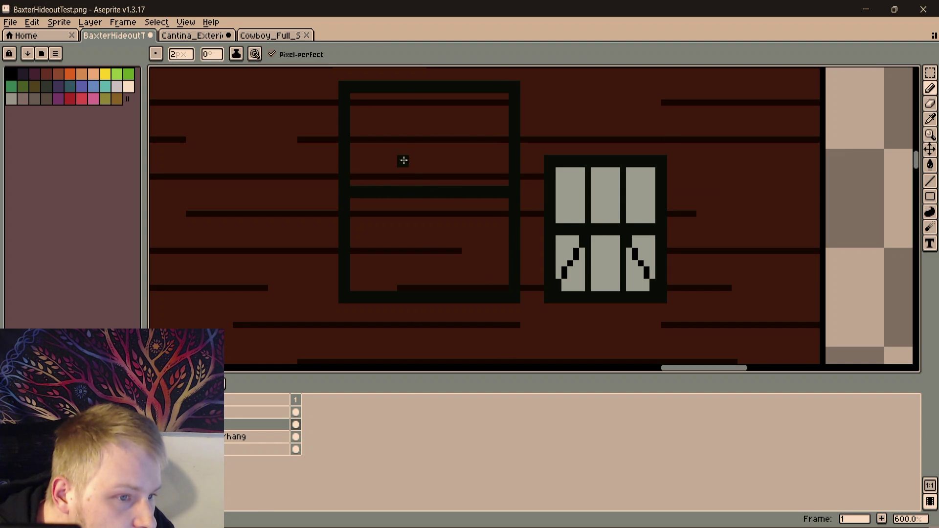
{"action": "left_click_drag", "start_coordinate": [393, 123], "coordinate": [399, 184]}
{"action": "key", "text": "ctrl+z"}
{"action": "key", "text": "ctrl+z"}
{"action": "key", "text": "ctrl+z"}
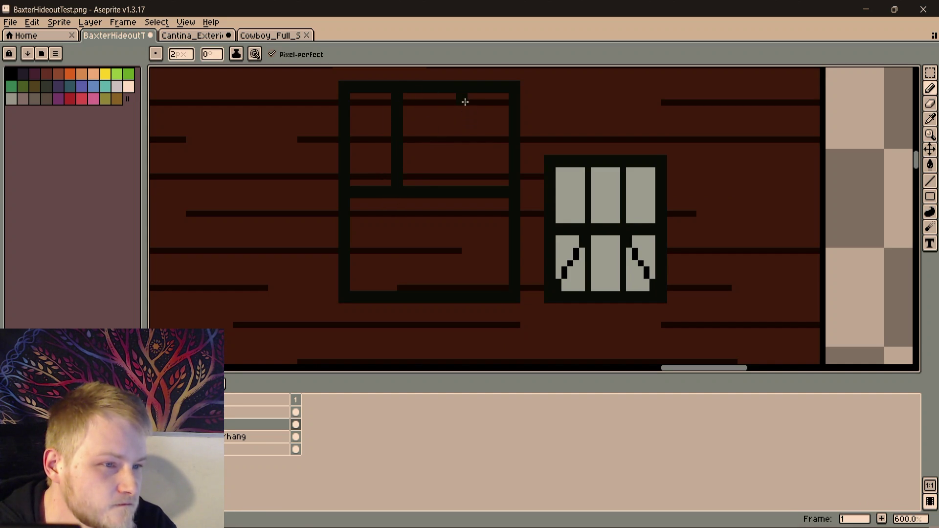
{"action": "left_click_drag", "start_coordinate": [455, 102], "coordinate": [458, 182]}
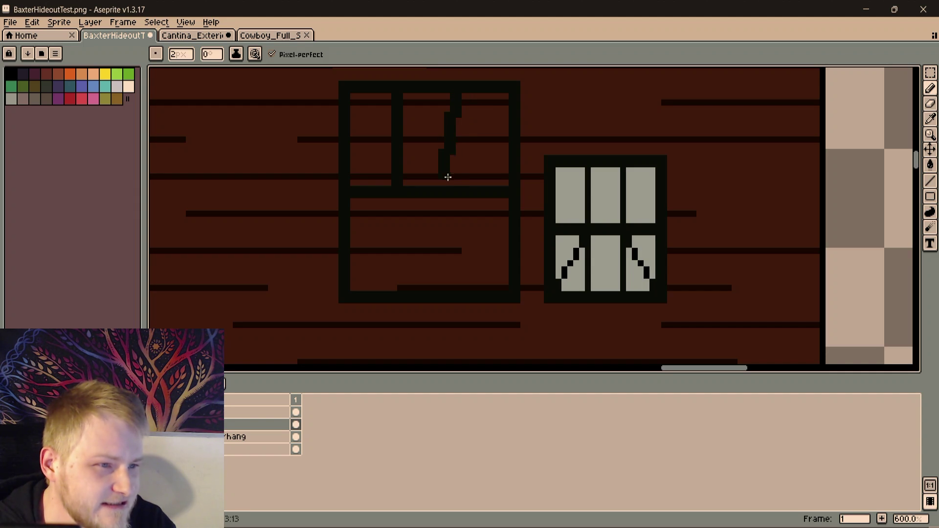
{"action": "left_click_drag", "start_coordinate": [402, 157], "coordinate": [438, 255]}
{"action": "scroll", "coordinate": [437, 174], "scroll_direction": "up", "scroll_amount": 3}
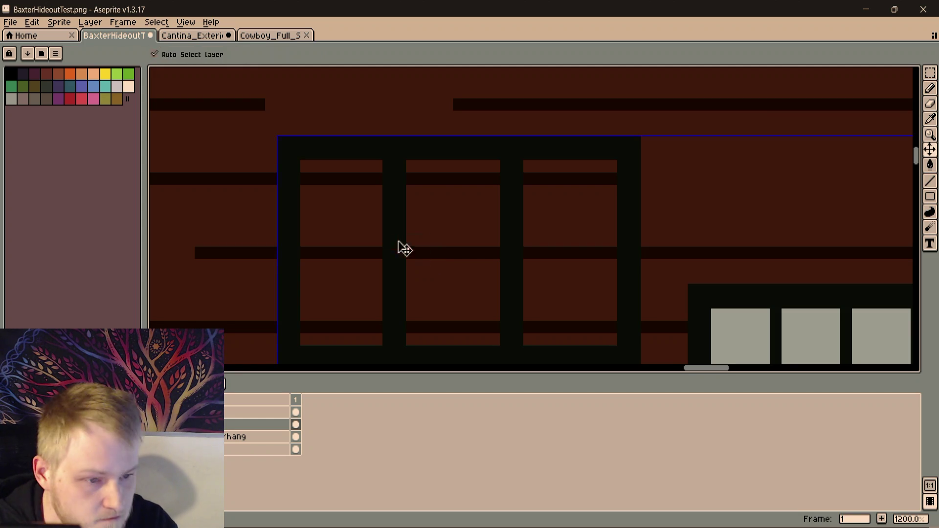
Undo an oversized dark stroke over the upper-left pane and settle on a 2-pixel pencil
{"action": "key", "text": "plus"}
{"action": "key", "text": "plus"}
{"action": "key", "text": "plus"}
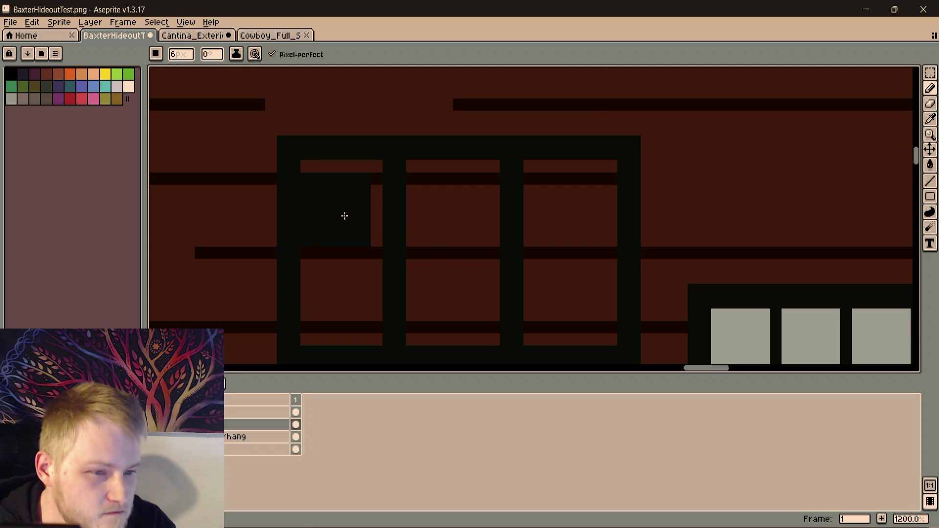
{"action": "left_click_drag", "start_coordinate": [342, 226], "coordinate": [343, 207]}
{"action": "key", "text": "ctrl+z"}
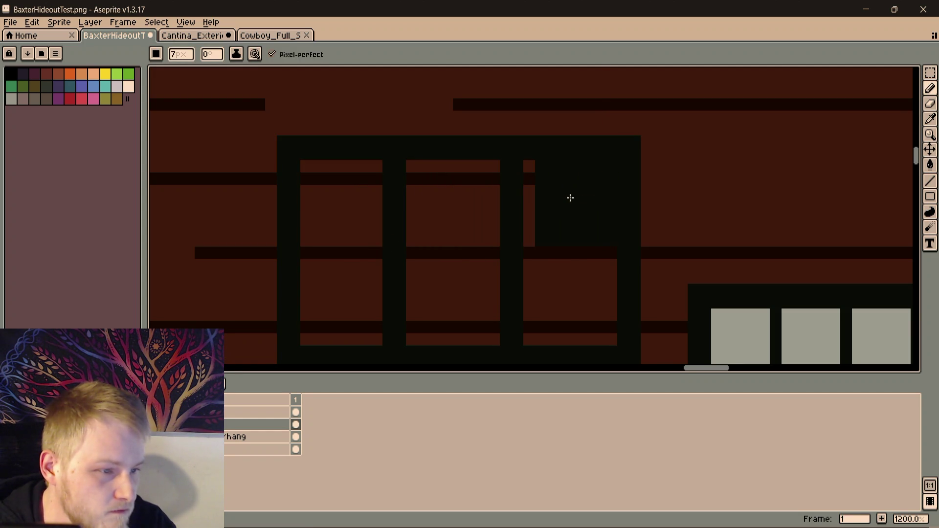
{"action": "key", "text": "v"}
{"action": "key", "text": "b"}
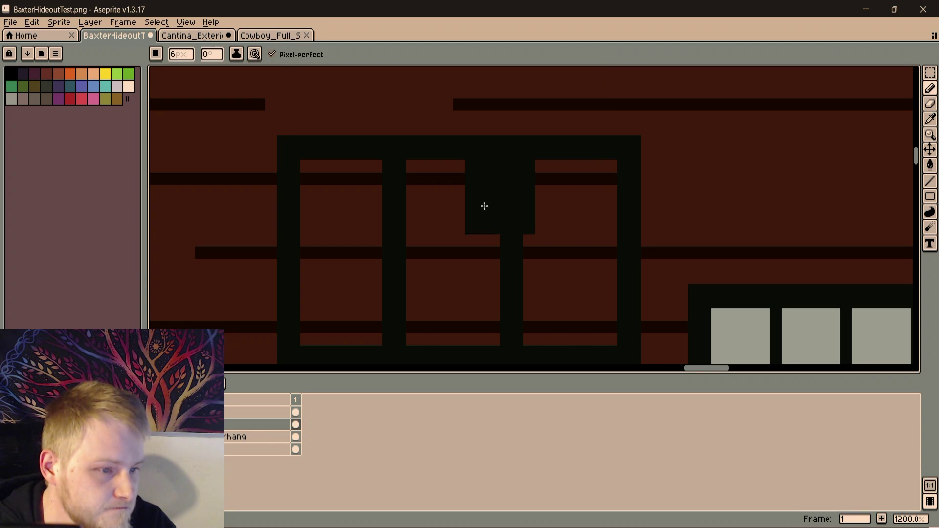
{"action": "scroll", "coordinate": [526, 203], "scroll_direction": "down", "scroll_amount": 2}
{"action": "key", "text": "v"}
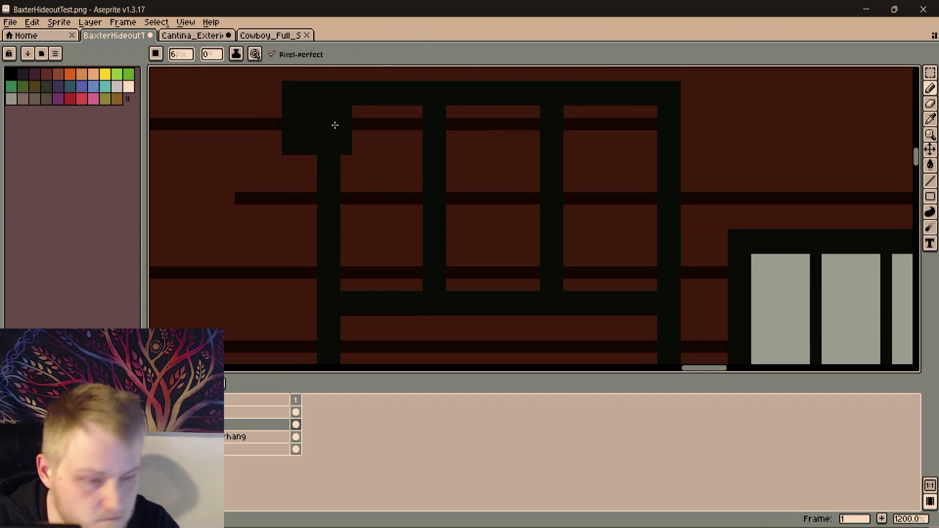
{"action": "key", "text": "m"}
{"action": "key", "text": "b"}
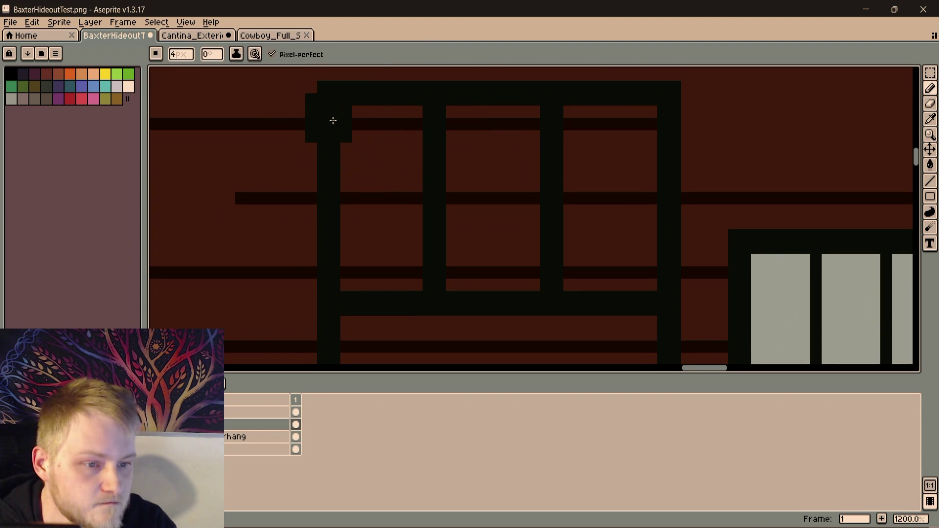
{"action": "key", "text": "minus"}
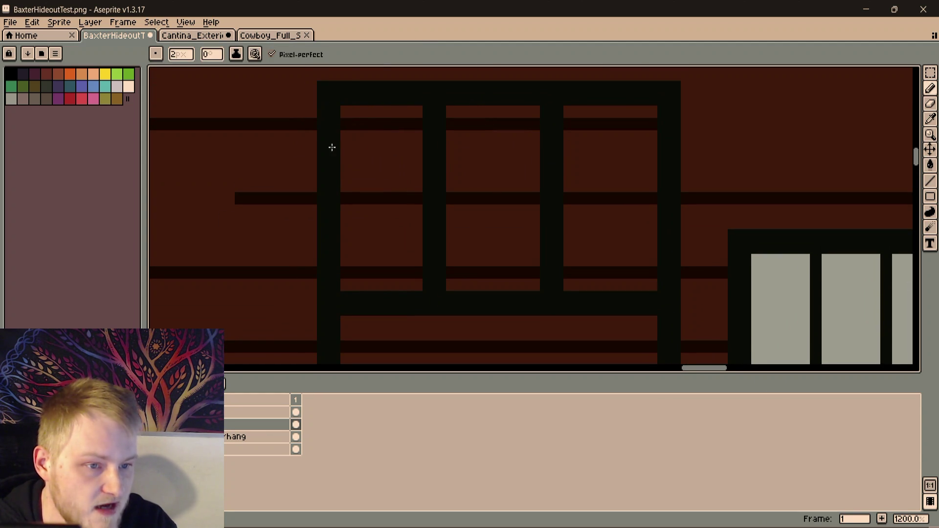
{"action": "scroll", "coordinate": [321, 203], "scroll_direction": "down", "scroll_amount": 3}
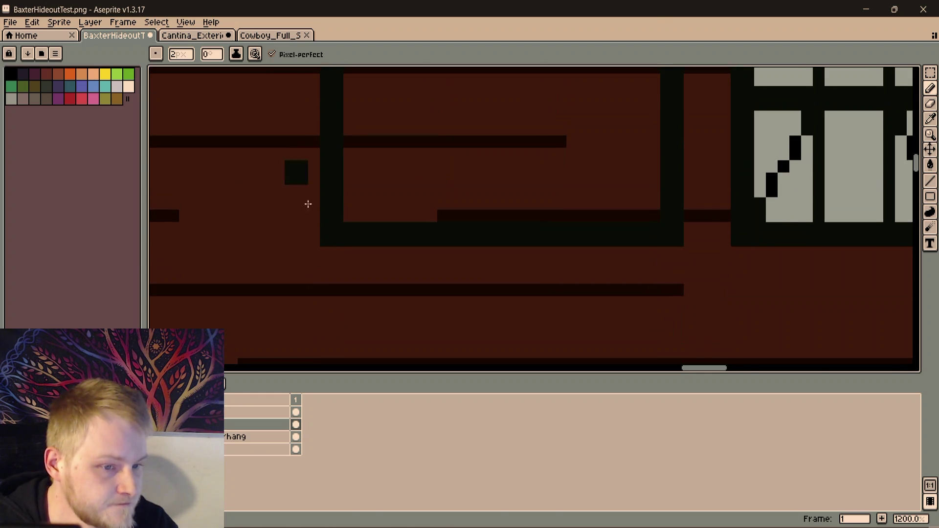
Widen then trim the window's left frame edge and add a dark vertical divider in the lower row
{"action": "left_click", "coordinate": [327, 243], "text": "shift"}
{"action": "scroll", "coordinate": [329, 236], "scroll_direction": "up", "scroll_amount": 2}
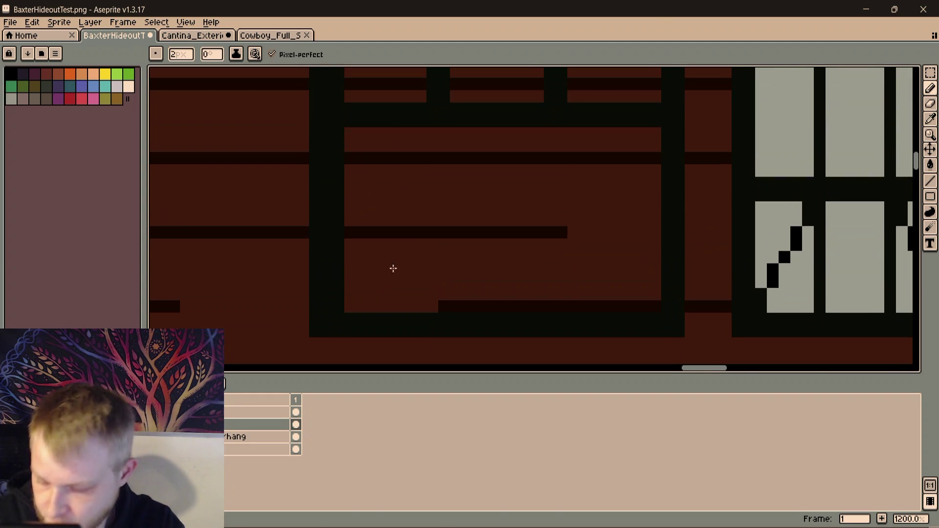
{"action": "key", "text": "e"}
{"action": "left_click", "coordinate": [350, 144], "text": "shift"}
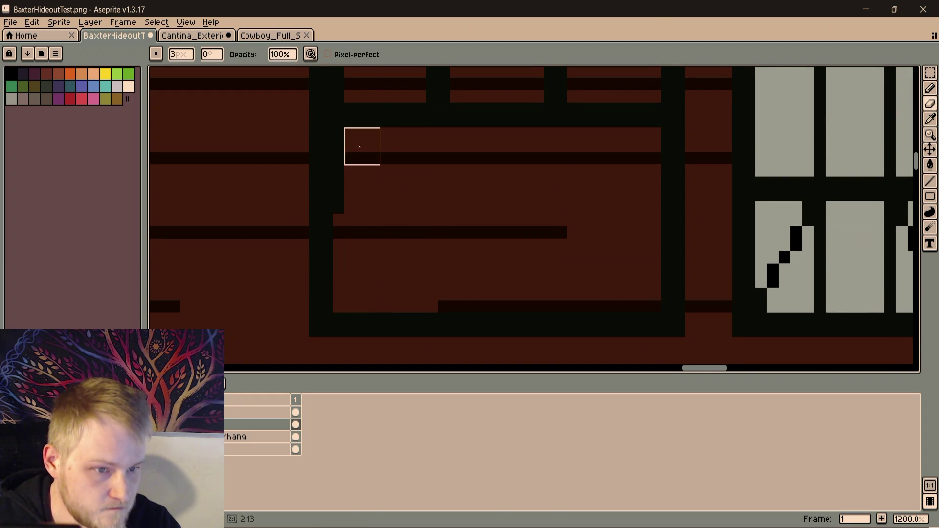
{"action": "scroll", "coordinate": [354, 345], "scroll_direction": "up", "scroll_amount": 4}
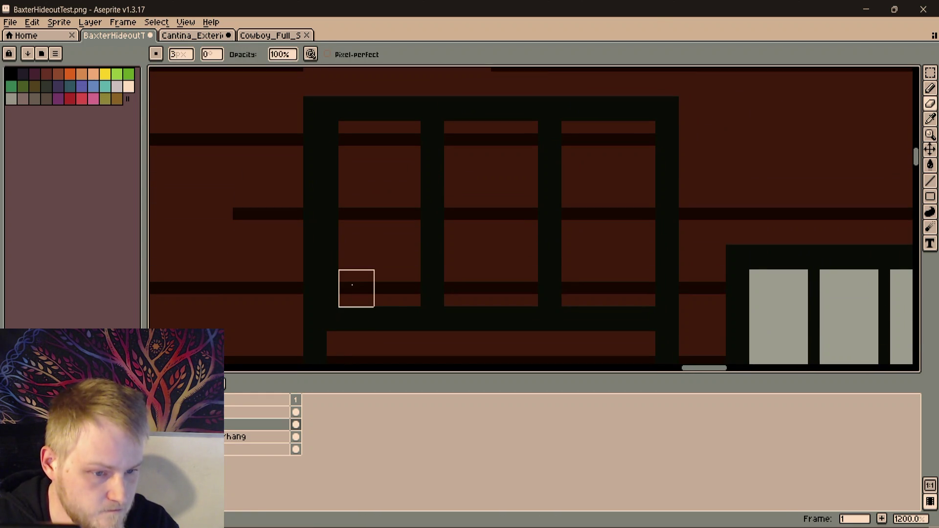
{"action": "left_click_drag", "start_coordinate": [345, 289], "coordinate": [345, 139]}
{"action": "scroll", "coordinate": [356, 139], "scroll_direction": "down", "scroll_amount": 3}
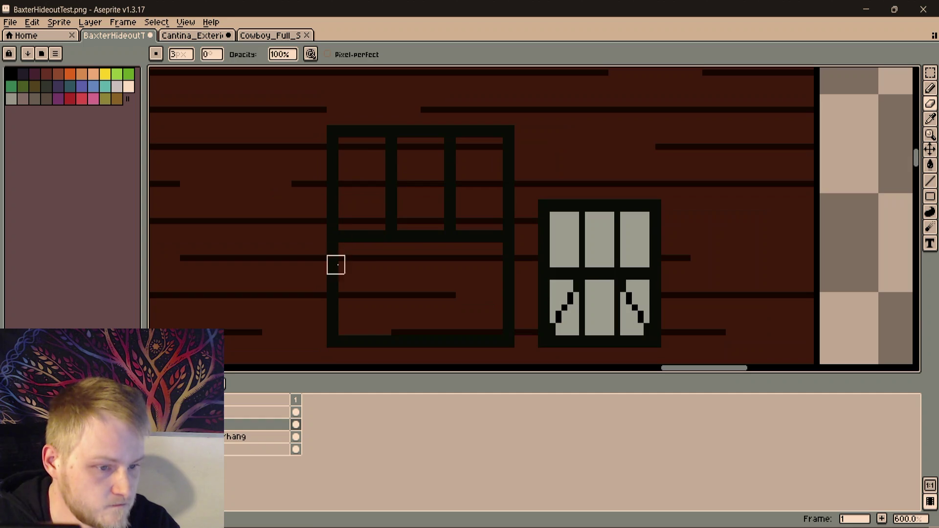
{"action": "key", "text": "i"}
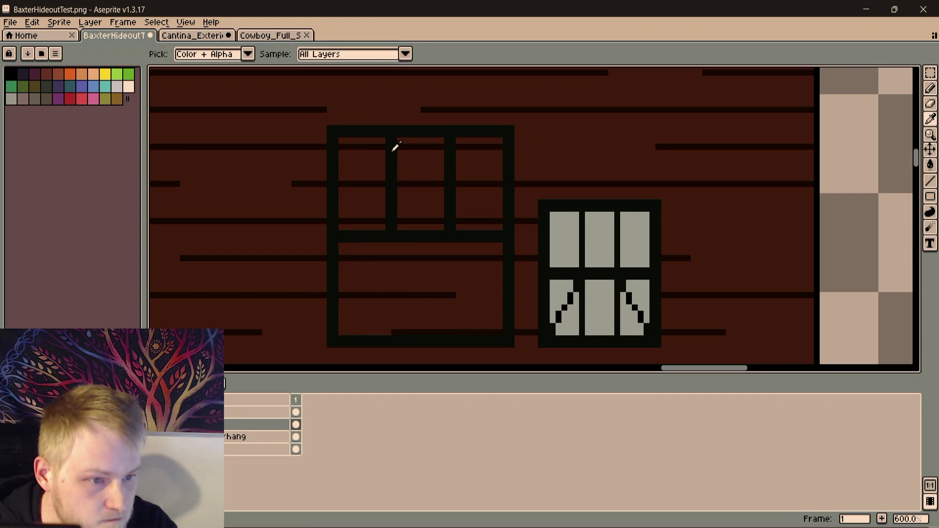
{"action": "key", "text": "b"}
{"action": "scroll", "coordinate": [374, 248], "scroll_direction": "up", "scroll_amount": 3}
{"action": "mouse_move", "coordinate": [374, 247]}
{"action": "left_mouse_down"}
{"action": "mouse_move", "coordinate": [418, 145]}
{"action": "mouse_move", "coordinate": [449, 340]}
{"action": "left_mouse_up"}
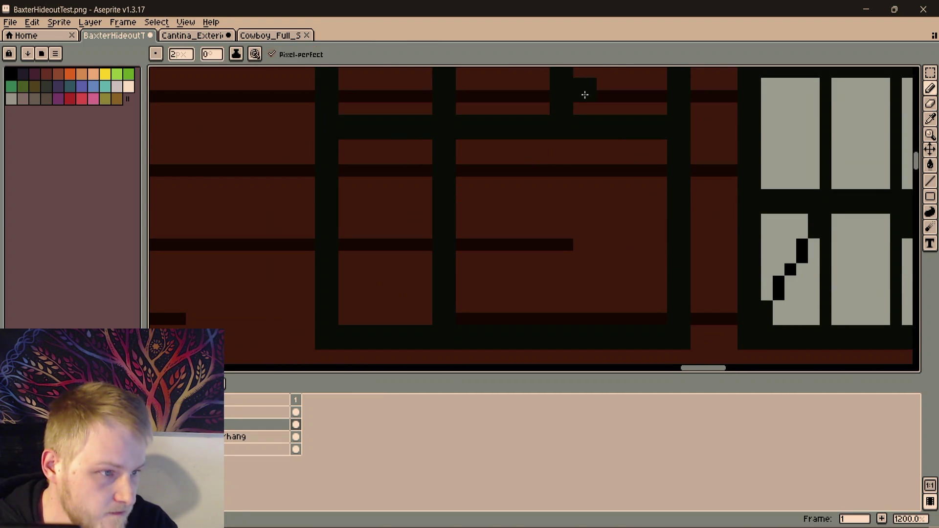
{"action": "left_click_drag", "start_coordinate": [567, 132], "coordinate": [566, 318]}
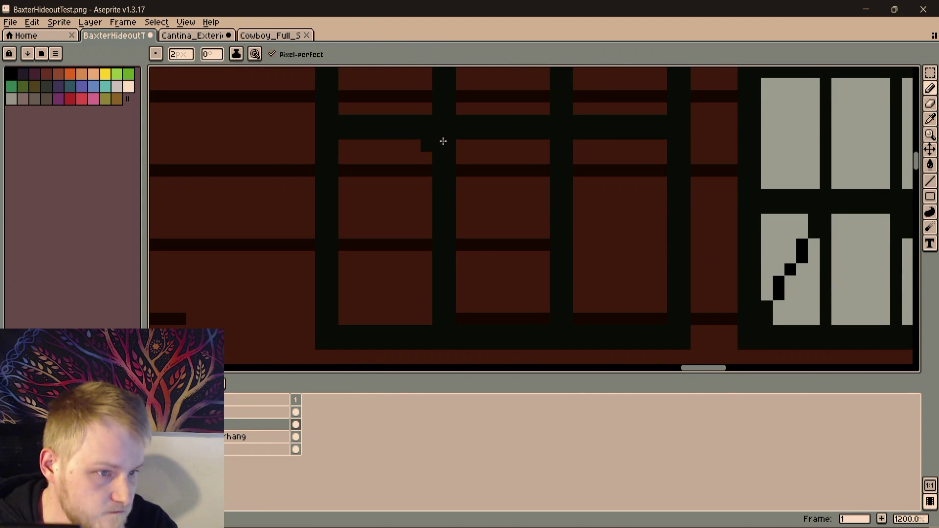
Draw the lower-left pane's diagonal curtain edge at 2 pixels after trying a 1-pixel version
{"action": "left_click_drag", "start_coordinate": [425, 134], "coordinate": [334, 337]}
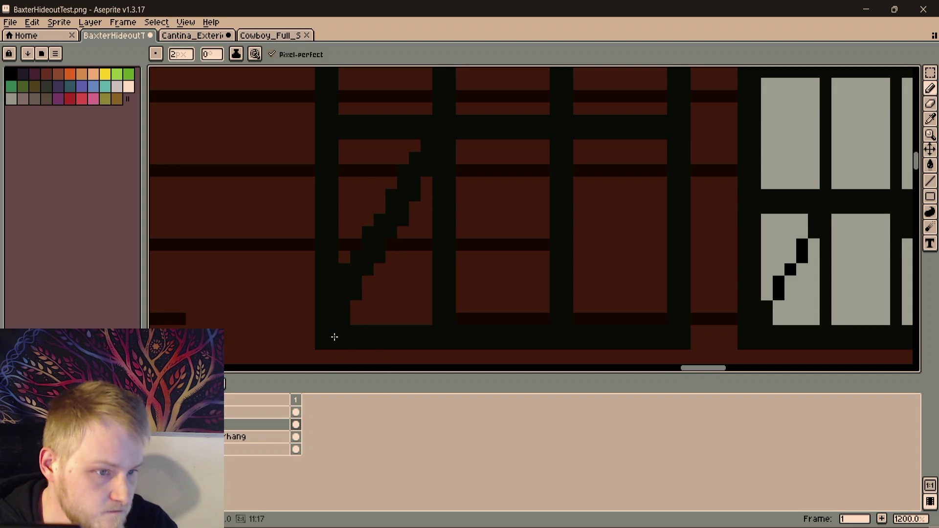
{"action": "key", "text": "ctrl+z"}
{"action": "key", "text": "b"}
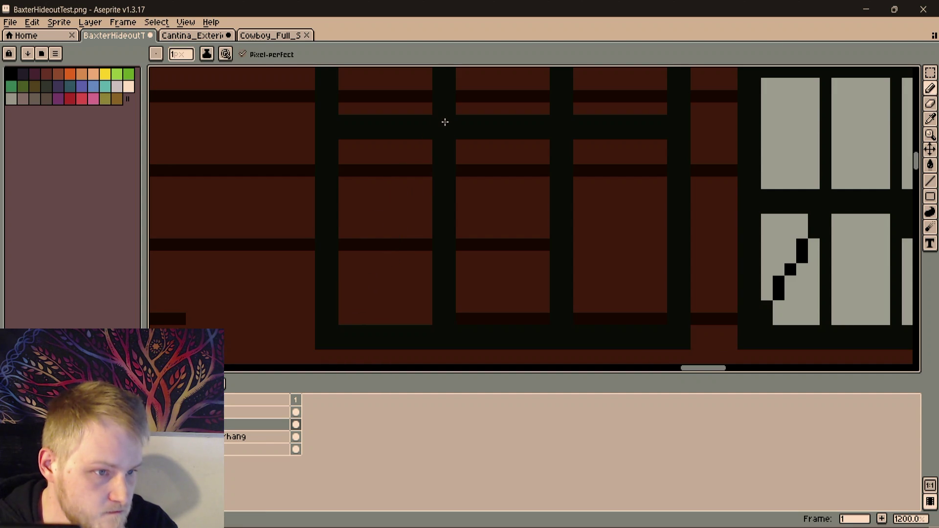
{"action": "mouse_move", "coordinate": [440, 134]}
{"action": "left_mouse_down"}
{"action": "mouse_move", "coordinate": [321, 335]}
{"action": "mouse_move", "coordinate": [340, 325]}
{"action": "mouse_move", "coordinate": [335, 331]}
{"action": "left_mouse_up"}
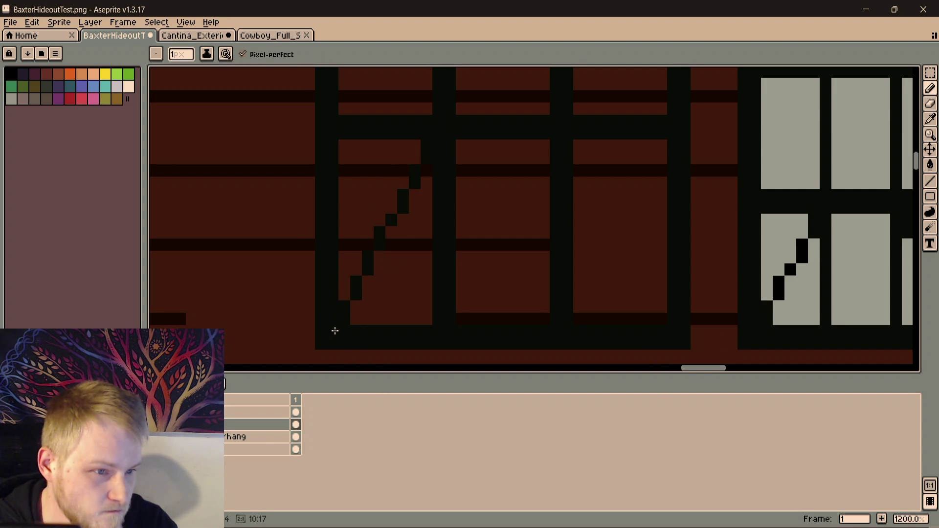
{"action": "key", "text": "ctrl+z"}
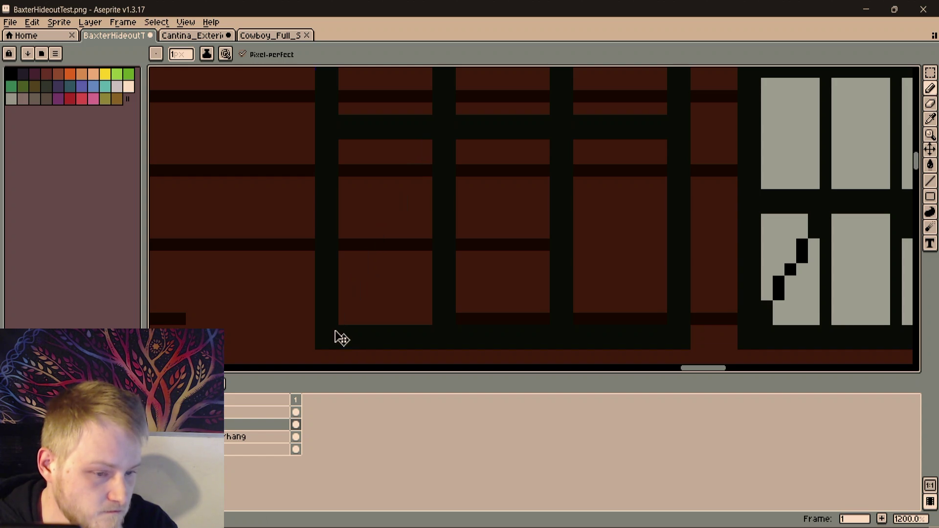
{"action": "key", "text": "l"}
{"action": "left_click_drag", "start_coordinate": [422, 146], "coordinate": [335, 344]}
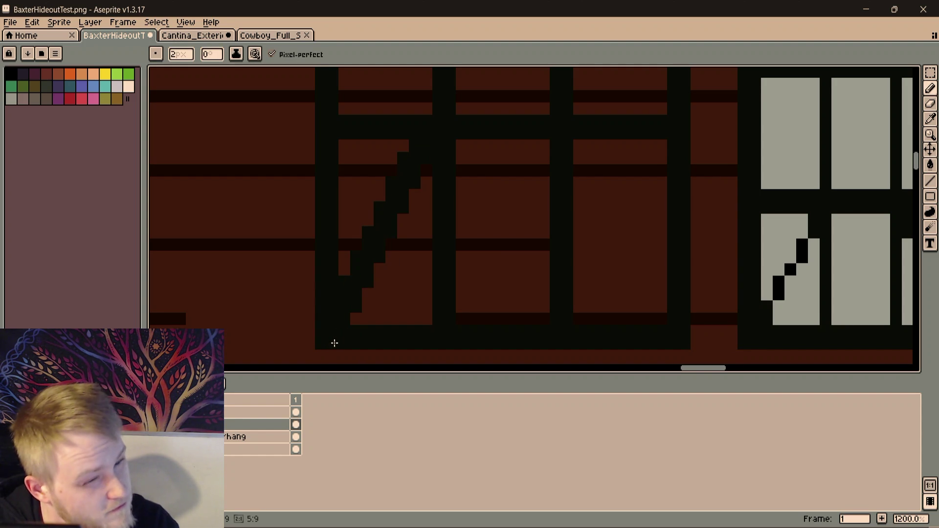
Draw the lower-right pane's diagonal curtain edge down to the sill, undoing stray pixels and misplaced attempts
{"action": "left_click", "coordinate": [556, 140]}
{"action": "key", "text": "ctrl+z"}
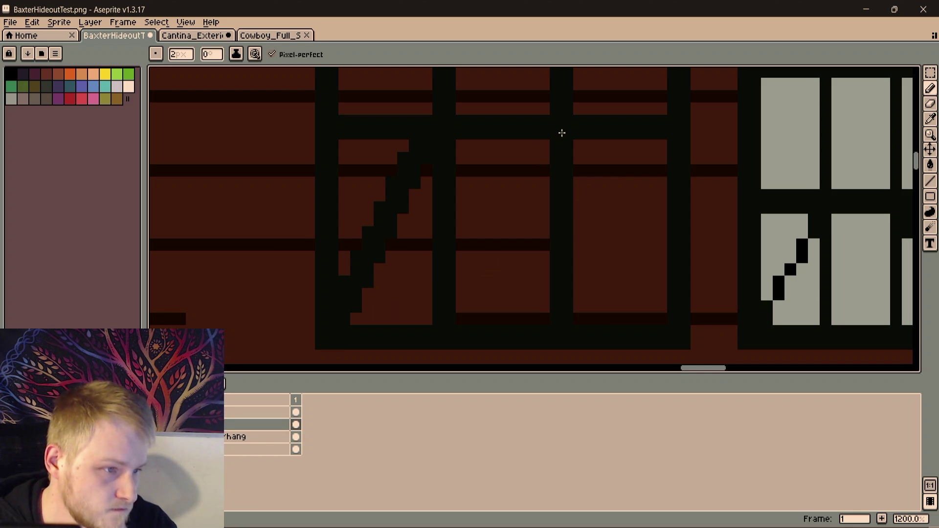
{"action": "key", "text": "ctrl+z"}
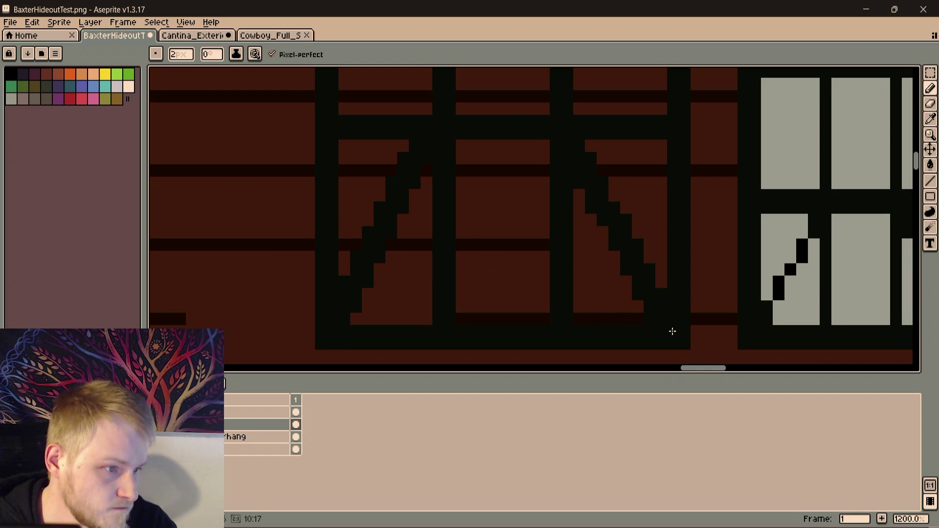
{"action": "key", "text": "ctrl+z"}
{"action": "key", "text": "ctrl+z"}
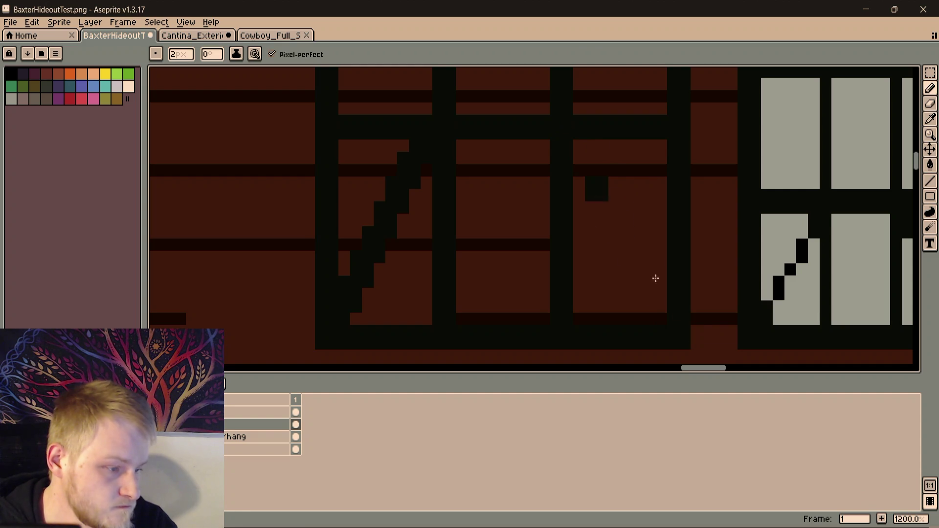
{"action": "left_click_drag", "start_coordinate": [579, 147], "coordinate": [676, 349]}
{"action": "key", "text": "ctrl+z"}
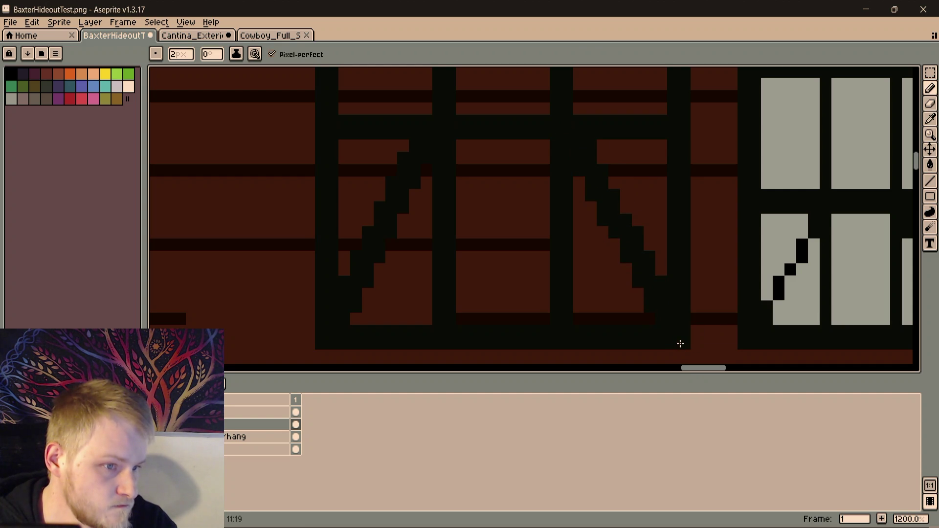
{"action": "key", "text": "ctrl+z"}
{"action": "left_click", "coordinate": [595, 184]}
{"action": "key", "text": "ctrl+z"}
{"action": "left_click", "coordinate": [588, 164]}
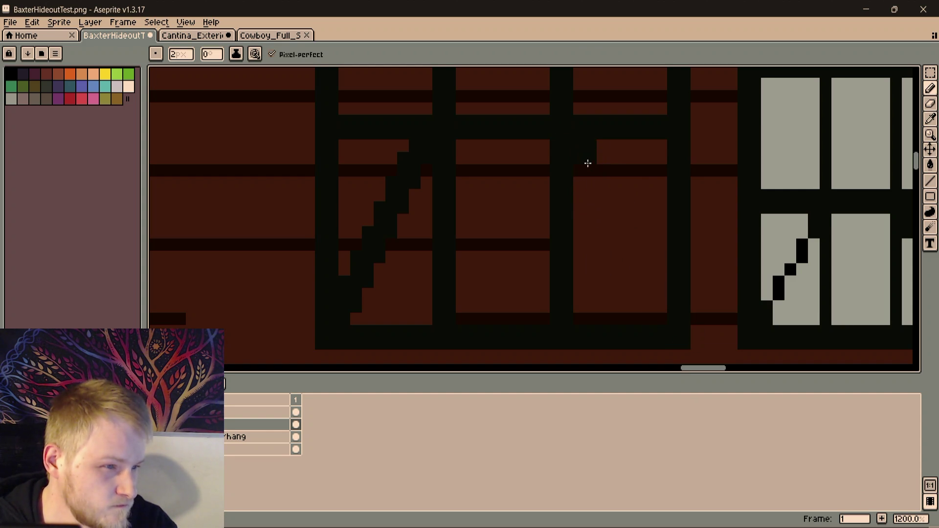
{"action": "left_click", "coordinate": [650, 306], "text": "shift"}
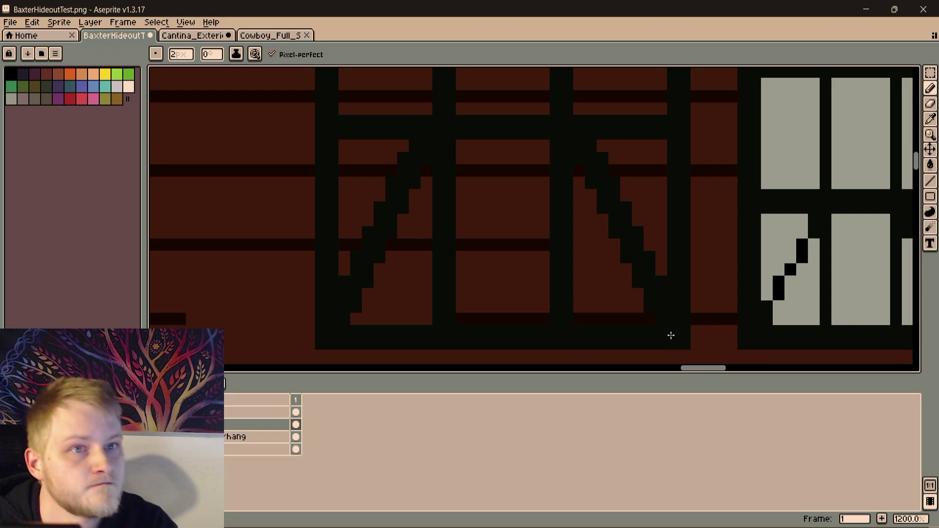
{"action": "scroll", "coordinate": [580, 243], "scroll_direction": "down", "scroll_amount": 3}
{"action": "scroll", "coordinate": [579, 242], "scroll_direction": "down", "scroll_amount": 1}
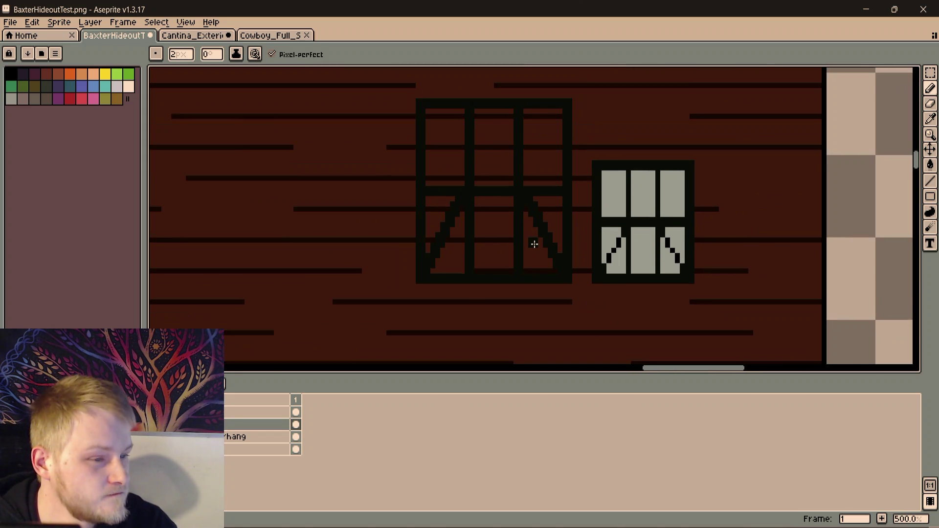
{"action": "scroll", "coordinate": [535, 244], "scroll_direction": "down", "scroll_amount": 1}
{"action": "scroll", "coordinate": [266, 138], "scroll_direction": "down", "scroll_amount": 3}
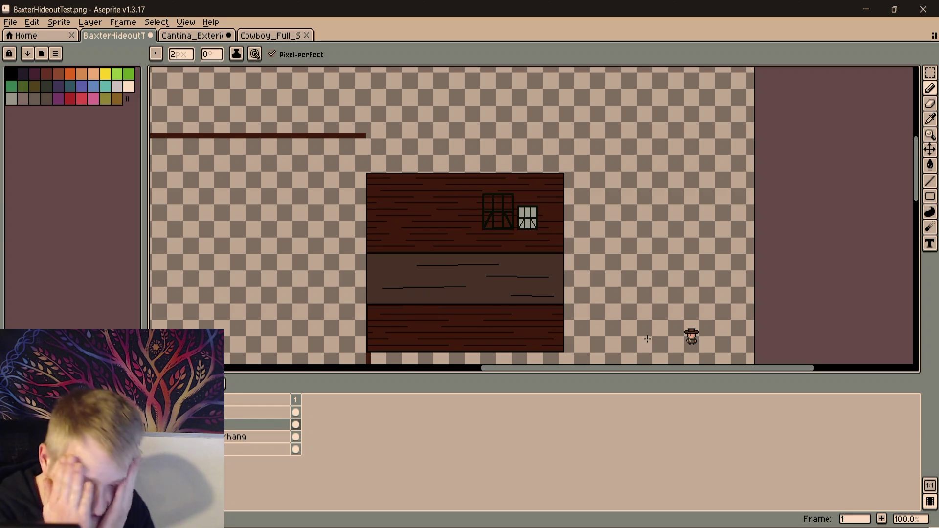
{"action": "scroll", "coordinate": [647, 339], "scroll_direction": "up", "scroll_amount": 1}
Pick light grey from the canvas and bucket-fill the large window's three upper panes
{"action": "left_click_drag", "start_coordinate": [437, 156], "coordinate": [472, 226]}
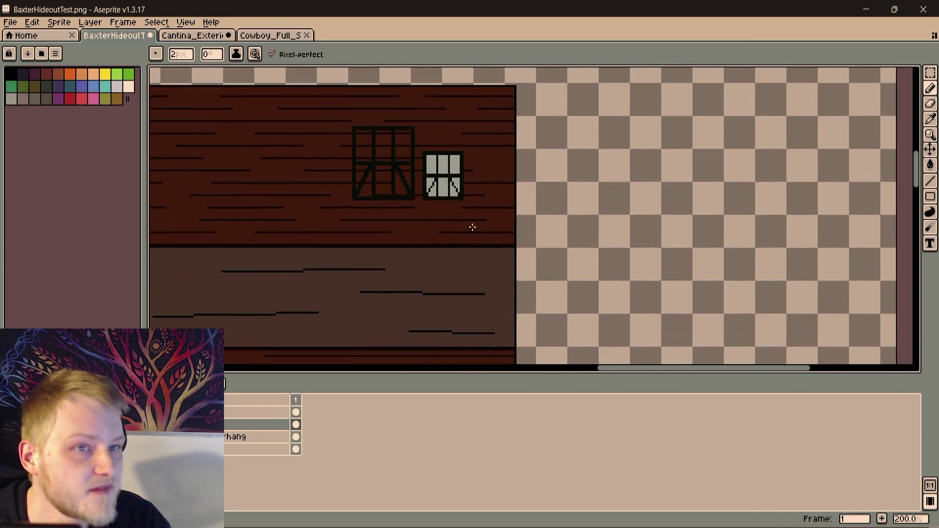
{"action": "scroll", "coordinate": [426, 132], "scroll_direction": "up", "scroll_amount": 1}
{"action": "key", "text": "i"}
{"action": "mouse_move", "coordinate": [426, 132]}
{"action": "left_mouse_down"}
{"action": "mouse_move", "coordinate": [449, 188]}
{"action": "mouse_move", "coordinate": [482, 230]}
{"action": "left_mouse_up"}
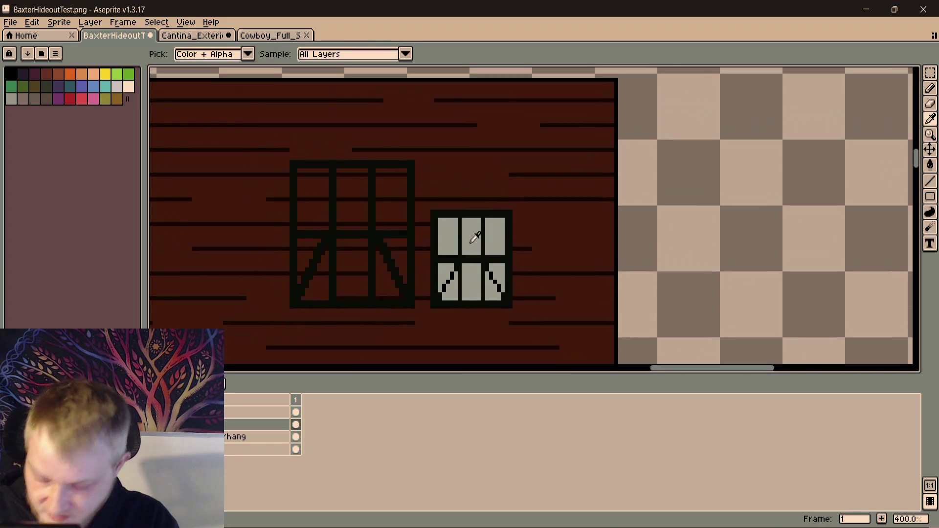
{"action": "scroll", "coordinate": [379, 186], "scroll_direction": "up", "scroll_amount": 1}
{"action": "key", "text": "g"}
{"action": "left_click", "coordinate": [379, 193]}
{"action": "left_click", "coordinate": [353, 186]}
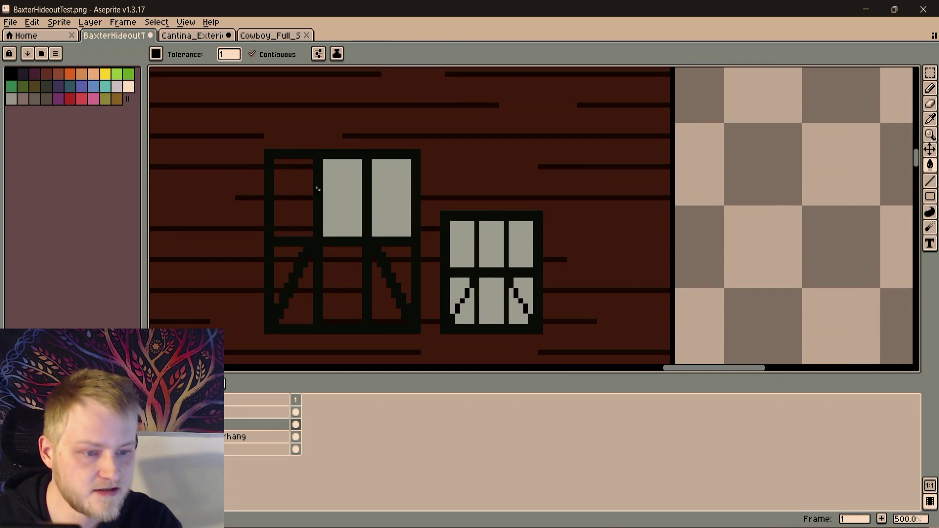
{"action": "left_click", "coordinate": [299, 212]}
Bucket-fill the lower-left, lower-middle and lower-right panes light grey around the curtains
{"action": "left_click", "coordinate": [286, 260]}
{"action": "left_click", "coordinate": [300, 306]}
{"action": "left_click", "coordinate": [345, 284]}
{"action": "left_click", "coordinate": [389, 295]}
{"action": "left_click", "coordinate": [403, 268]}
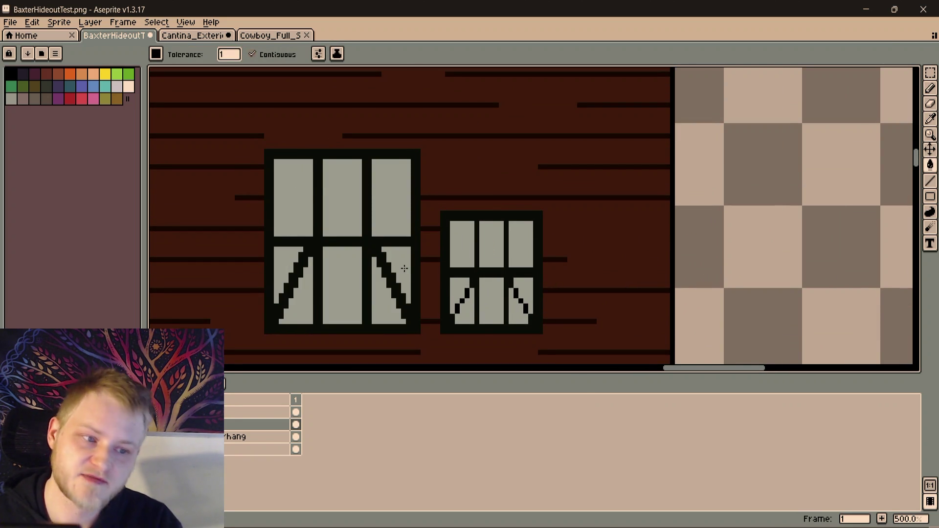
{"action": "scroll", "coordinate": [408, 271], "scroll_direction": "down", "scroll_amount": 2}
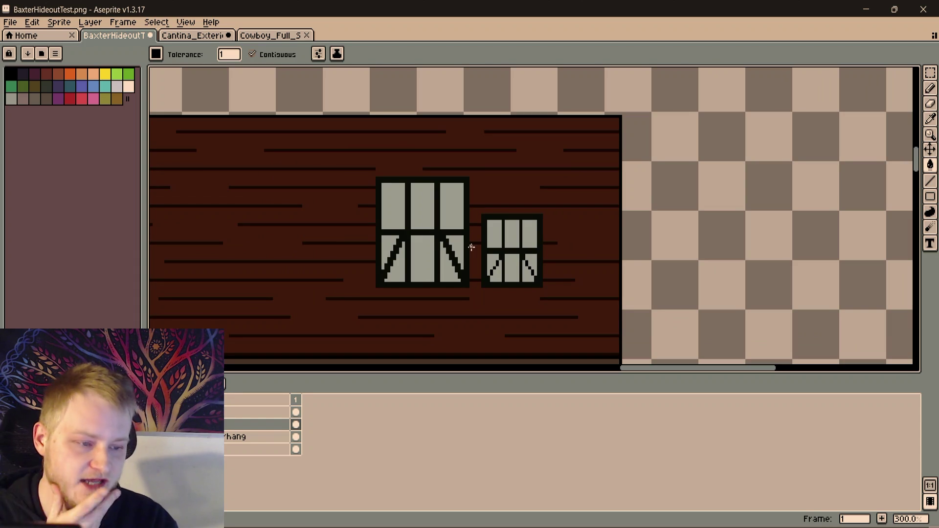
{"action": "left_click_drag", "start_coordinate": [462, 261], "coordinate": [479, 263]}
{"action": "scroll", "coordinate": [479, 263], "scroll_direction": "down", "scroll_amount": 2}
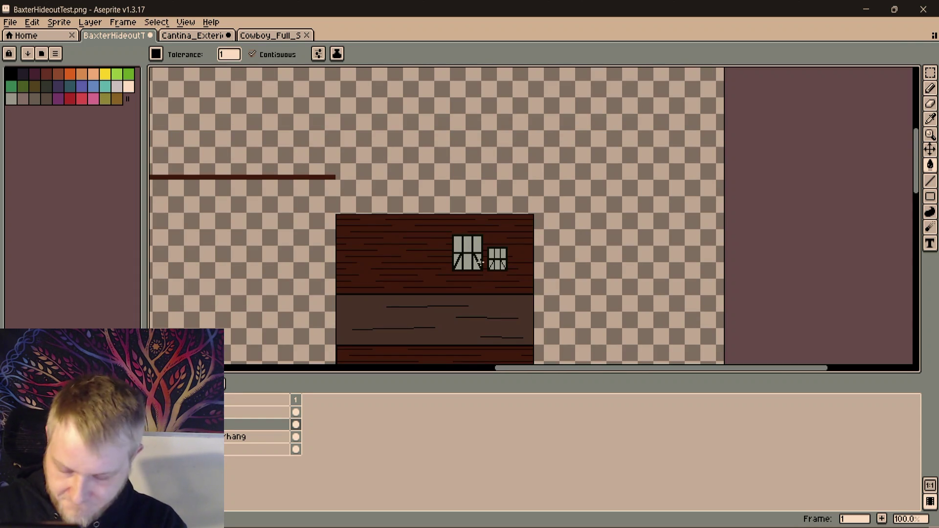
{"action": "scroll", "coordinate": [499, 257], "scroll_direction": "up", "scroll_amount": 2}
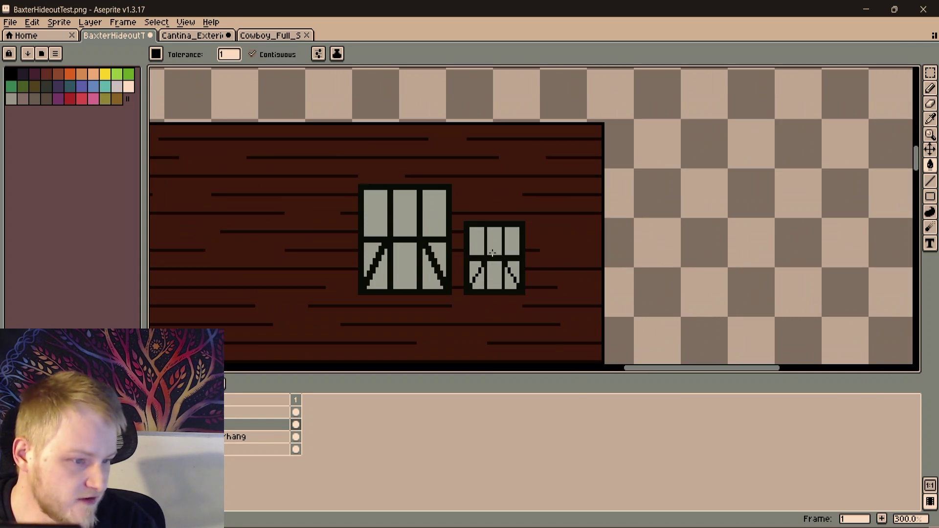
{"action": "key", "text": "m"}
Marquee the small curtained window and move it off the building to the right
{"action": "left_click_drag", "start_coordinate": [459, 206], "coordinate": [549, 315]}
{"action": "mouse_move", "coordinate": [498, 270]}
{"action": "left_mouse_down"}
{"action": "mouse_move", "coordinate": [833, 222]}
{"action": "mouse_move", "coordinate": [774, 269]}
{"action": "left_mouse_up"}
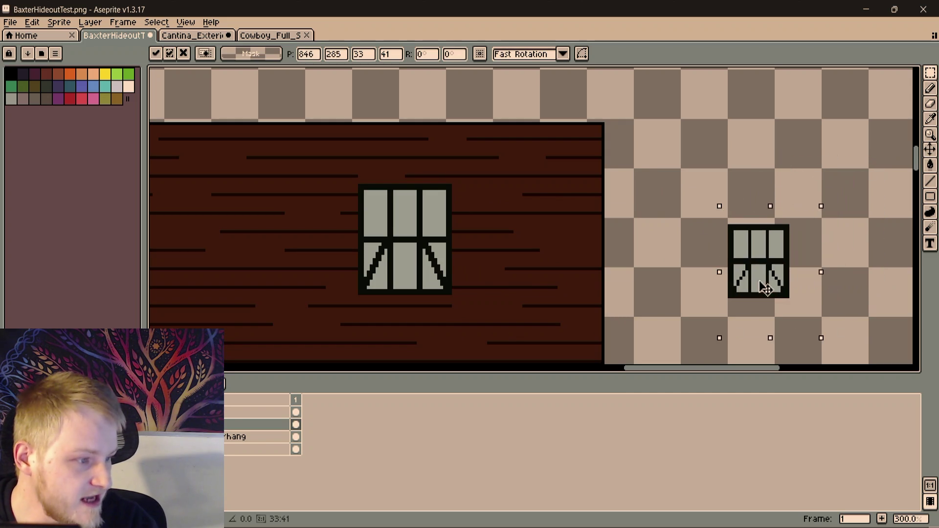
{"action": "left_click", "coordinate": [749, 155]}
{"action": "left_click_drag", "start_coordinate": [749, 155], "coordinate": [689, 154]}
{"action": "scroll", "coordinate": [689, 155], "scroll_direction": "down", "scroll_amount": 2}
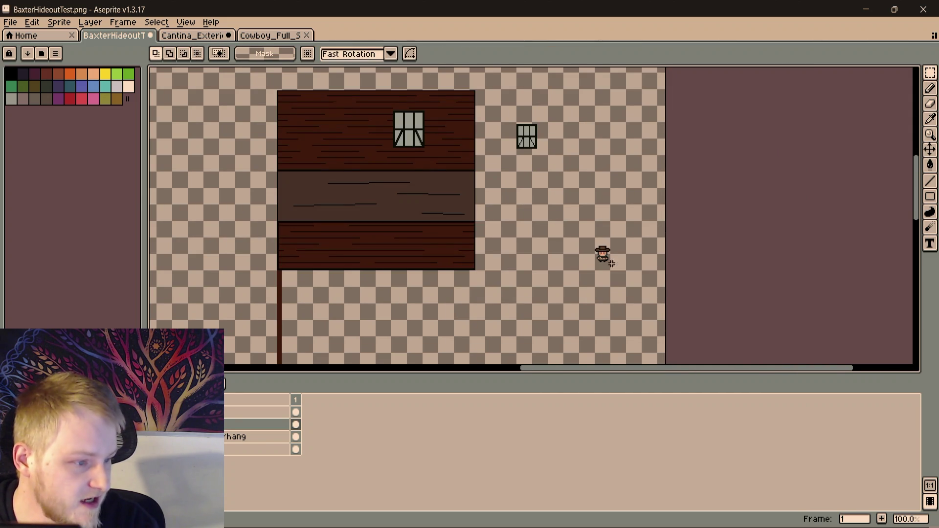
{"action": "left_click_drag", "start_coordinate": [546, 133], "coordinate": [574, 188]}
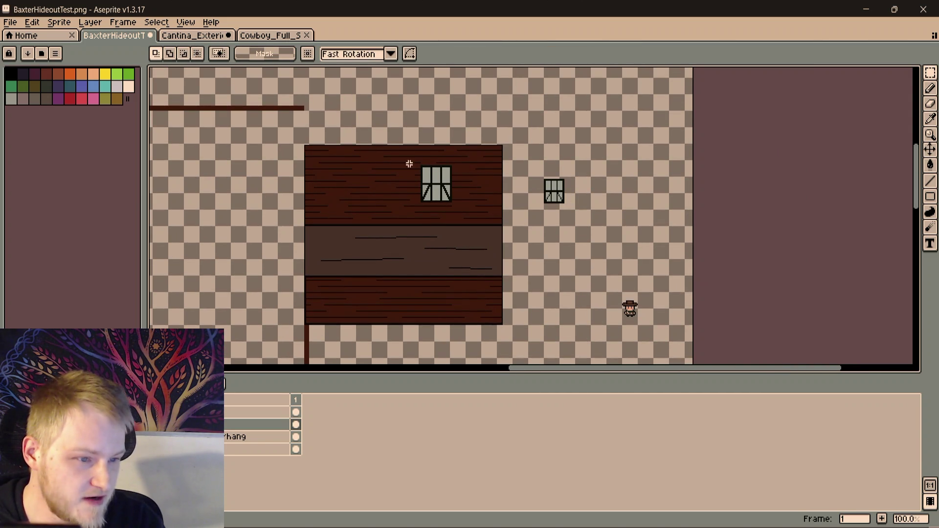
Copy the large window onto the wall beside the original, align both side by side and deselect
{"action": "mouse_move", "coordinate": [409, 155]}
{"action": "left_mouse_down"}
{"action": "mouse_move", "coordinate": [475, 216]}
{"action": "mouse_move", "coordinate": [490, 209]}
{"action": "mouse_move", "coordinate": [382, 195]}
{"action": "left_mouse_up"}
{"action": "scroll", "coordinate": [447, 211], "scroll_direction": "up", "scroll_amount": 3}
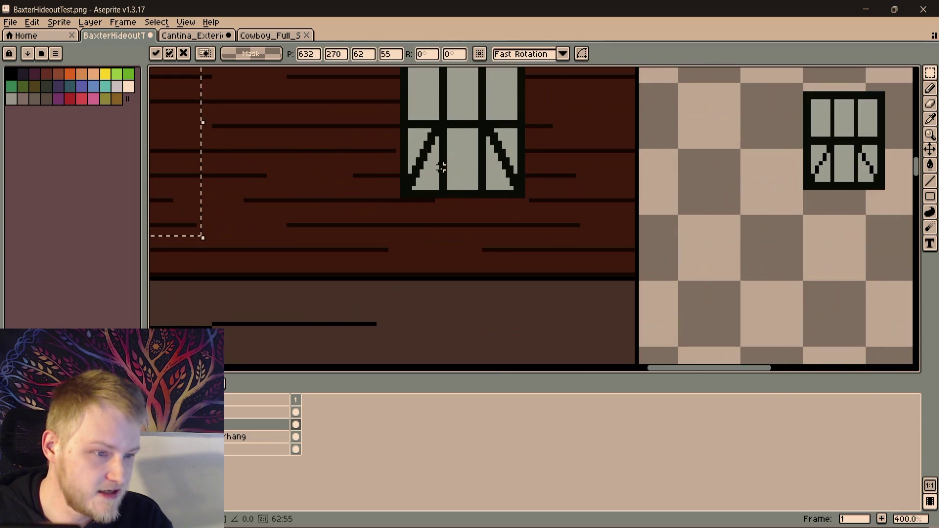
{"action": "scroll", "coordinate": [556, 271], "scroll_direction": "down", "scroll_amount": 2}
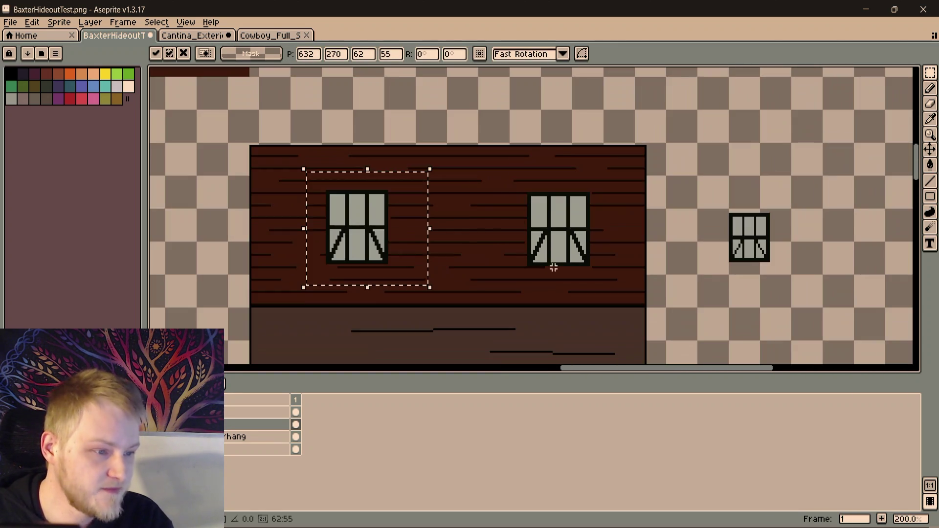
{"action": "scroll", "coordinate": [466, 225], "scroll_direction": "up", "scroll_amount": 2}
{"action": "left_click_drag", "start_coordinate": [462, 195], "coordinate": [682, 171]}
{"action": "left_click_drag", "start_coordinate": [544, 224], "coordinate": [530, 225]}
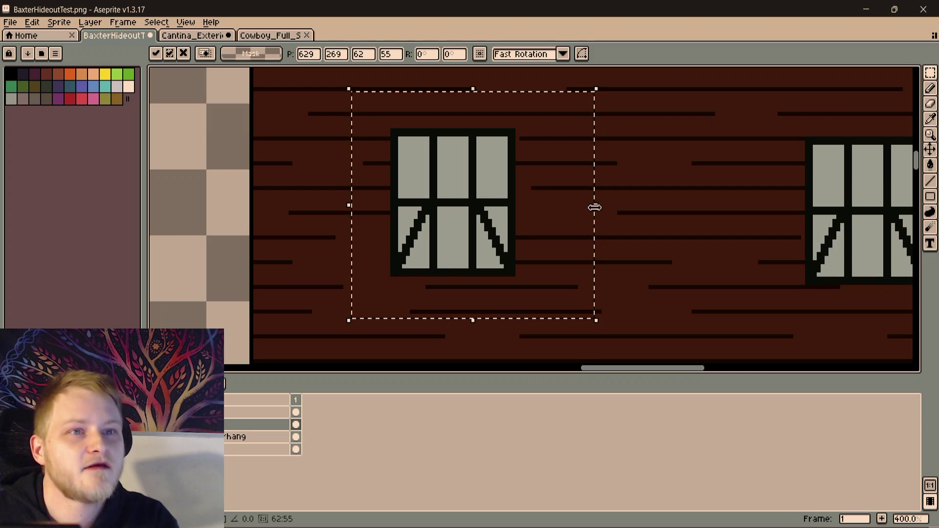
{"action": "mouse_move", "coordinate": [594, 208]}
{"action": "left_mouse_down"}
{"action": "mouse_move", "coordinate": [481, 247]}
{"action": "mouse_move", "coordinate": [543, 216]}
{"action": "mouse_move", "coordinate": [518, 208]}
{"action": "mouse_move", "coordinate": [504, 234]}
{"action": "left_mouse_up"}
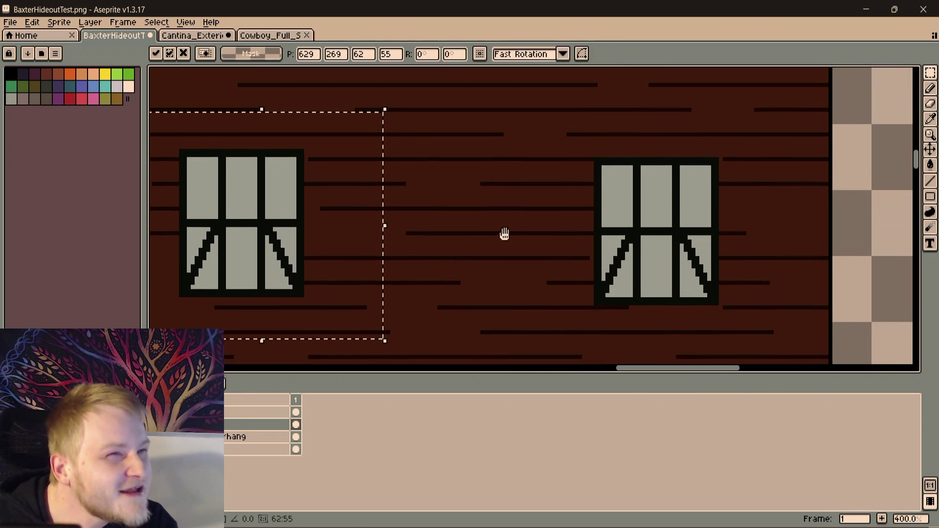
{"action": "scroll", "coordinate": [505, 233], "scroll_direction": "down", "scroll_amount": 1}
{"action": "key", "text": "ctrl+d"}
{"action": "mouse_move", "coordinate": [542, 149]}
{"action": "left_mouse_down"}
{"action": "mouse_move", "coordinate": [681, 304]}
{"action": "mouse_move", "coordinate": [650, 269]}
{"action": "left_mouse_up"}
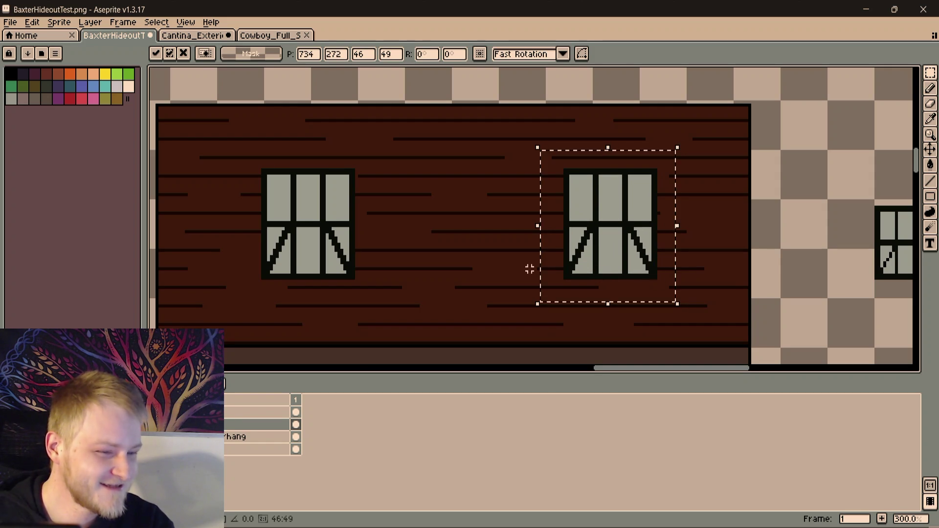
{"action": "key", "text": "ctrl+d"}
{"action": "scroll", "coordinate": [521, 264], "scroll_direction": "down", "scroll_amount": 2}
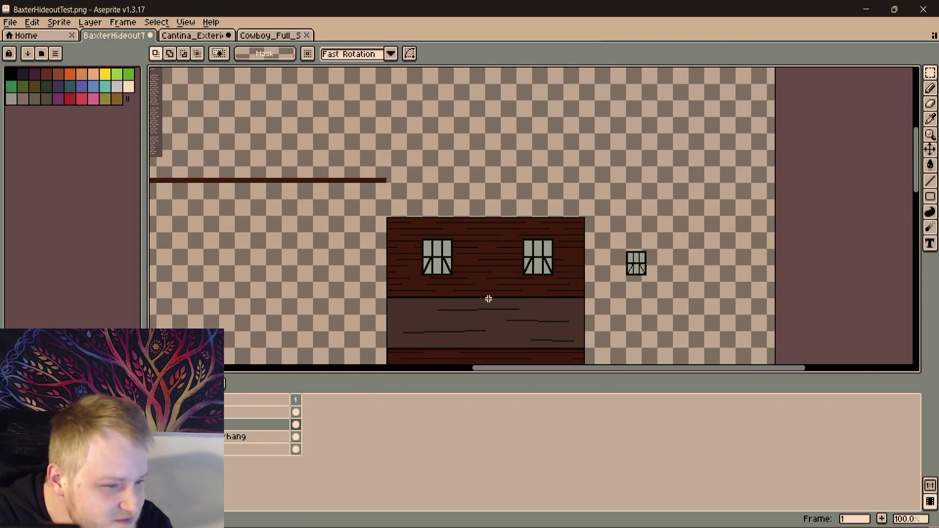
{"action": "scroll", "coordinate": [490, 297], "scroll_direction": "down", "scroll_amount": 1}
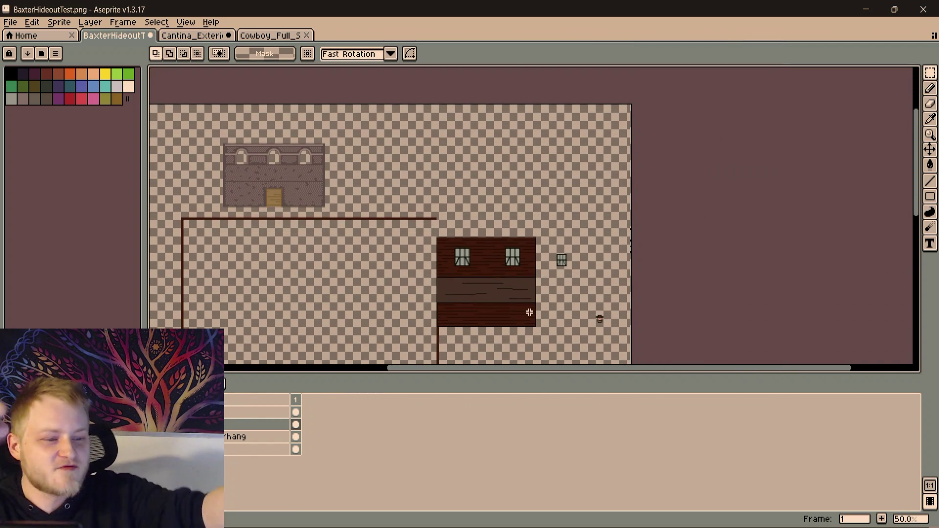
{"action": "scroll", "coordinate": [593, 280], "scroll_direction": "up", "scroll_amount": 2}
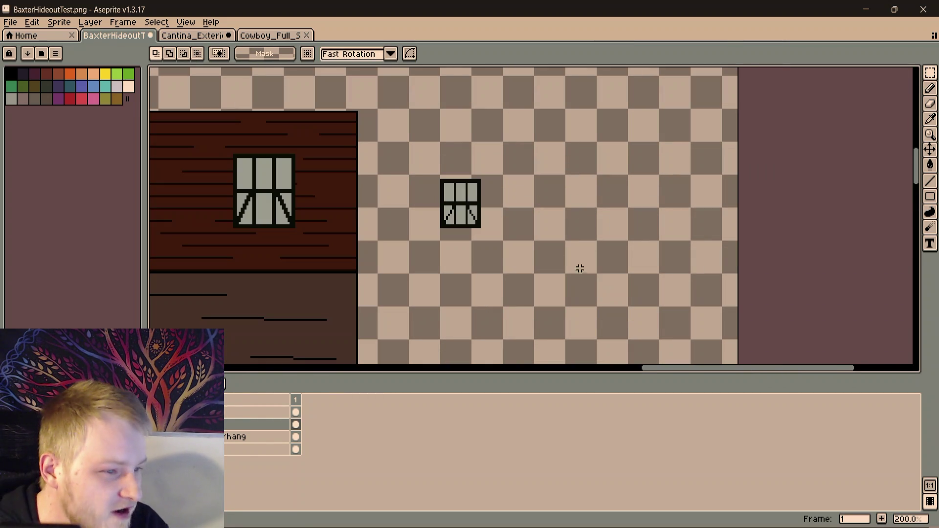
Marquee the spare small window, then clear the selection and recentre on building and cowboy
{"action": "left_click_drag", "start_coordinate": [383, 144], "coordinate": [518, 269]}
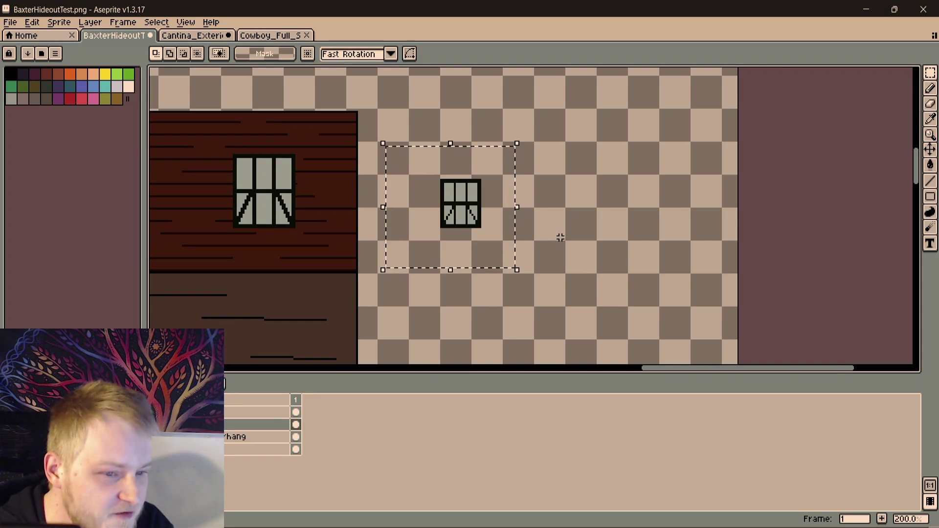
{"action": "scroll", "coordinate": [606, 286], "scroll_direction": "up", "scroll_amount": 1}
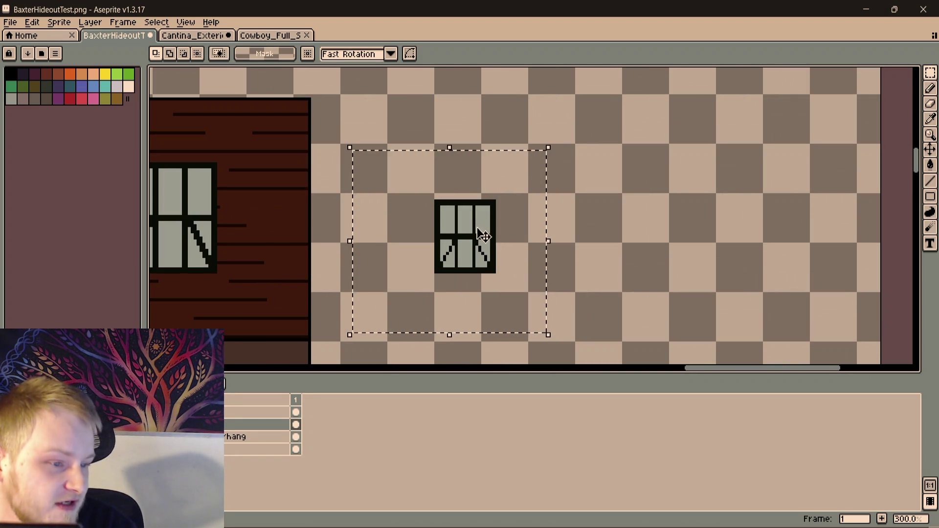
{"action": "left_click", "coordinate": [631, 220]}
{"action": "scroll", "coordinate": [635, 222], "scroll_direction": "down", "scroll_amount": 1}
{"action": "scroll", "coordinate": [635, 221], "scroll_direction": "down", "scroll_amount": 1}
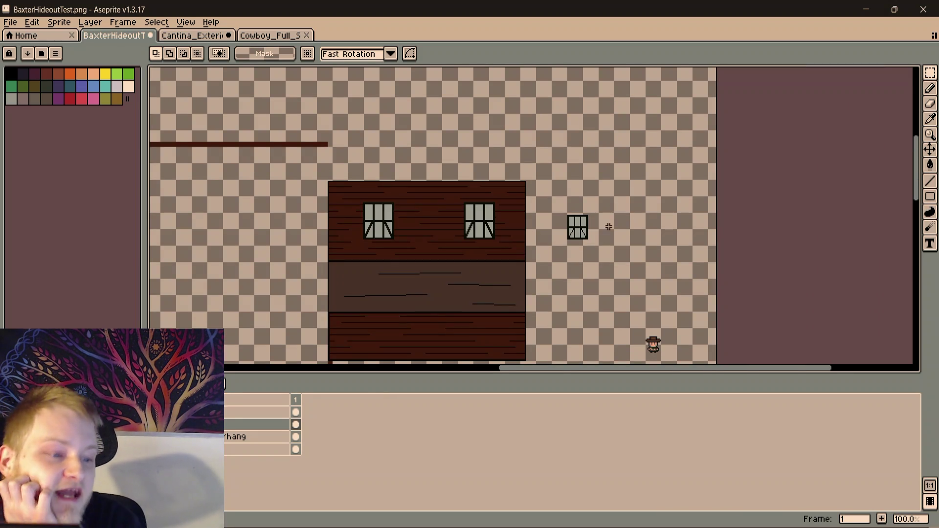
{"action": "left_click_drag", "start_coordinate": [478, 354], "coordinate": [468, 278]}
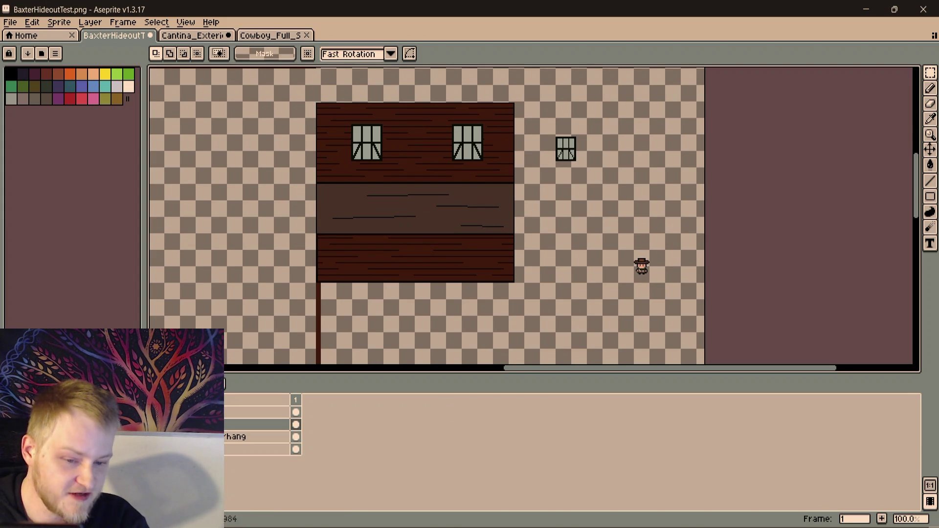
On the cowboy's layer, marquee the sprite and place it beside the building's right side
{"action": "left_click", "coordinate": [257, 412]}
{"action": "mouse_move", "coordinate": [617, 233]}
{"action": "left_mouse_down"}
{"action": "mouse_move", "coordinate": [712, 321]}
{"action": "mouse_move", "coordinate": [490, 199]}
{"action": "left_mouse_up"}
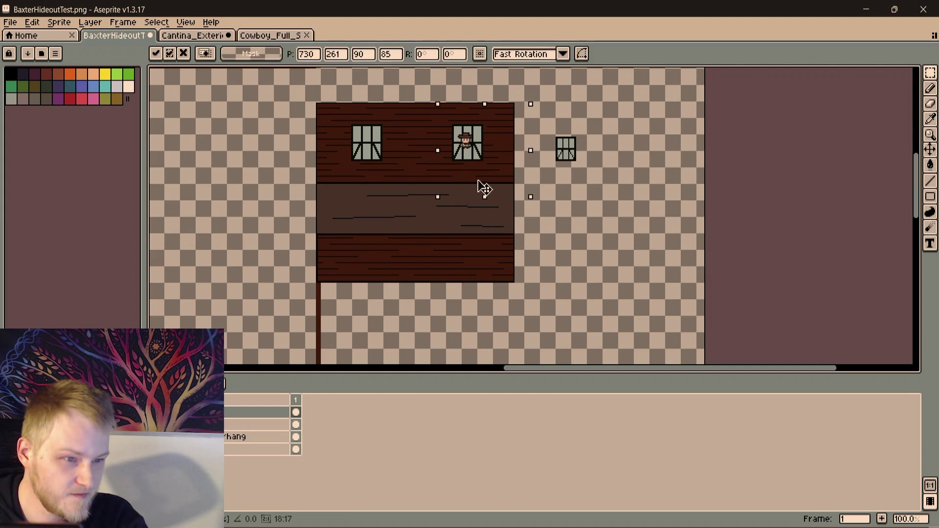
{"action": "mouse_move", "coordinate": [481, 190]}
{"action": "left_mouse_down"}
{"action": "mouse_move", "coordinate": [444, 303]}
{"action": "mouse_move", "coordinate": [606, 239]}
{"action": "left_mouse_up"}
{"action": "left_click", "coordinate": [643, 145]}
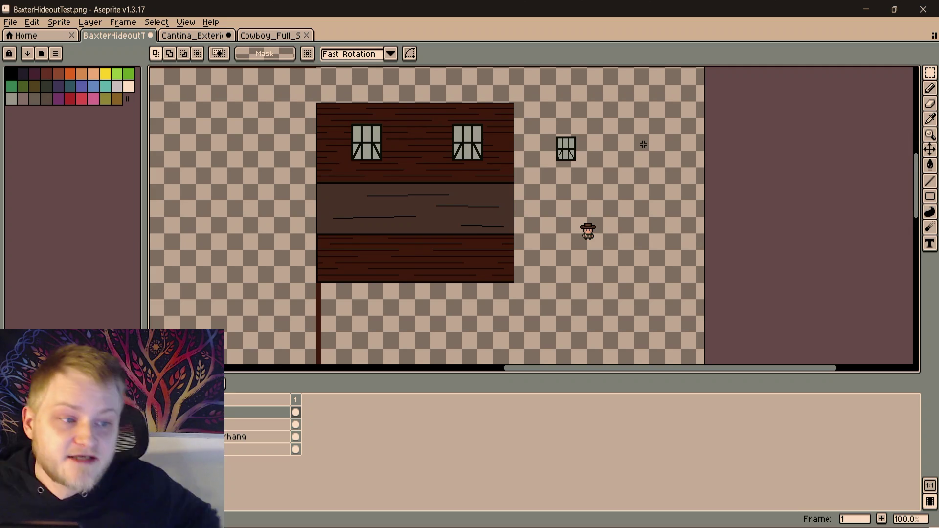
{"action": "scroll", "coordinate": [573, 199], "scroll_direction": "down", "scroll_amount": 1}
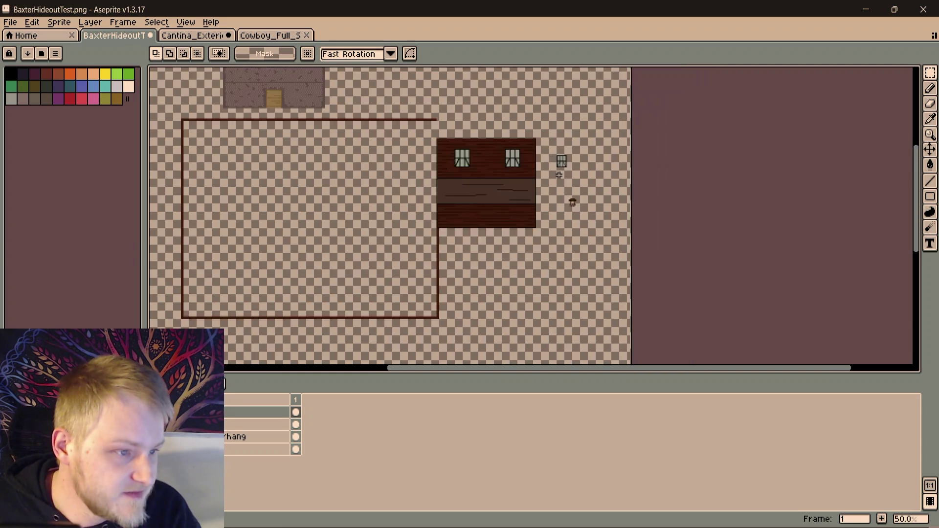
{"action": "scroll", "coordinate": [538, 192], "scroll_direction": "up", "scroll_amount": 2}
{"action": "scroll", "coordinate": [558, 173], "scroll_direction": "down", "scroll_amount": 1}
{"action": "scroll", "coordinate": [579, 180], "scroll_direction": "down", "scroll_amount": 1}
{"action": "scroll", "coordinate": [593, 173], "scroll_direction": "down", "scroll_amount": 1}
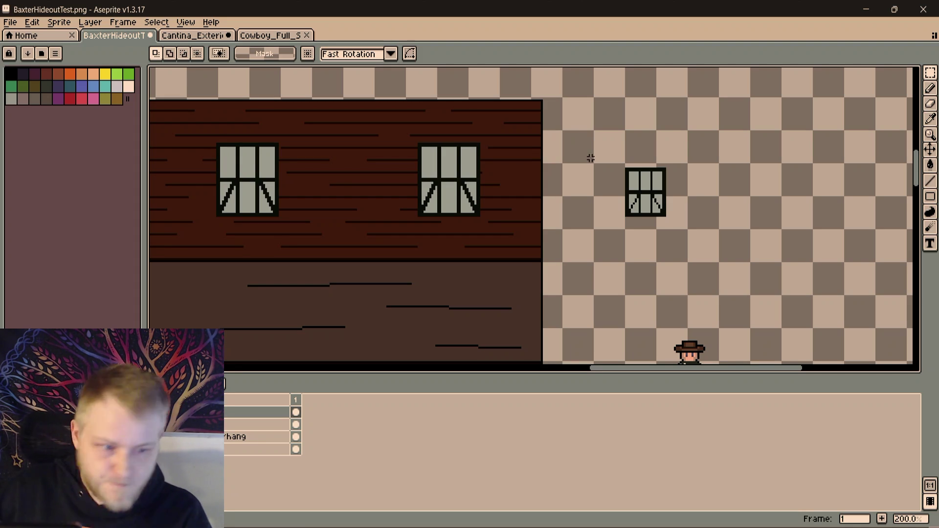
{"action": "scroll", "coordinate": [542, 202], "scroll_direction": "down", "scroll_amount": 1}
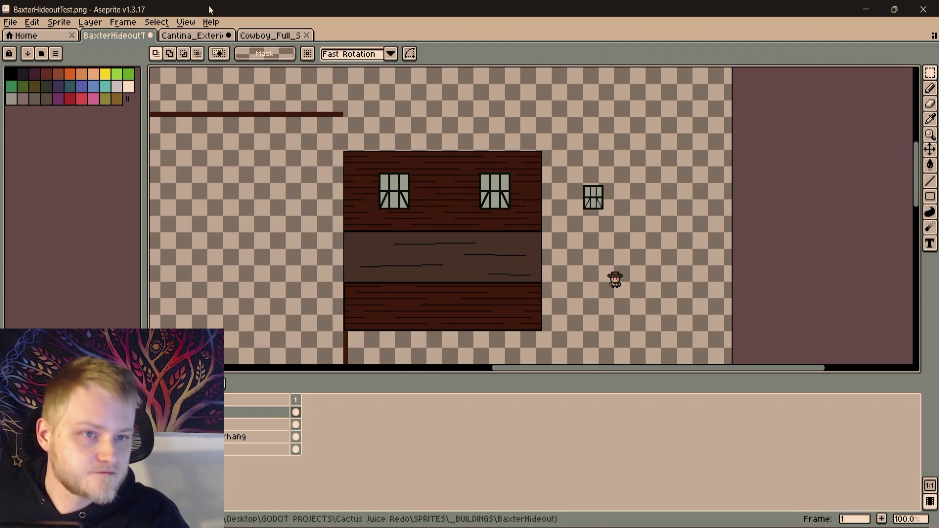
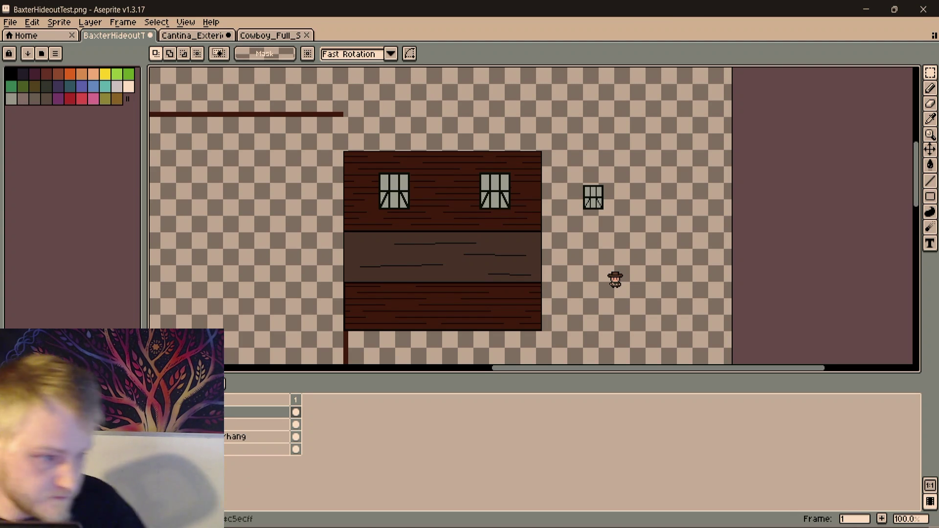
{"action": "scroll", "coordinate": [397, 245], "scroll_direction": "up", "scroll_amount": 2}
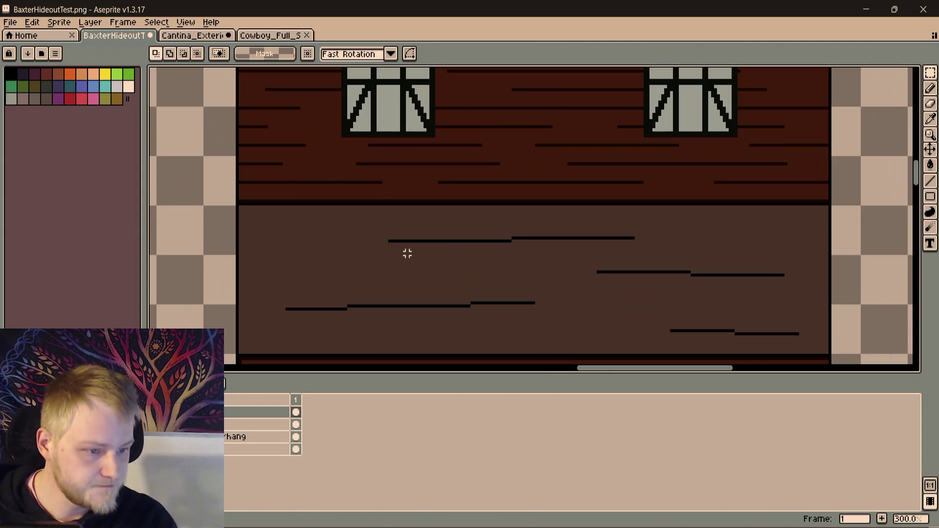
Sample the dark grain colour and draw straight grain lines across the middle band, undoing a bad stroke
{"action": "key", "text": "i"}
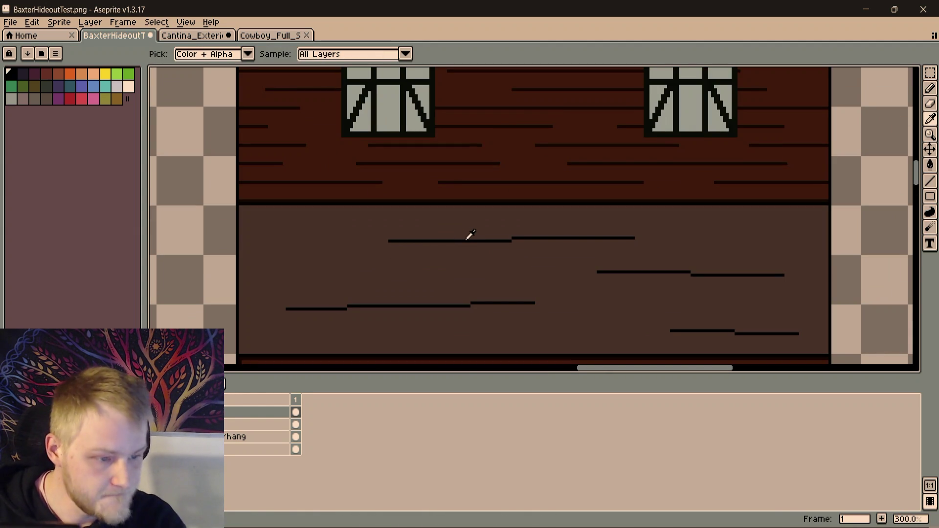
{"action": "key", "text": "b"}
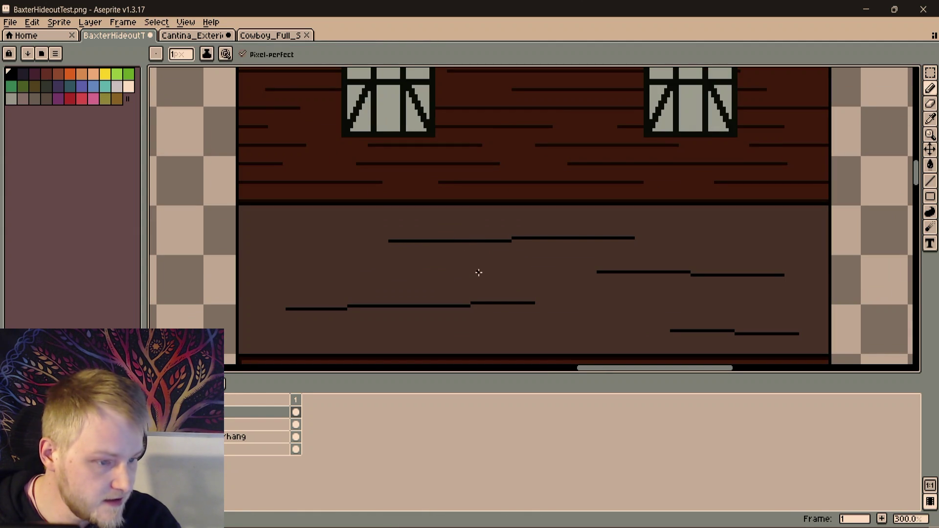
{"action": "left_click", "coordinate": [478, 269]}
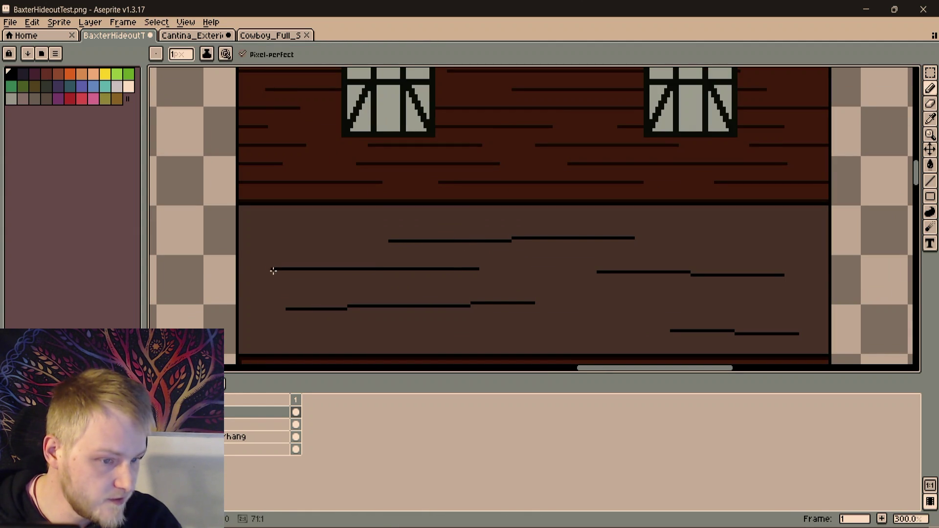
{"action": "left_click_drag", "start_coordinate": [458, 301], "coordinate": [406, 307]}
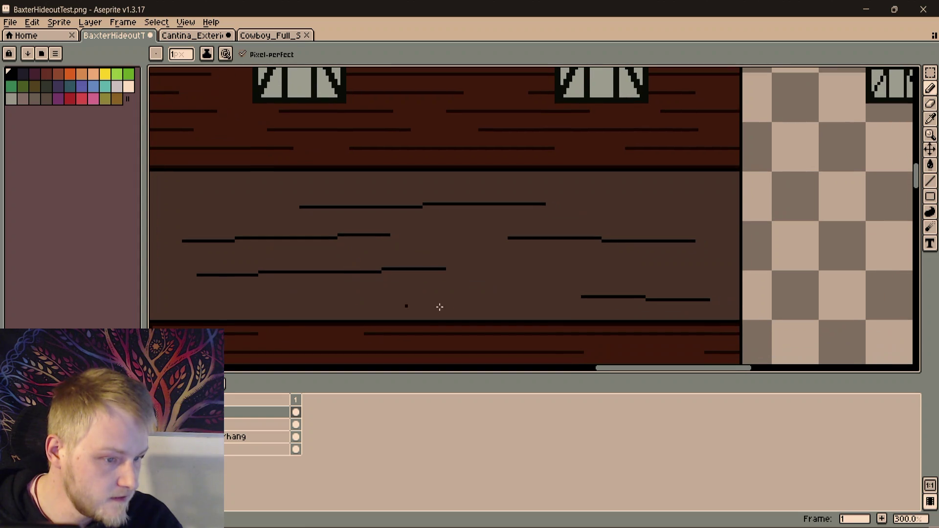
{"action": "key", "text": "shift"}
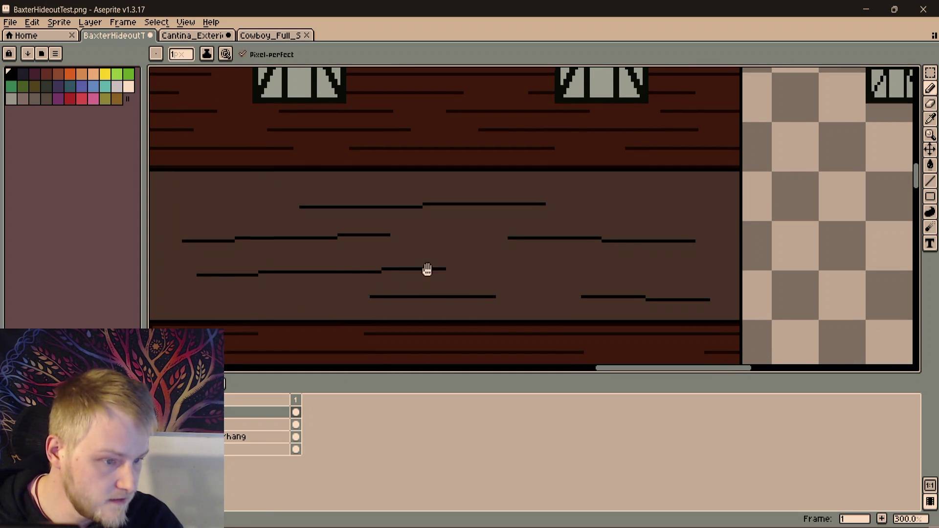
{"action": "left_click_drag", "start_coordinate": [394, 282], "coordinate": [482, 260]}
{"action": "key", "text": "shift"}
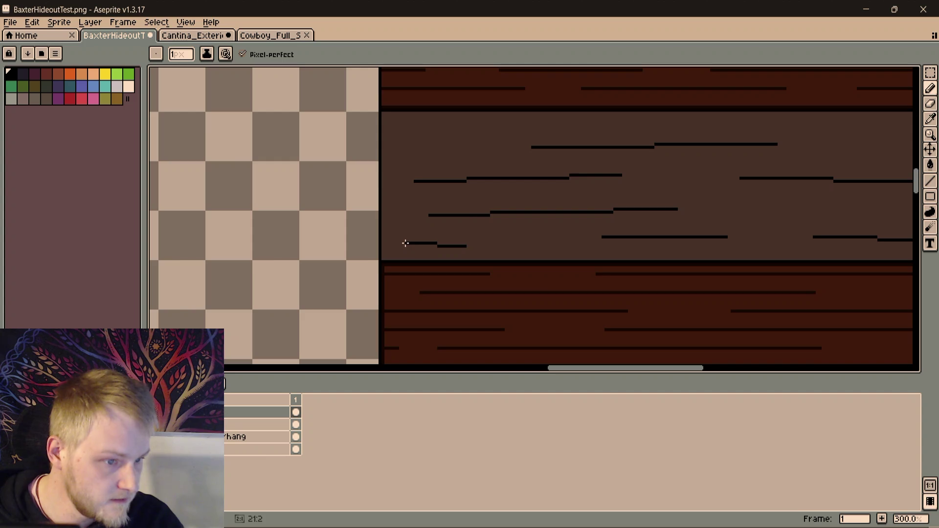
{"action": "scroll", "coordinate": [559, 230], "scroll_direction": "down", "scroll_amount": 2}
{"action": "key", "text": "ctrl+z"}
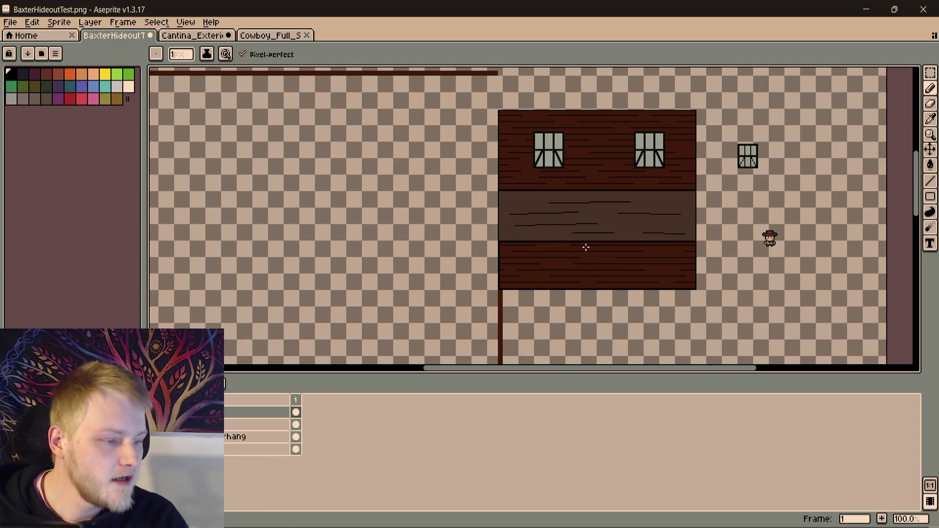
Try further grain-line dots toward the band's right end, undoing the misplaced ones
{"action": "left_click_drag", "start_coordinate": [586, 248], "coordinate": [533, 265]}
{"action": "key", "text": "v"}
{"action": "key", "text": "b"}
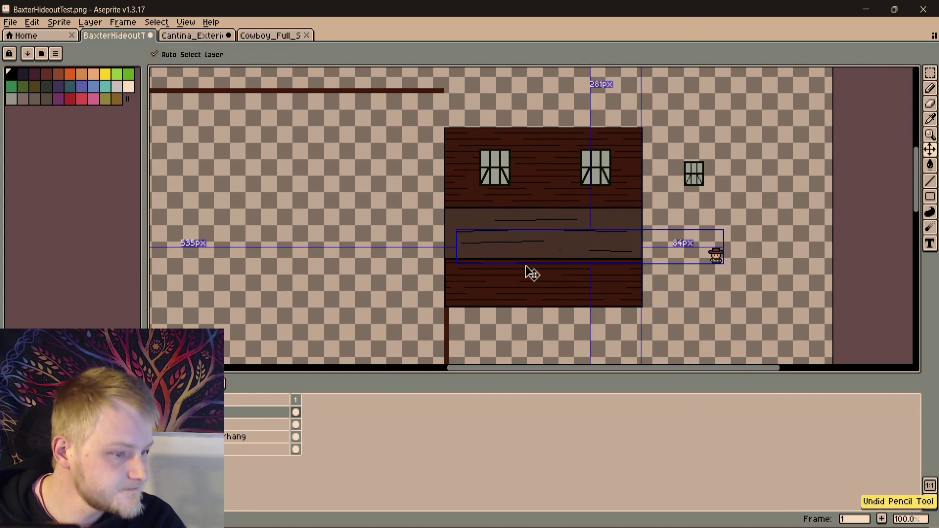
{"action": "scroll", "coordinate": [525, 267], "scroll_direction": "up", "scroll_amount": 3}
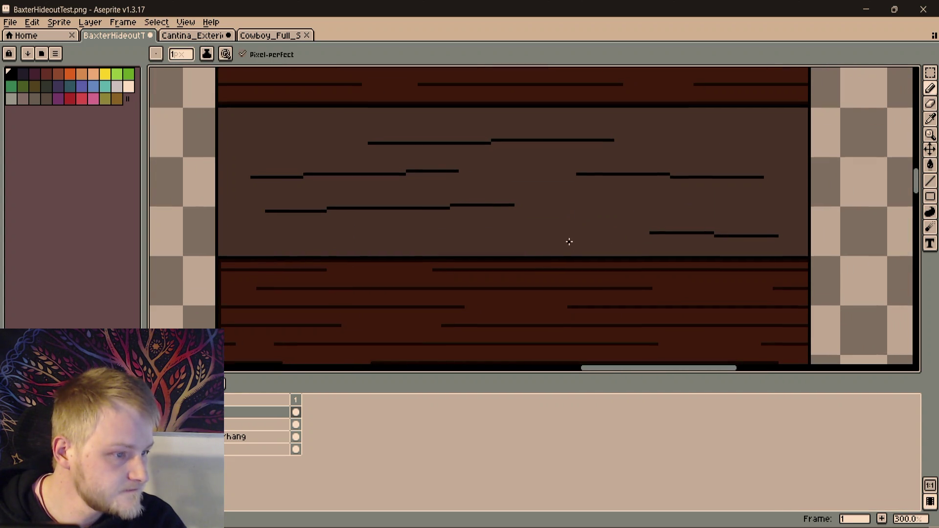
{"action": "scroll", "coordinate": [568, 241], "scroll_direction": "up", "scroll_amount": 1}
{"action": "left_click", "coordinate": [509, 238]}
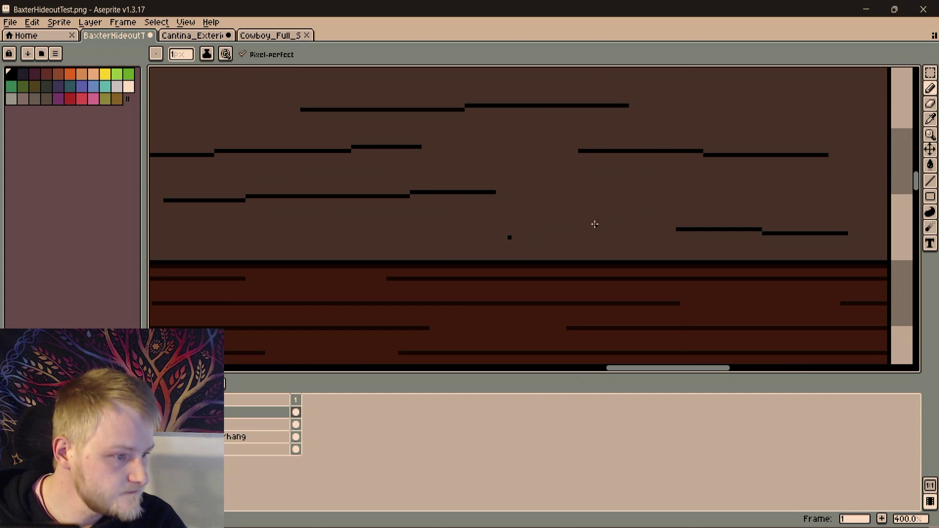
{"action": "key", "text": "ctrl+z"}
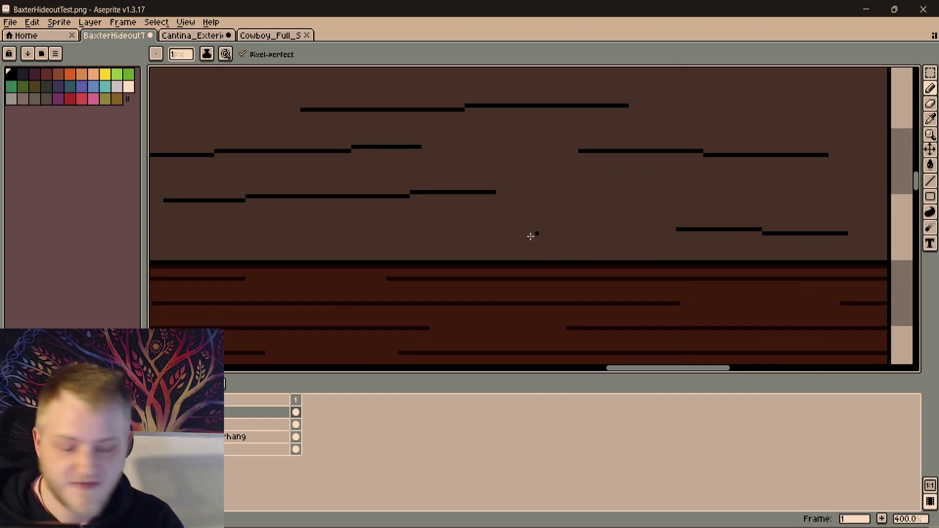
{"action": "left_click", "coordinate": [600, 224]}
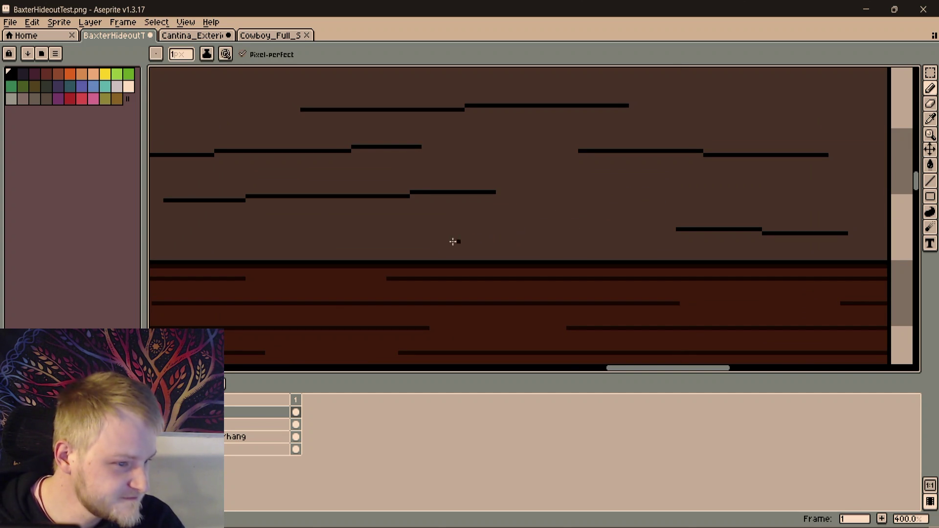
{"action": "key", "text": "ctrl+z"}
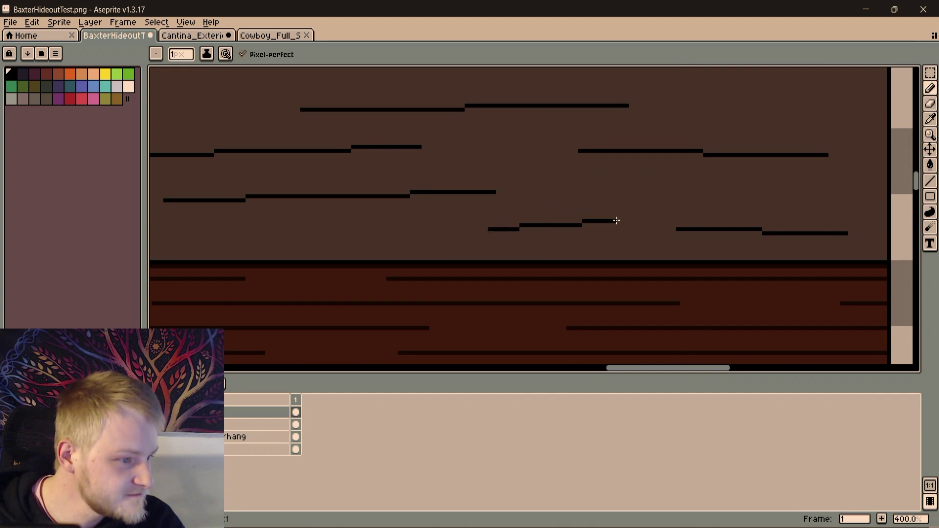
{"action": "scroll", "coordinate": [591, 226], "scroll_direction": "down", "scroll_amount": 3}
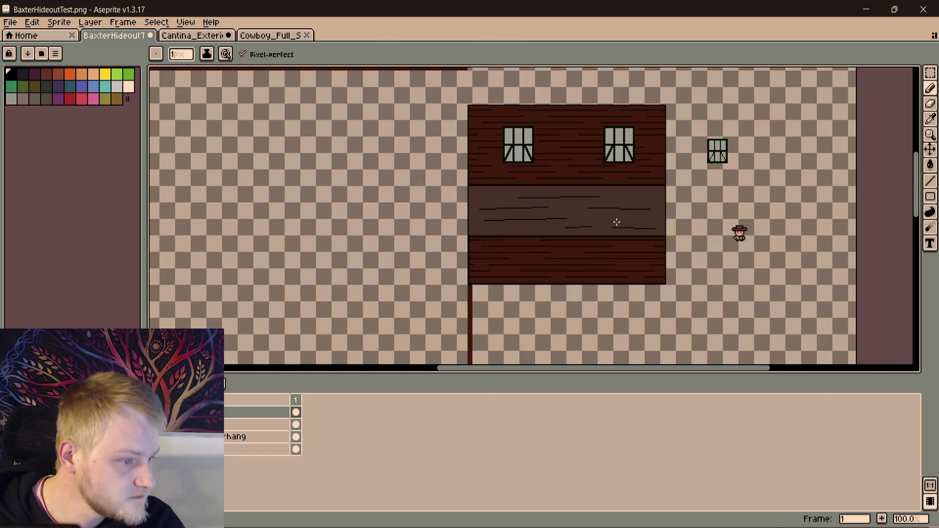
{"action": "key", "text": "ctrl+z"}
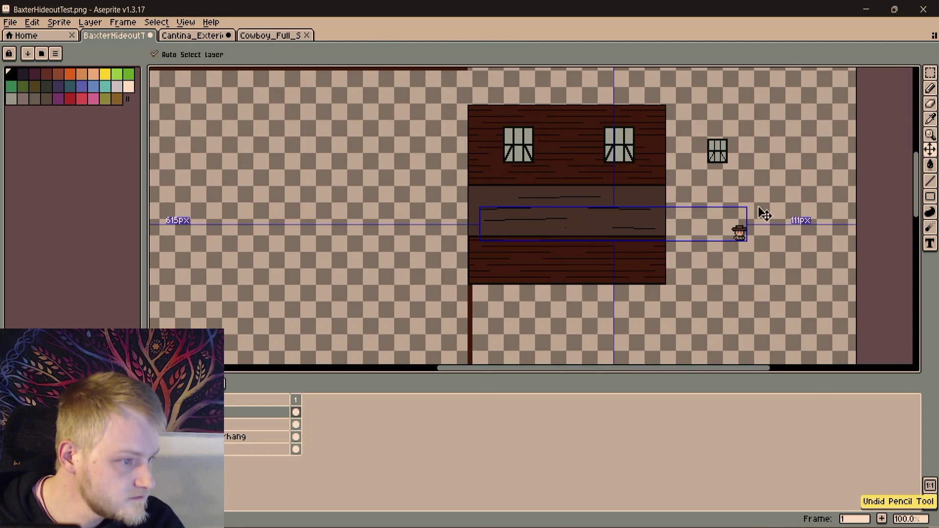
{"action": "scroll", "coordinate": [632, 211], "scroll_direction": "up", "scroll_amount": 1}
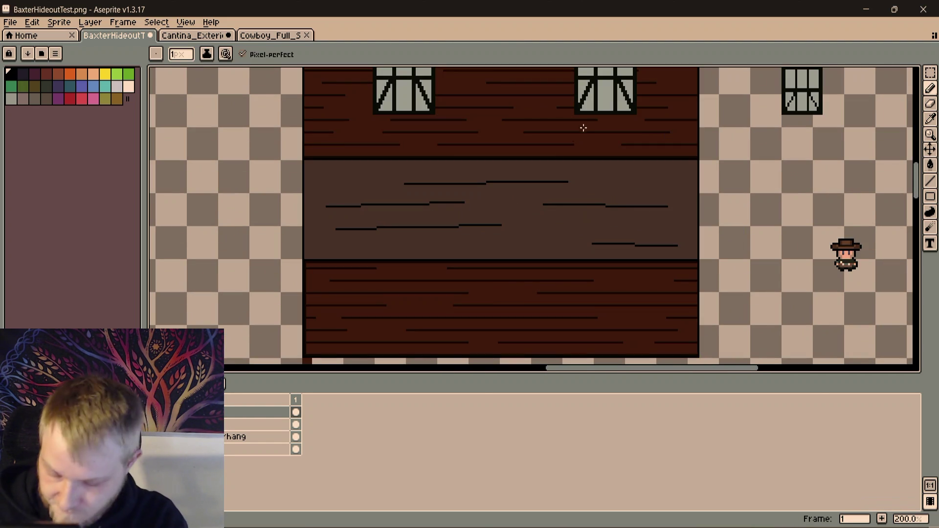
{"action": "scroll", "coordinate": [583, 125], "scroll_direction": "up", "scroll_amount": 1}
{"action": "scroll", "coordinate": [385, 231], "scroll_direction": "down", "scroll_amount": 1}
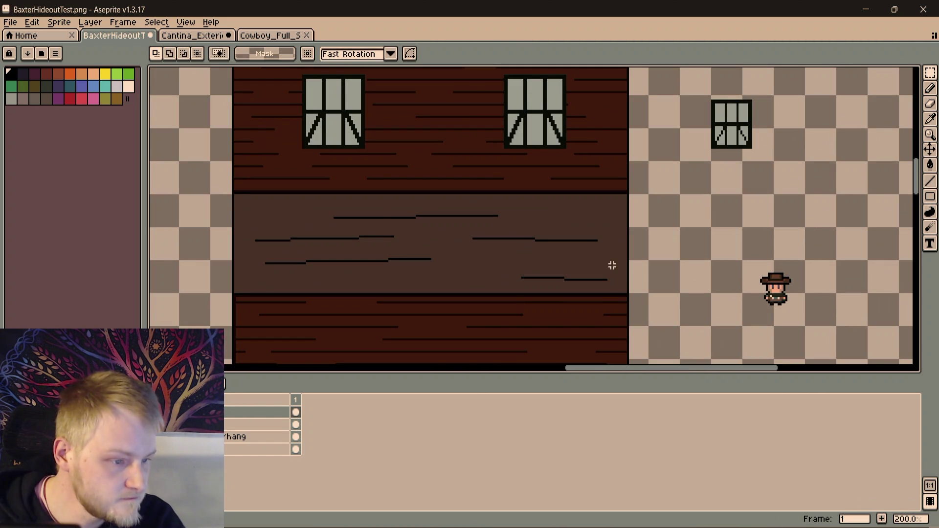
Select the lower-right grain line, drop it back in place and clear the selection
{"action": "left_click_drag", "start_coordinate": [508, 270], "coordinate": [621, 294]}
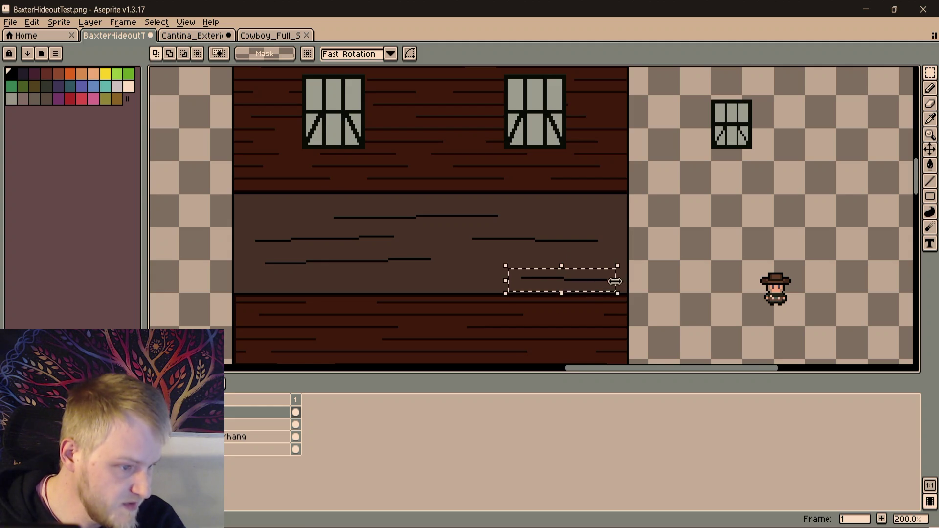
{"action": "left_click", "coordinate": [604, 280]}
{"action": "key", "text": "Return"}
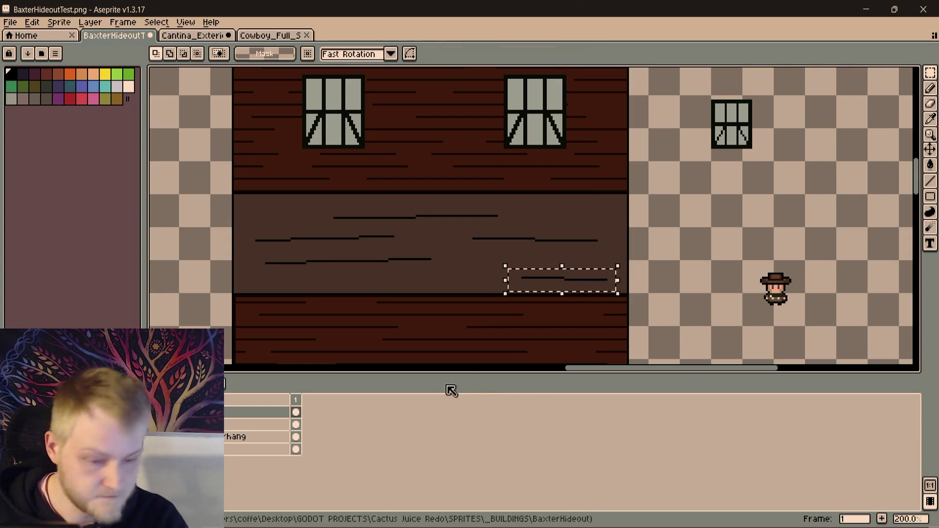
{"action": "key", "text": "ctrl+d"}
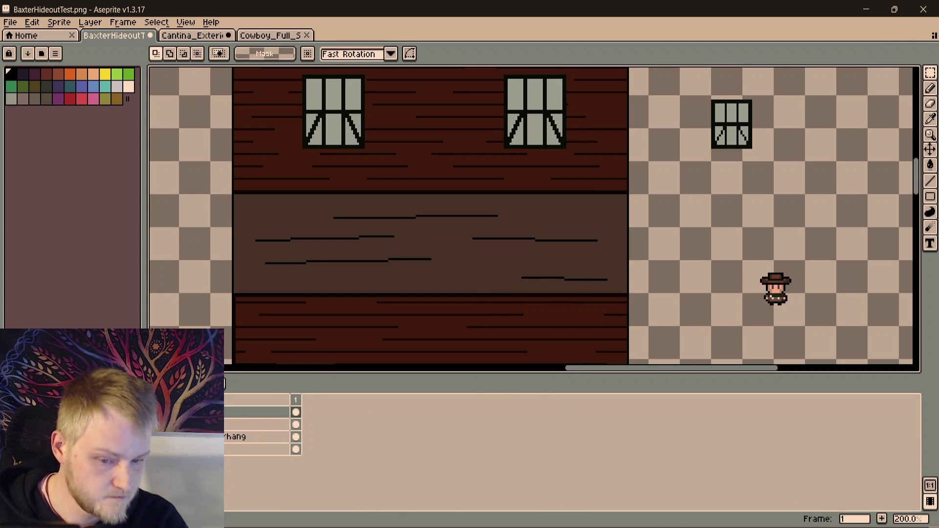
{"action": "scroll", "coordinate": [274, 305], "scroll_direction": "up", "scroll_amount": 2}
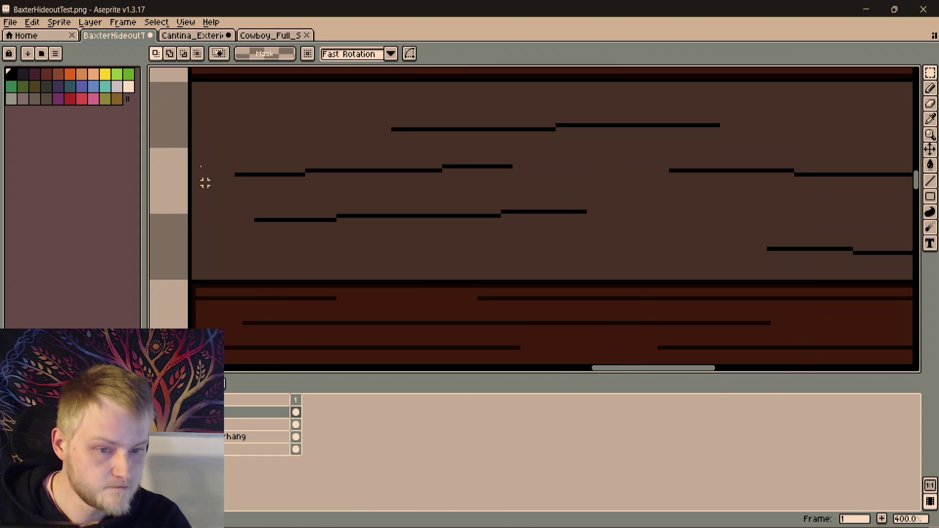
On the lower layer, select the upper-left grain lines and move them to the right
{"action": "left_click_drag", "start_coordinate": [229, 138], "coordinate": [558, 203]}
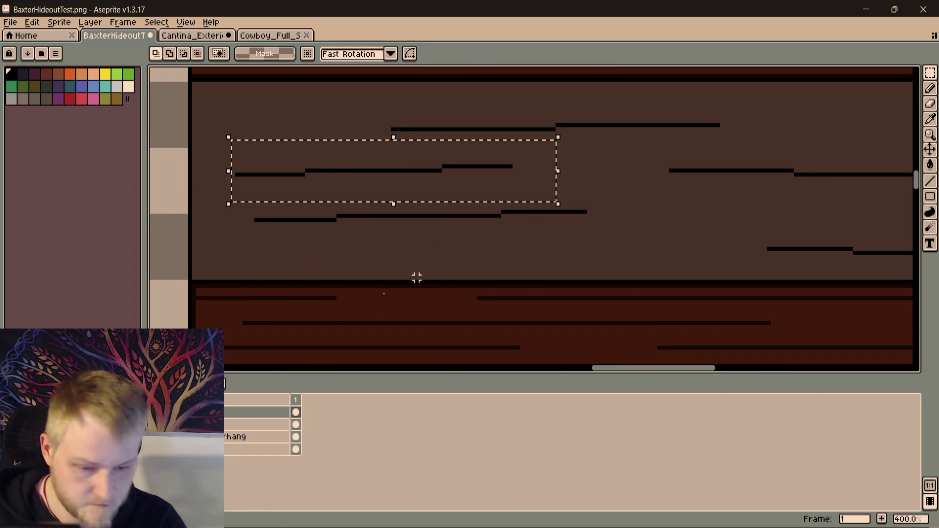
{"action": "left_click", "coordinate": [252, 439]}
{"action": "left_click_drag", "start_coordinate": [630, 185], "coordinate": [522, 224]}
{"action": "left_click", "coordinate": [230, 413]}
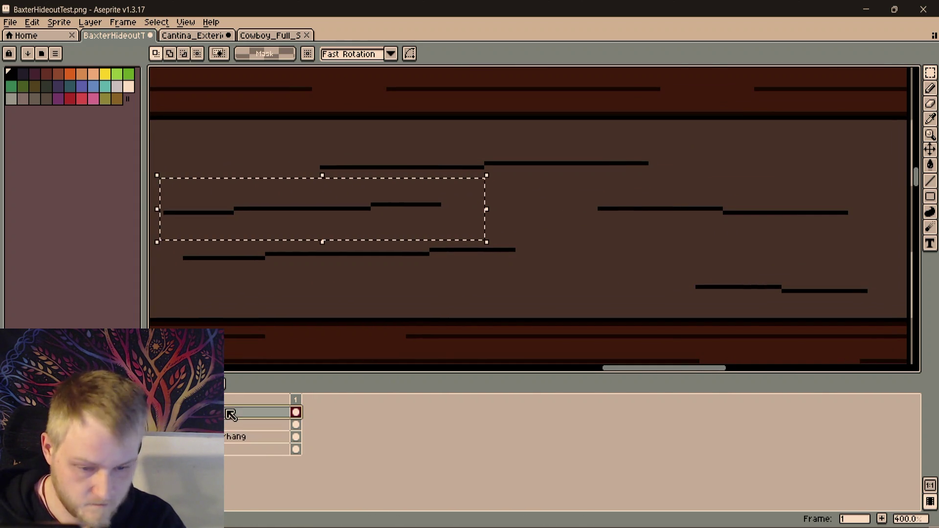
{"action": "left_click", "coordinate": [252, 437]}
{"action": "left_click", "coordinate": [526, 283]}
{"action": "left_click_drag", "start_coordinate": [525, 283], "coordinate": [252, 285]}
{"action": "mouse_move", "coordinate": [419, 267]}
{"action": "left_mouse_down"}
{"action": "mouse_move", "coordinate": [606, 317]}
{"action": "mouse_move", "coordinate": [455, 296]}
{"action": "mouse_move", "coordinate": [482, 298]}
{"action": "left_mouse_up"}
{"action": "key", "text": "ctrl+d"}
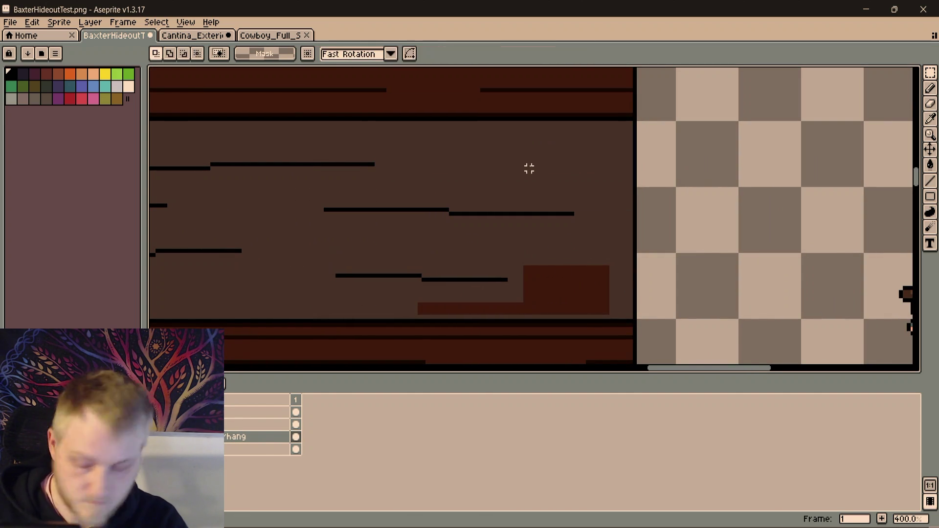
Undo an accidental black bucket fill in the band
{"action": "key", "text": "g"}
{"action": "left_click", "coordinate": [569, 291]}
{"action": "key", "text": "i"}
{"action": "key", "text": "ctrl+z"}
{"action": "scroll", "coordinate": [570, 285], "scroll_direction": "down", "scroll_amount": 2}
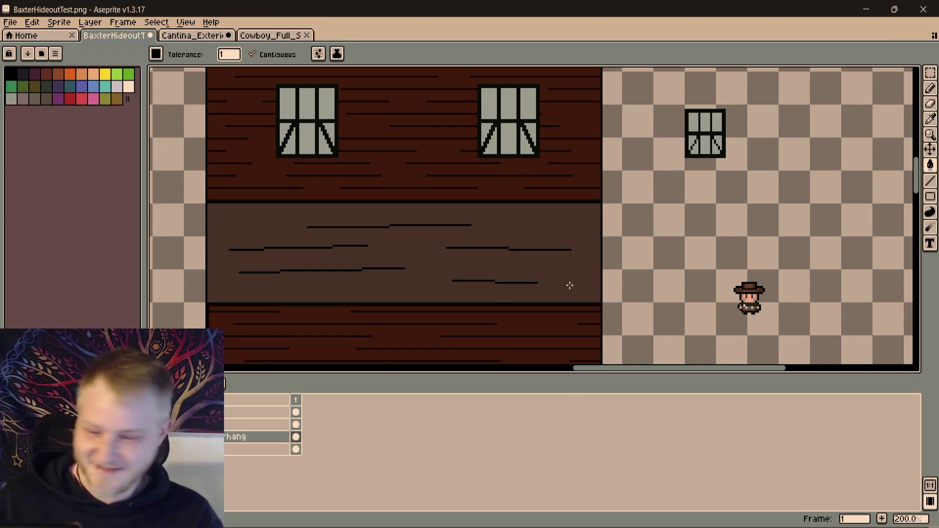
{"action": "scroll", "coordinate": [570, 285], "scroll_direction": "down", "scroll_amount": 1}
{"action": "scroll", "coordinate": [509, 254], "scroll_direction": "up", "scroll_amount": 2}
{"action": "scroll", "coordinate": [663, 213], "scroll_direction": "up", "scroll_amount": 1}
{"action": "scroll", "coordinate": [661, 215], "scroll_direction": "down", "scroll_amount": 2}
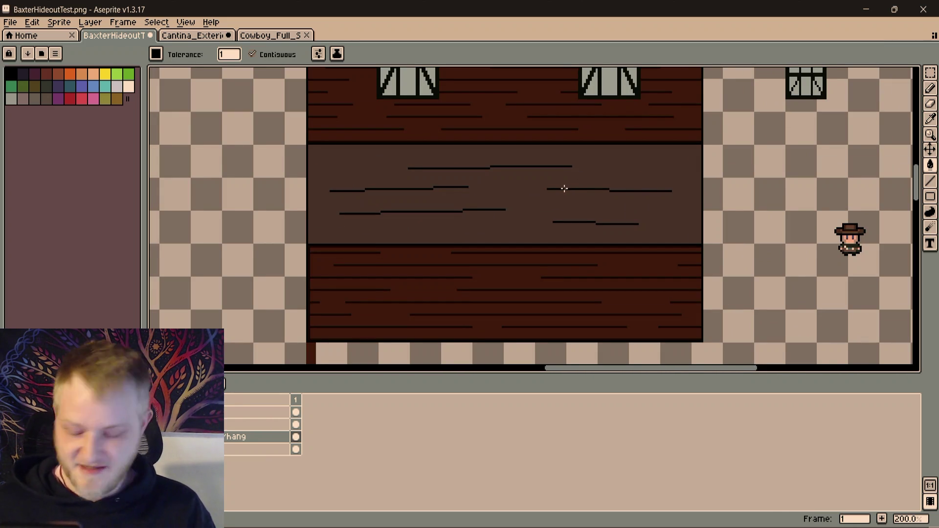
Select the lower grain line and shift it down and left
{"action": "left_click_drag", "start_coordinate": [563, 189], "coordinate": [535, 225]}
{"action": "scroll", "coordinate": [556, 220], "scroll_direction": "up", "scroll_amount": 1}
{"action": "scroll", "coordinate": [555, 220], "scroll_direction": "down", "scroll_amount": 1}
{"action": "scroll", "coordinate": [397, 217], "scroll_direction": "up", "scroll_amount": 1}
{"action": "scroll", "coordinate": [397, 216], "scroll_direction": "down", "scroll_amount": 1}
{"action": "scroll", "coordinate": [397, 216], "scroll_direction": "up", "scroll_amount": 2}
{"action": "key", "text": "m"}
{"action": "left_click_drag", "start_coordinate": [268, 221], "coordinate": [666, 275]}
{"action": "left_click_drag", "start_coordinate": [595, 259], "coordinate": [592, 273]}
{"action": "key", "text": "Return"}
{"action": "scroll", "coordinate": [674, 171], "scroll_direction": "up", "scroll_amount": 1}
{"action": "scroll", "coordinate": [392, 163], "scroll_direction": "down", "scroll_amount": 1}
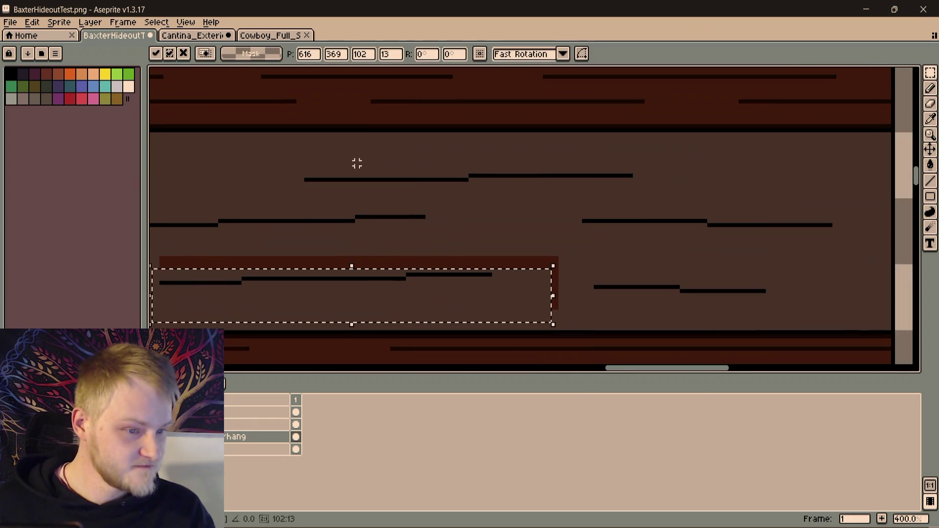
Select the upper grain line and nudge it up by one pixel
{"action": "left_click_drag", "start_coordinate": [258, 162], "coordinate": [877, 197]}
{"action": "left_click_drag", "start_coordinate": [772, 173], "coordinate": [780, 179]}
{"action": "key", "text": "Return"}
{"action": "left_click", "coordinate": [529, 242]}
{"action": "key", "text": "v"}
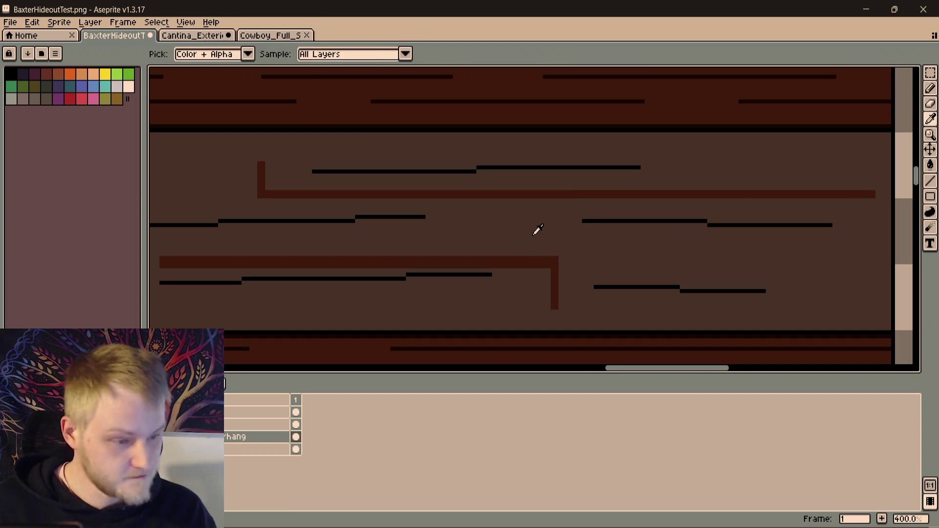
Bucket-fill away the two red L-shaped lines on the overhang band
{"action": "key", "text": "g"}
{"action": "left_click", "coordinate": [575, 196]}
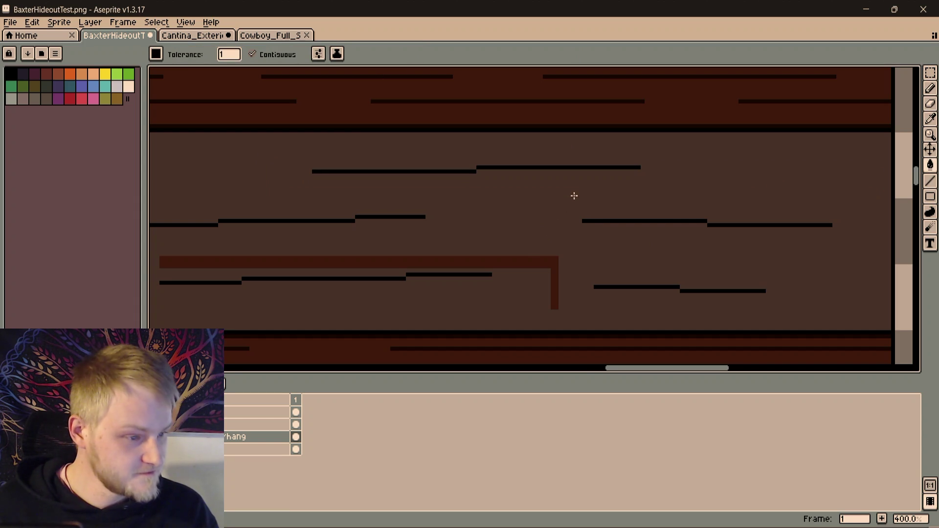
{"action": "left_click", "coordinate": [478, 262]}
{"action": "scroll", "coordinate": [479, 262], "scroll_direction": "down", "scroll_amount": 2}
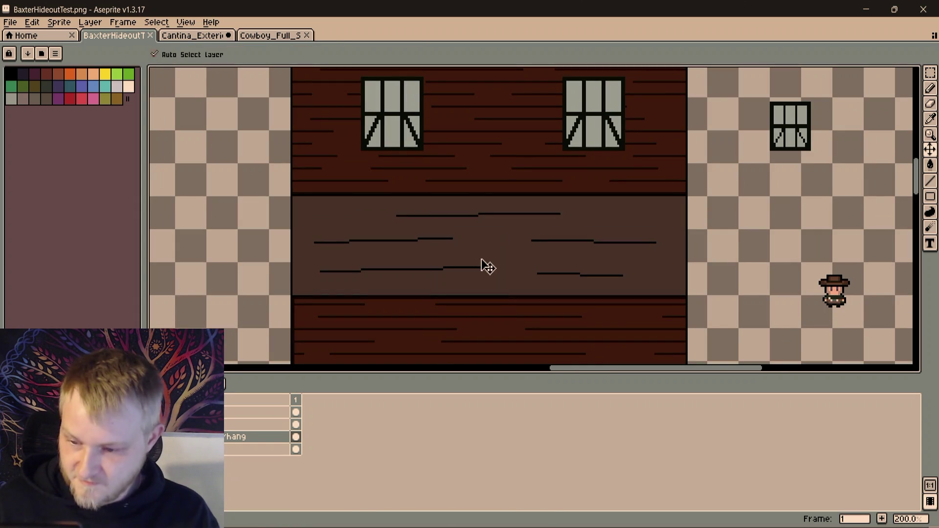
{"action": "left_click_drag", "start_coordinate": [480, 259], "coordinate": [446, 240]}
{"action": "scroll", "coordinate": [445, 240], "scroll_direction": "down", "scroll_amount": 2}
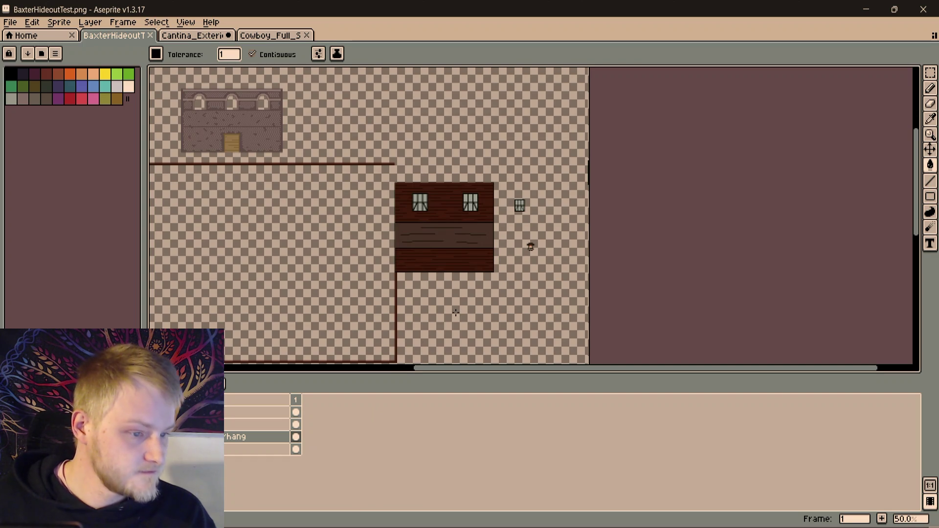
{"action": "scroll", "coordinate": [455, 312], "scroll_direction": "up", "scroll_amount": 2}
Select a block of grain lines near the windows and move it leftward
{"action": "left_click_drag", "start_coordinate": [507, 227], "coordinate": [566, 358]}
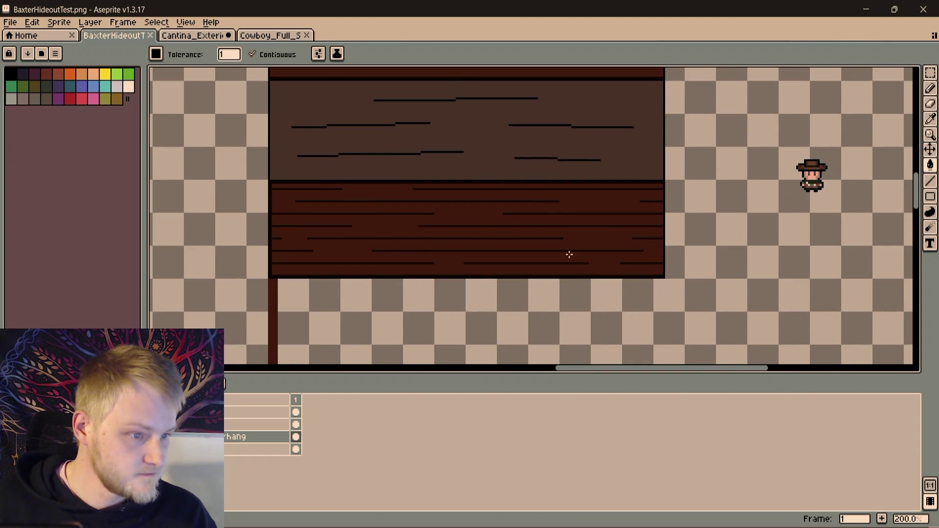
{"action": "mouse_move", "coordinate": [466, 167]}
{"action": "left_mouse_down"}
{"action": "mouse_move", "coordinate": [467, 208]}
{"action": "mouse_move", "coordinate": [620, 220]}
{"action": "mouse_move", "coordinate": [630, 212]}
{"action": "mouse_move", "coordinate": [610, 208]}
{"action": "left_mouse_up"}
{"action": "key", "text": "m"}
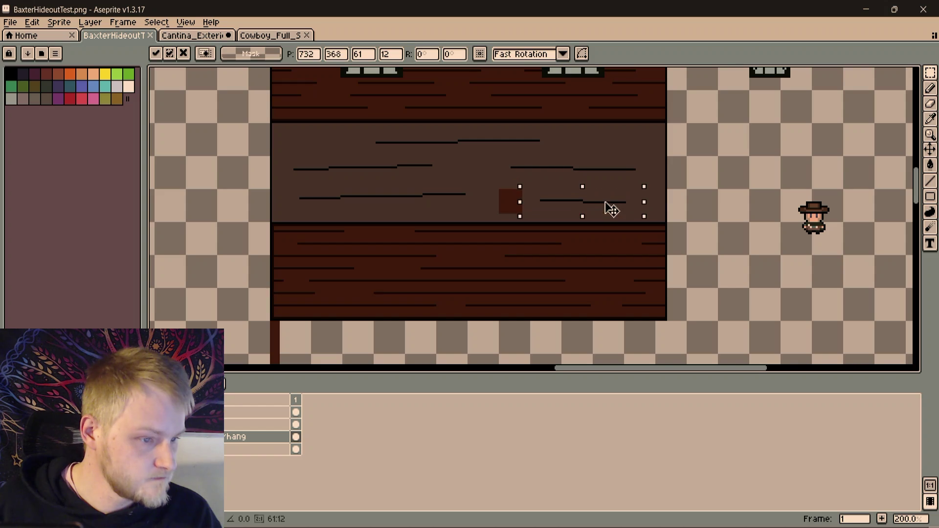
{"action": "left_click", "coordinate": [482, 159]}
{"action": "mouse_move", "coordinate": [482, 160]}
{"action": "left_mouse_down"}
{"action": "mouse_move", "coordinate": [653, 189]}
{"action": "mouse_move", "coordinate": [602, 187]}
{"action": "left_mouse_up"}
{"action": "left_click", "coordinate": [622, 140]}
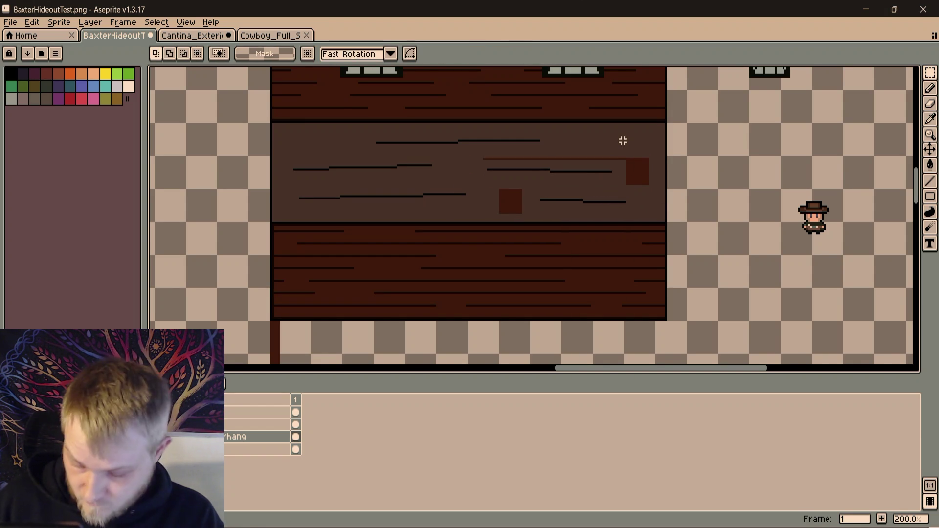
{"action": "scroll", "coordinate": [684, 203], "scroll_direction": "up", "scroll_amount": 1}
{"action": "key", "text": "g"}
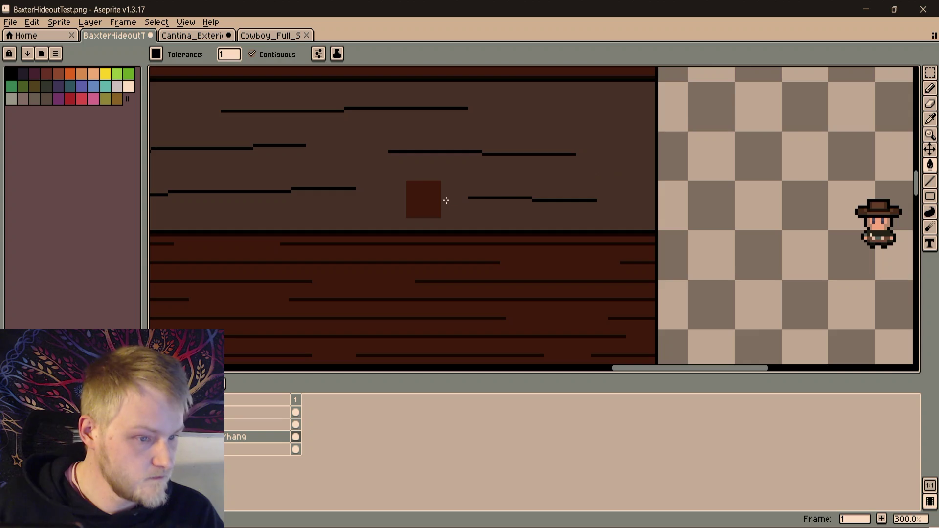
{"action": "scroll", "coordinate": [440, 202], "scroll_direction": "down", "scroll_amount": 2}
{"action": "scroll", "coordinate": [411, 213], "scroll_direction": "down", "scroll_amount": 1}
{"action": "scroll", "coordinate": [400, 222], "scroll_direction": "up", "scroll_amount": 1}
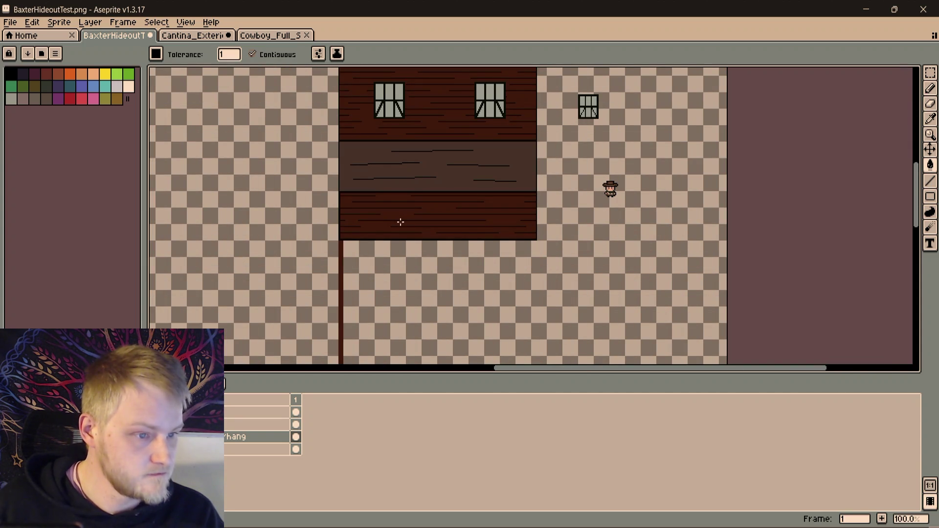
{"action": "scroll", "coordinate": [400, 222], "scroll_direction": "up", "scroll_amount": 1}
Select a block of grain lines in the overhang band and shift it into place
{"action": "left_click_drag", "start_coordinate": [407, 206], "coordinate": [468, 239]}
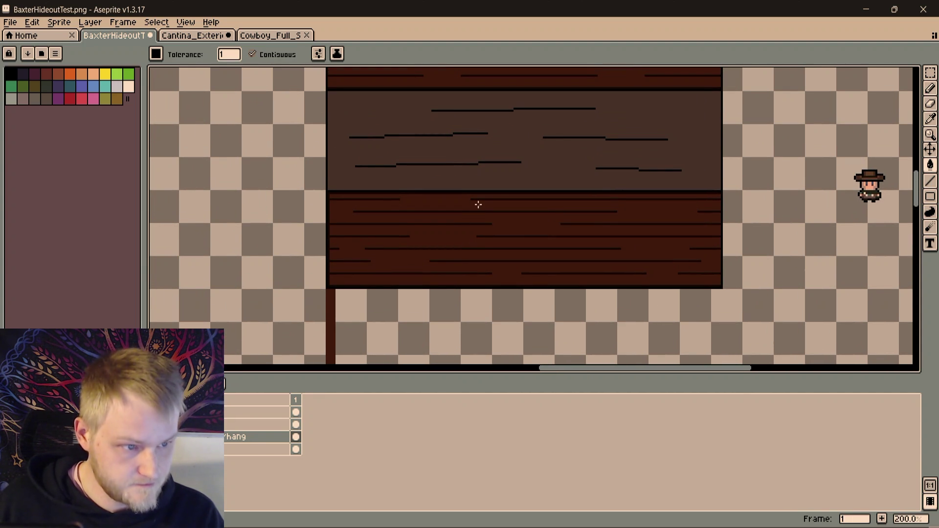
{"action": "key", "text": "m"}
{"action": "left_click_drag", "start_coordinate": [351, 150], "coordinate": [537, 181]}
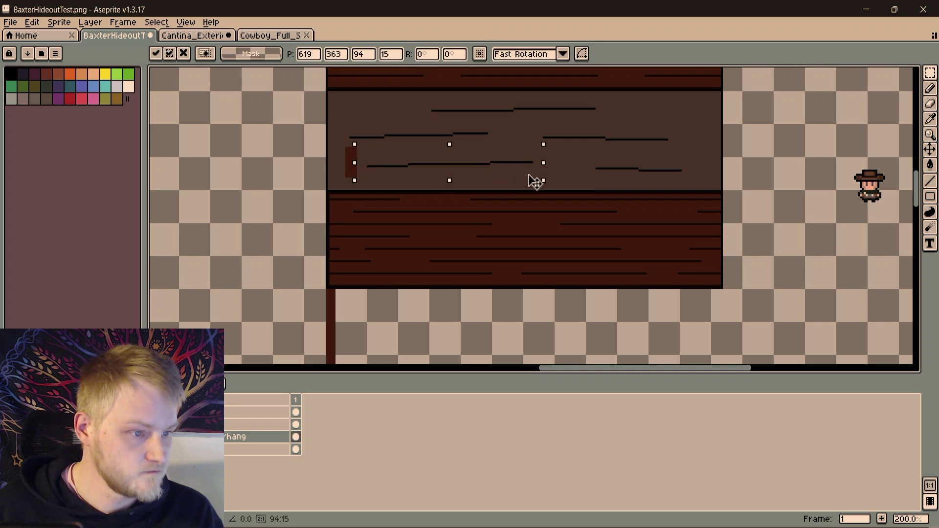
{"action": "left_click_drag", "start_coordinate": [536, 180], "coordinate": [531, 184]}
{"action": "left_click", "coordinate": [419, 120]}
{"action": "key", "text": "ctrl+d"}
{"action": "scroll", "coordinate": [419, 120], "scroll_direction": "up", "scroll_amount": 1}
Bucket-fill away the leftover brown L-shaped line
{"action": "key", "text": "g"}
{"action": "left_click", "coordinate": [311, 168]}
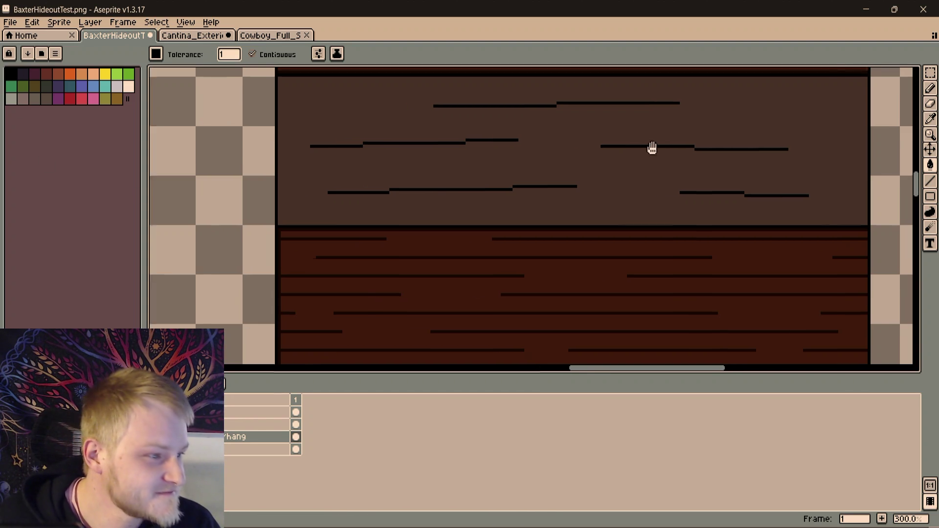
{"action": "scroll", "coordinate": [658, 148], "scroll_direction": "down", "scroll_amount": 1}
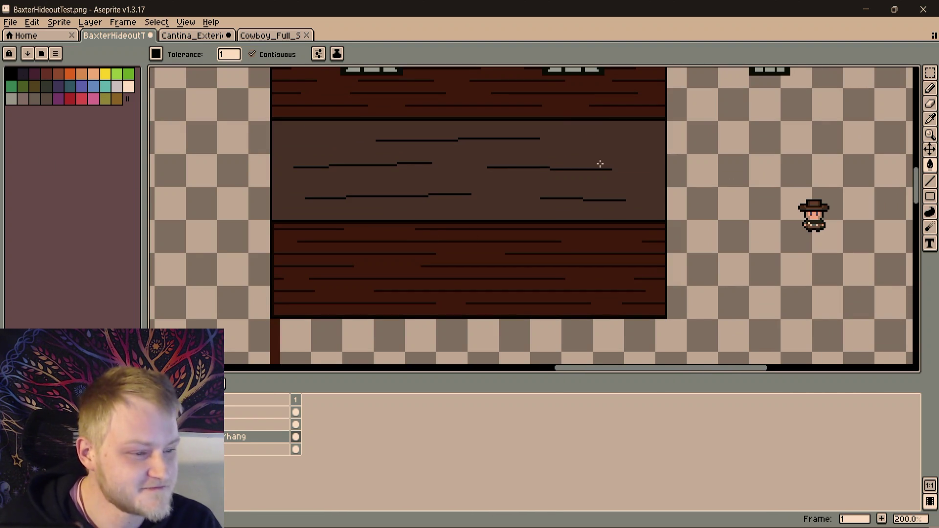
{"action": "scroll", "coordinate": [592, 169], "scroll_direction": "down", "scroll_amount": 1}
{"action": "scroll", "coordinate": [577, 185], "scroll_direction": "down", "scroll_amount": 1}
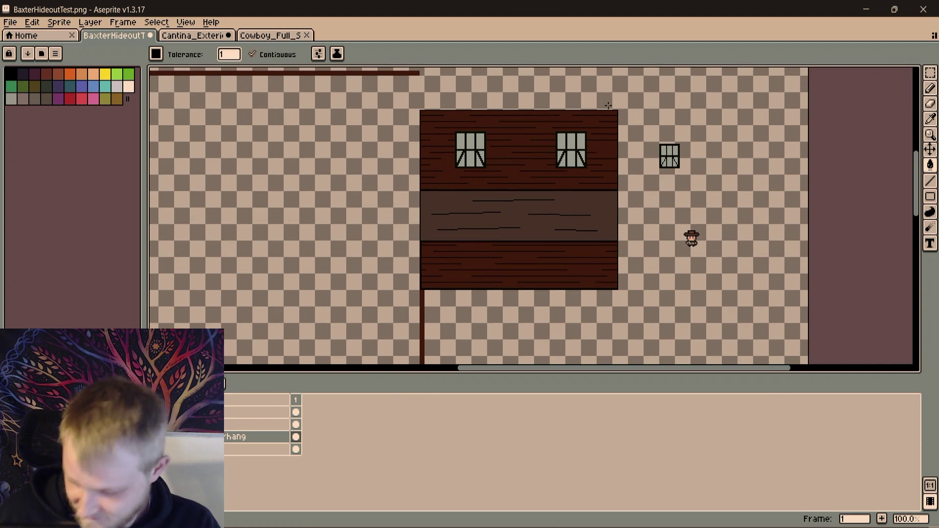
{"action": "scroll", "coordinate": [628, 148], "scroll_direction": "up", "scroll_amount": 1}
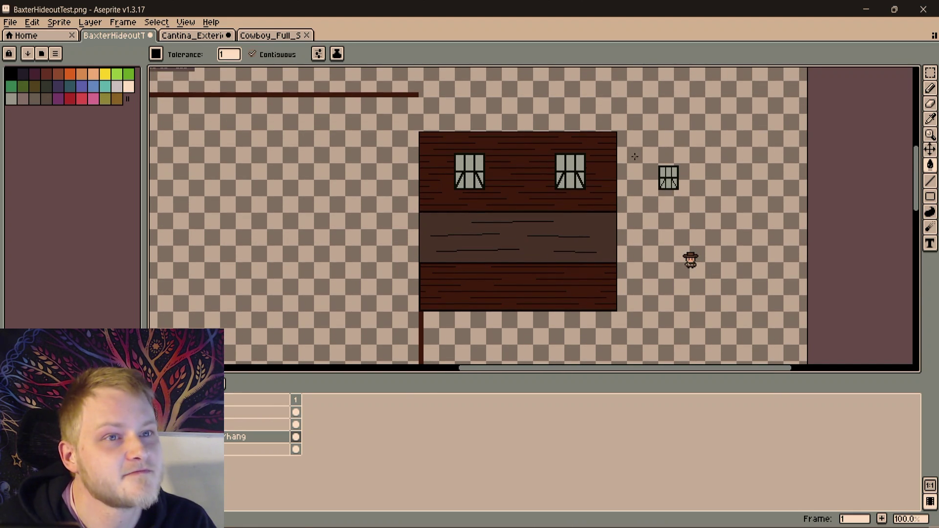
{"action": "scroll", "coordinate": [656, 159], "scroll_direction": "up", "scroll_amount": 1}
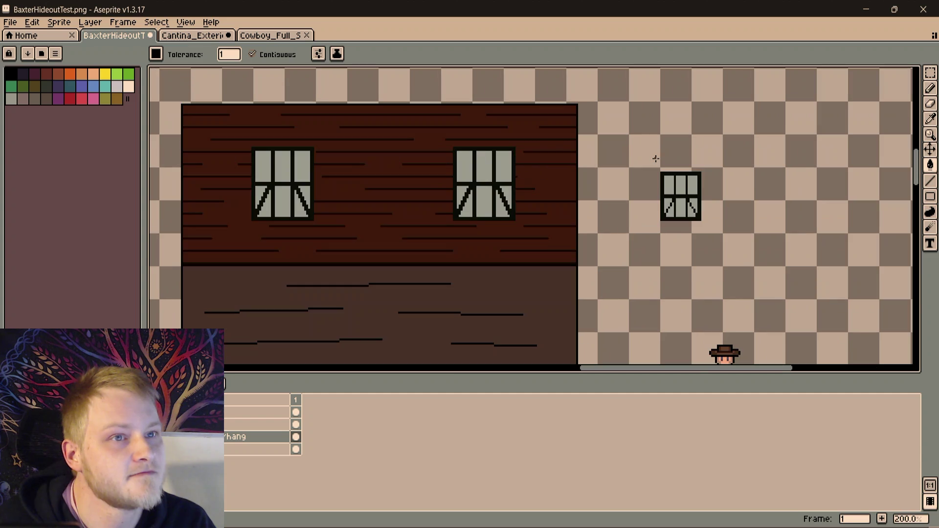
{"action": "left_click_drag", "start_coordinate": [656, 158], "coordinate": [780, 186]}
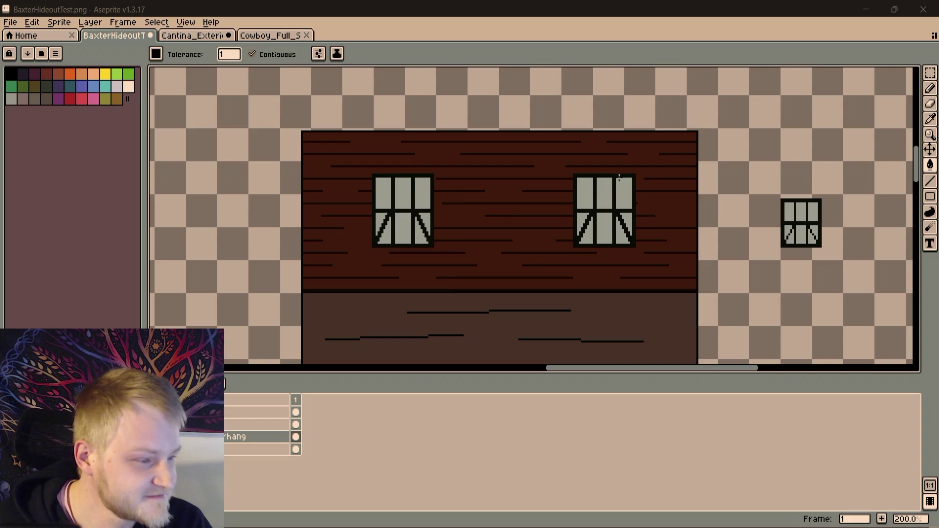
{"action": "scroll", "coordinate": [615, 175], "scroll_direction": "down", "scroll_amount": 2}
{"action": "left_click_drag", "start_coordinate": [615, 174], "coordinate": [599, 142]}
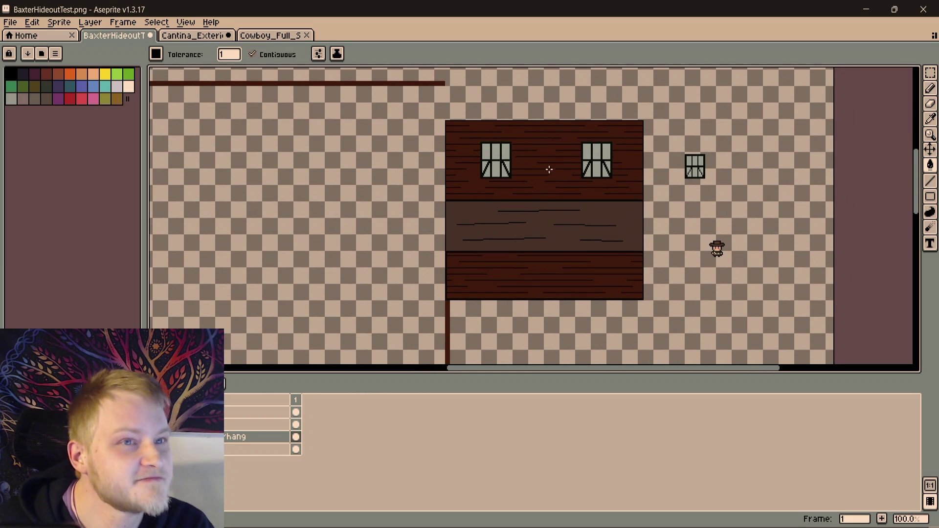
{"action": "scroll", "coordinate": [548, 177], "scroll_direction": "up", "scroll_amount": 2}
{"action": "mouse_move", "coordinate": [547, 167]}
{"action": "left_mouse_down"}
{"action": "mouse_move", "coordinate": [535, 204]}
{"action": "mouse_move", "coordinate": [713, 133]}
{"action": "left_mouse_up"}
{"action": "scroll", "coordinate": [535, 203], "scroll_direction": "down", "scroll_amount": 2}
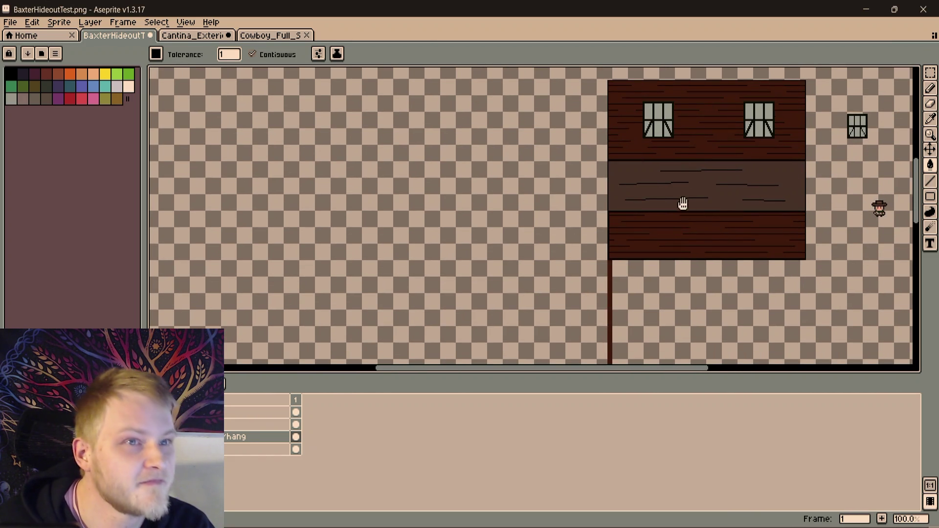
{"action": "left_click_drag", "start_coordinate": [668, 286], "coordinate": [638, 214]}
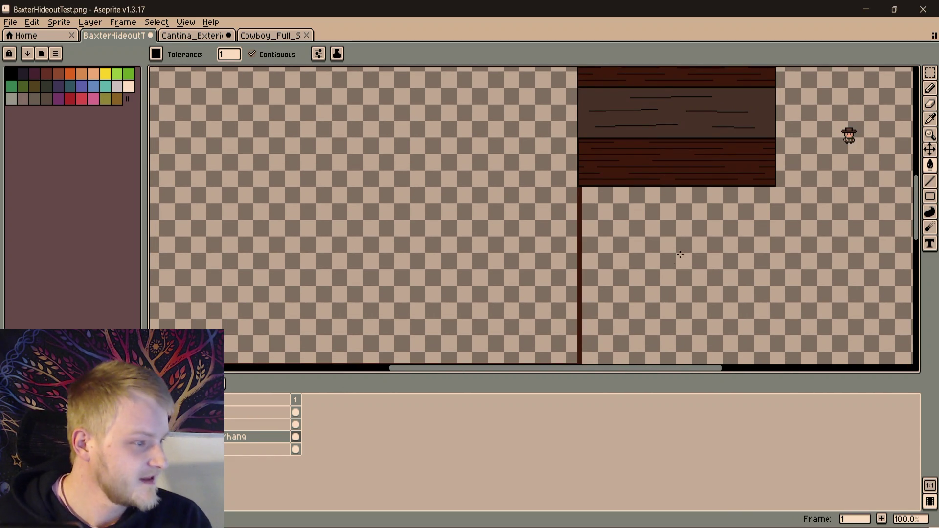
{"action": "left_click_drag", "start_coordinate": [714, 228], "coordinate": [651, 243]}
{"action": "scroll", "coordinate": [529, 105], "scroll_direction": "up", "scroll_amount": 1}
{"action": "scroll", "coordinate": [522, 96], "scroll_direction": "up", "scroll_amount": 1}
{"action": "scroll", "coordinate": [440, 124], "scroll_direction": "up", "scroll_amount": 1}
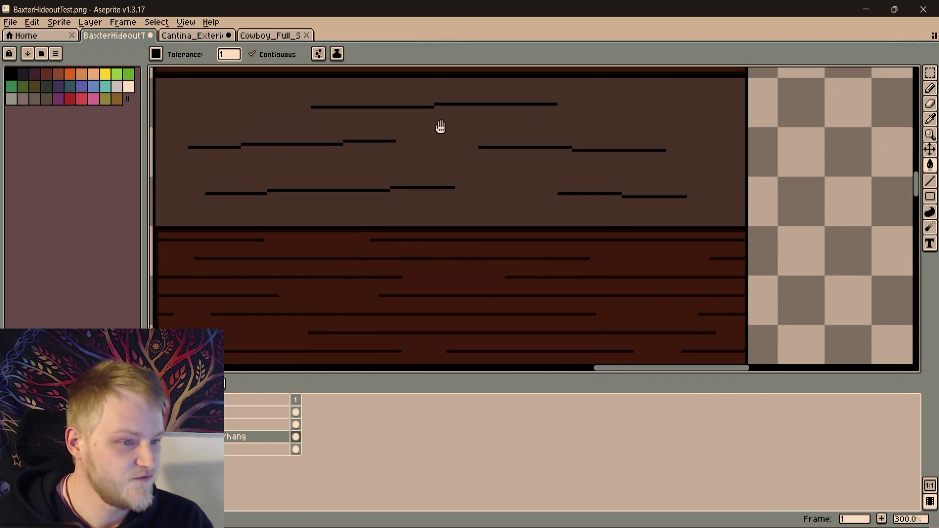
{"action": "scroll", "coordinate": [308, 155], "scroll_direction": "down", "scroll_amount": 1}
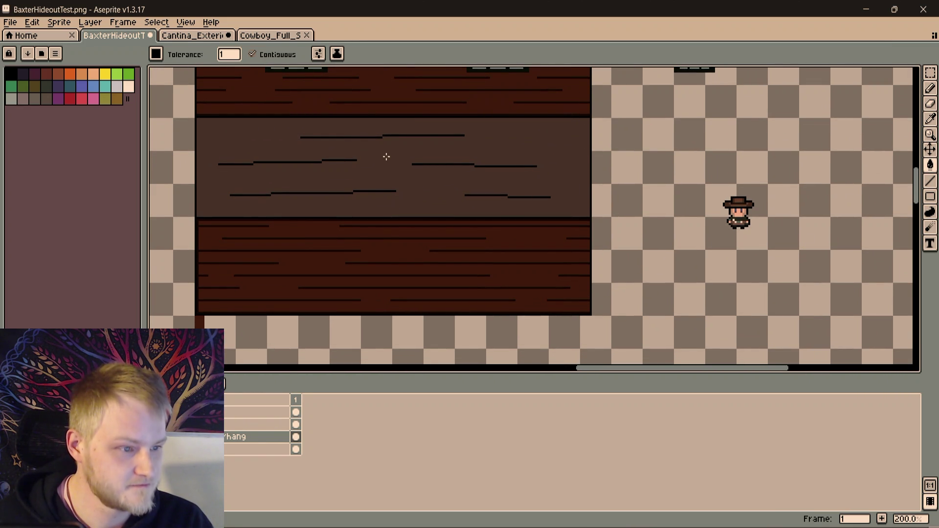
{"action": "key", "text": "m"}
Move a row of grain lines up and right and fill away the exposed reddish L-shape
{"action": "mouse_move", "coordinate": [395, 153]}
{"action": "left_mouse_down"}
{"action": "mouse_move", "coordinate": [578, 184]}
{"action": "mouse_move", "coordinate": [551, 171]}
{"action": "left_mouse_up"}
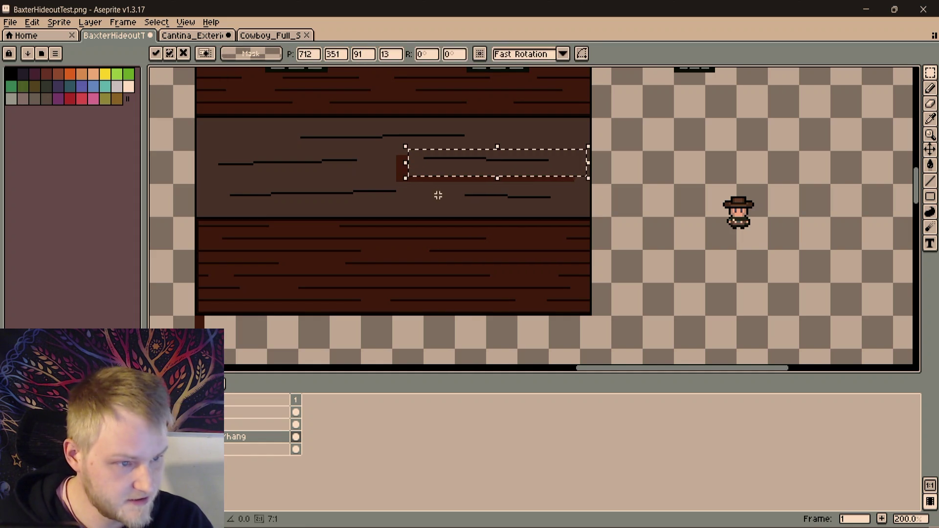
{"action": "left_click", "coordinate": [384, 170]}
{"action": "key", "text": "g"}
{"action": "left_click", "coordinate": [404, 176]}
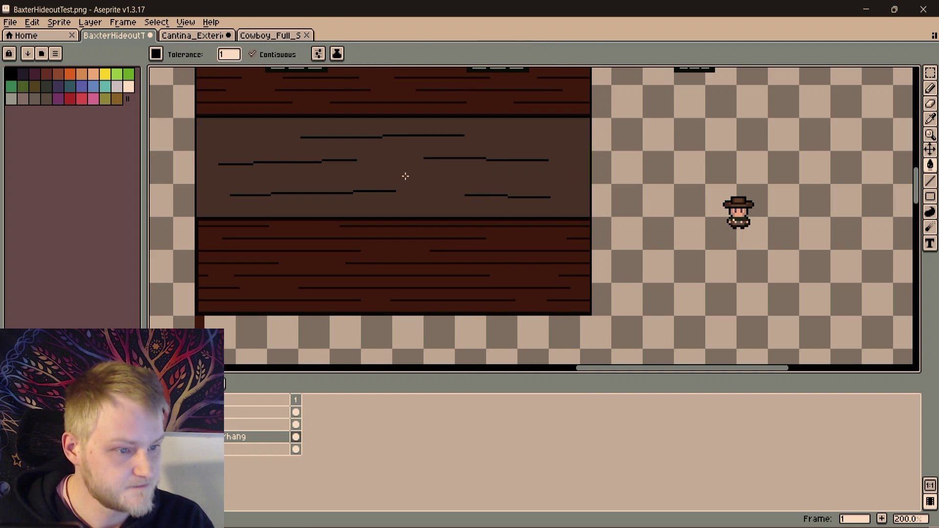
{"action": "scroll", "coordinate": [403, 177], "scroll_direction": "down", "scroll_amount": 1}
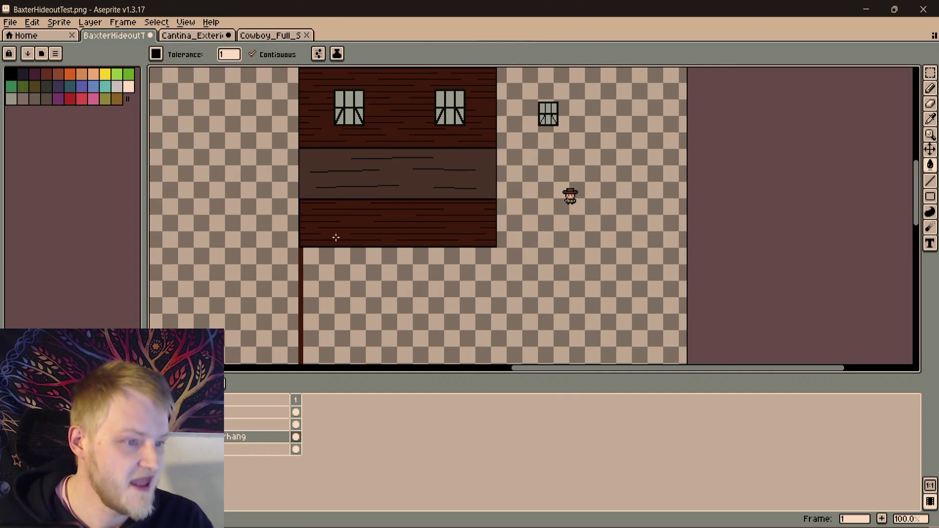
{"action": "left_click_drag", "start_coordinate": [332, 243], "coordinate": [374, 277]}
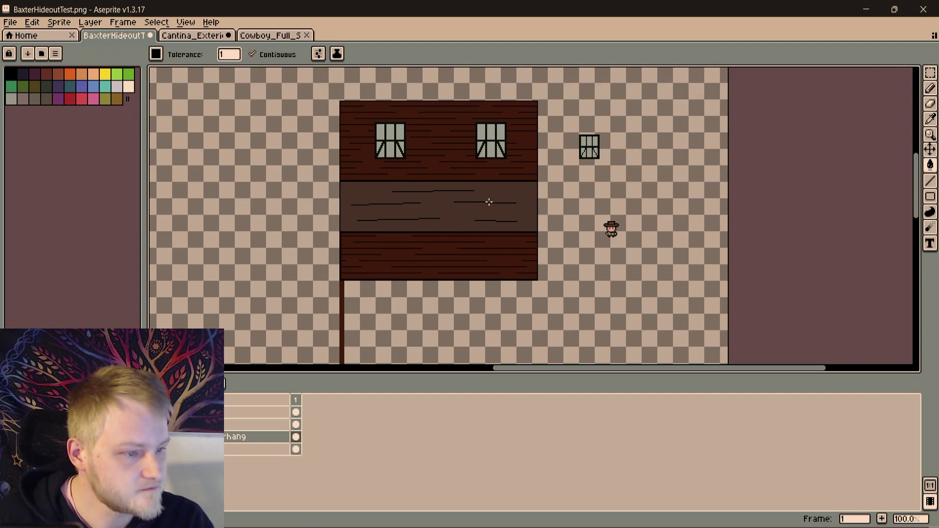
{"action": "scroll", "coordinate": [478, 195], "scroll_direction": "up", "scroll_amount": 2}
{"action": "scroll", "coordinate": [605, 168], "scroll_direction": "up", "scroll_amount": 3}
{"action": "scroll", "coordinate": [504, 243], "scroll_direction": "up", "scroll_amount": 3}
{"action": "key", "text": "alt"}
{"action": "scroll", "coordinate": [526, 213], "scroll_direction": "down", "scroll_amount": 1}
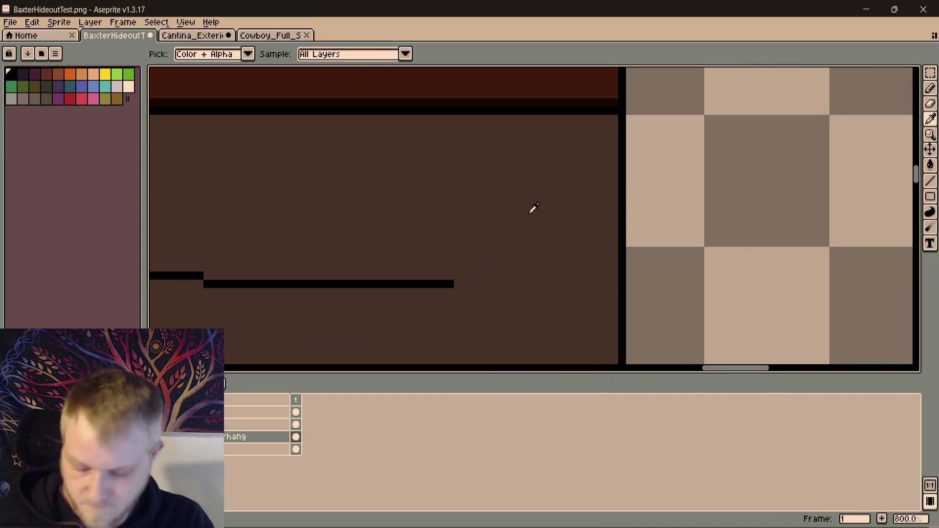
{"action": "scroll", "coordinate": [556, 186], "scroll_direction": "down", "scroll_amount": 1}
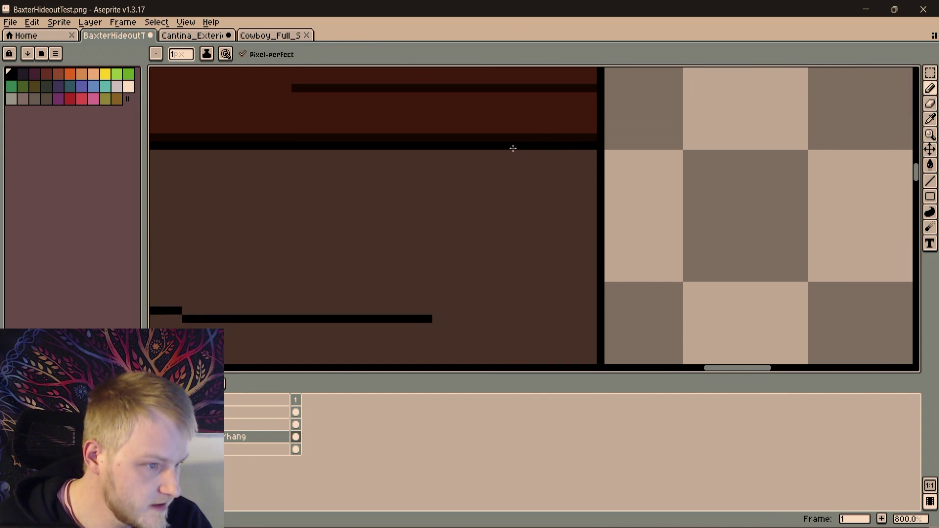
Draw a stepped black curve at the band's top-right corner and fill the corner beyond it black
{"action": "left_click_drag", "start_coordinate": [537, 153], "coordinate": [583, 172]}
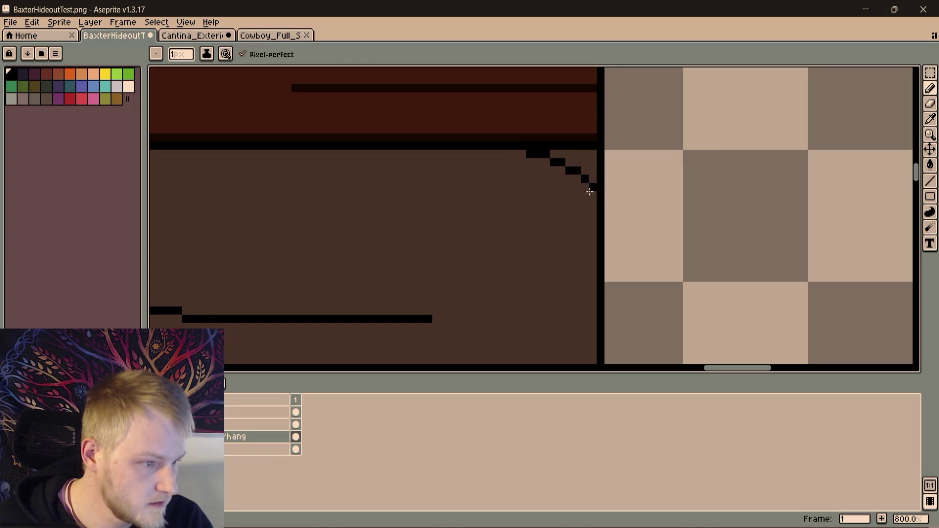
{"action": "mouse_move", "coordinate": [510, 156]}
{"action": "left_mouse_down"}
{"action": "mouse_move", "coordinate": [570, 189]}
{"action": "mouse_move", "coordinate": [595, 239]}
{"action": "left_mouse_up"}
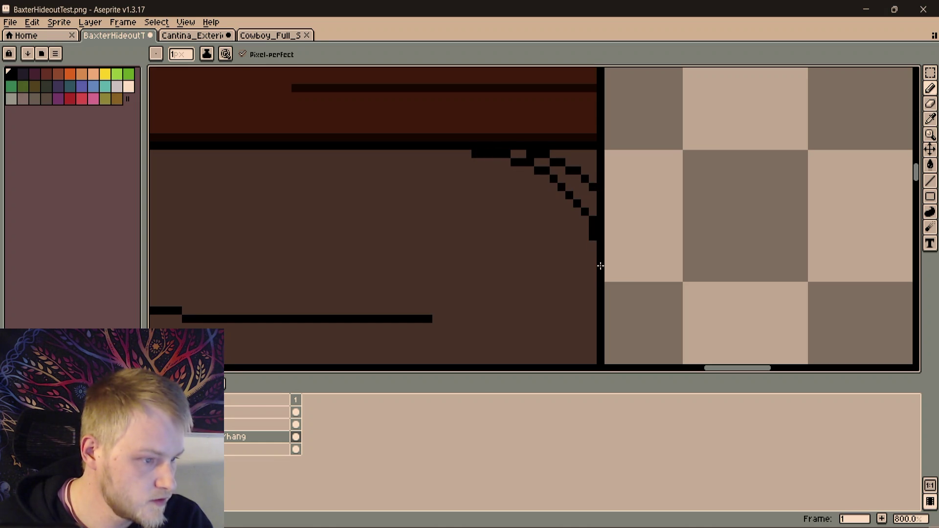
{"action": "key", "text": "g"}
{"action": "left_click", "coordinate": [587, 202]}
{"action": "left_click", "coordinate": [580, 163]}
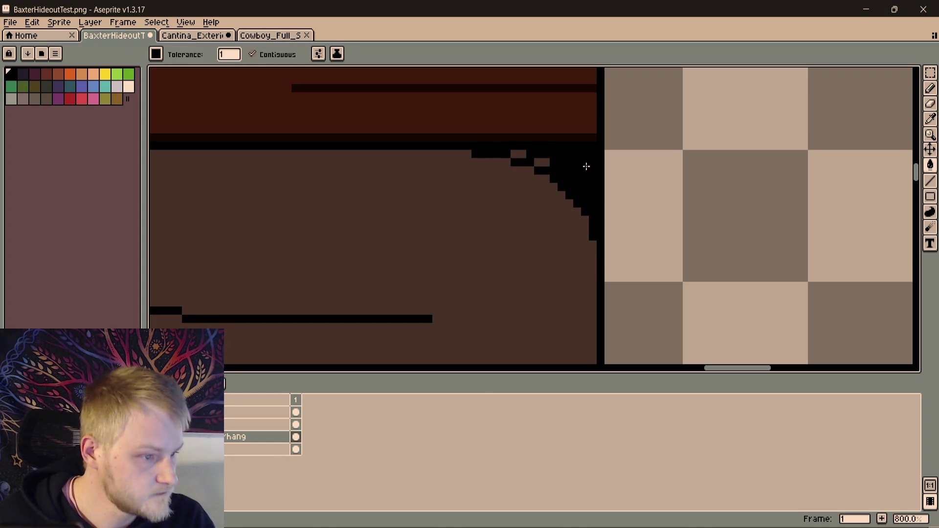
{"action": "left_click", "coordinate": [519, 154]}
{"action": "scroll", "coordinate": [521, 155], "scroll_direction": "down", "scroll_amount": 4}
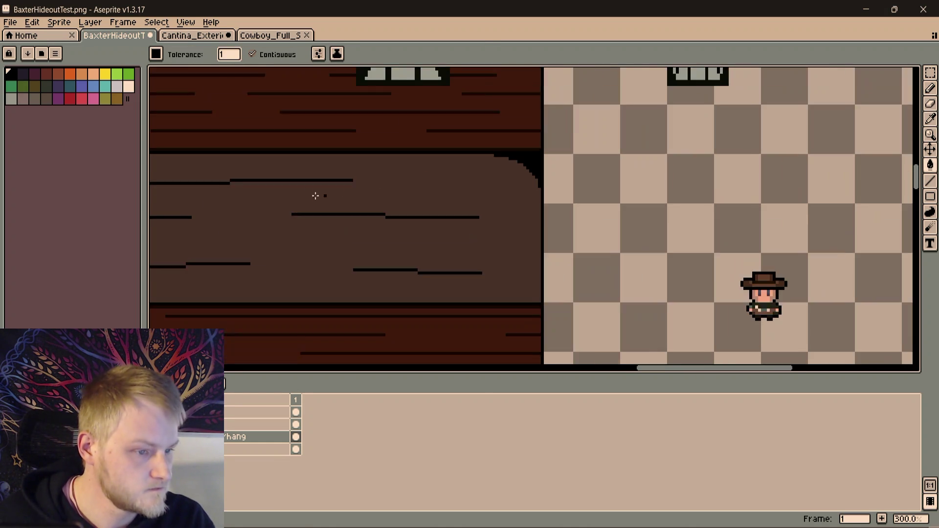
{"action": "scroll", "coordinate": [536, 160], "scroll_direction": "down", "scroll_amount": 3}
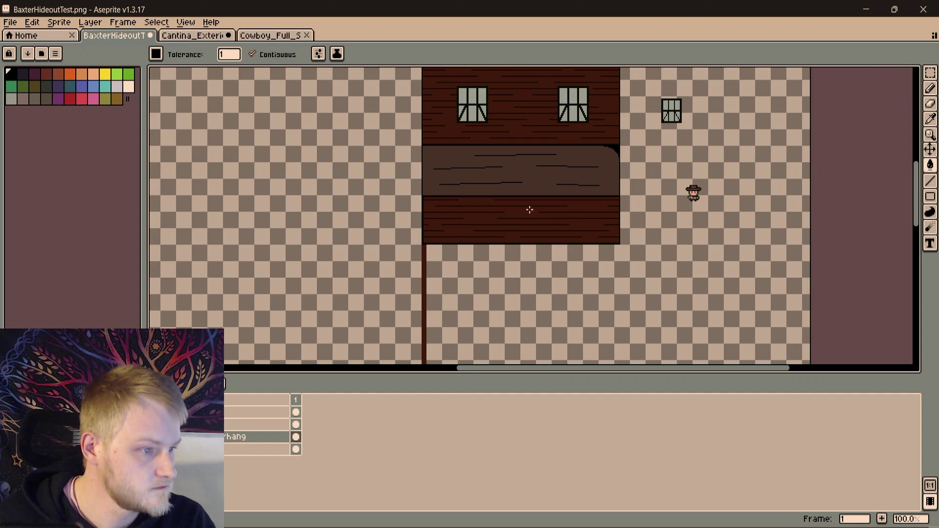
{"action": "scroll", "coordinate": [455, 164], "scroll_direction": "up", "scroll_amount": 1}
{"action": "scroll", "coordinate": [583, 241], "scroll_direction": "up", "scroll_amount": 2}
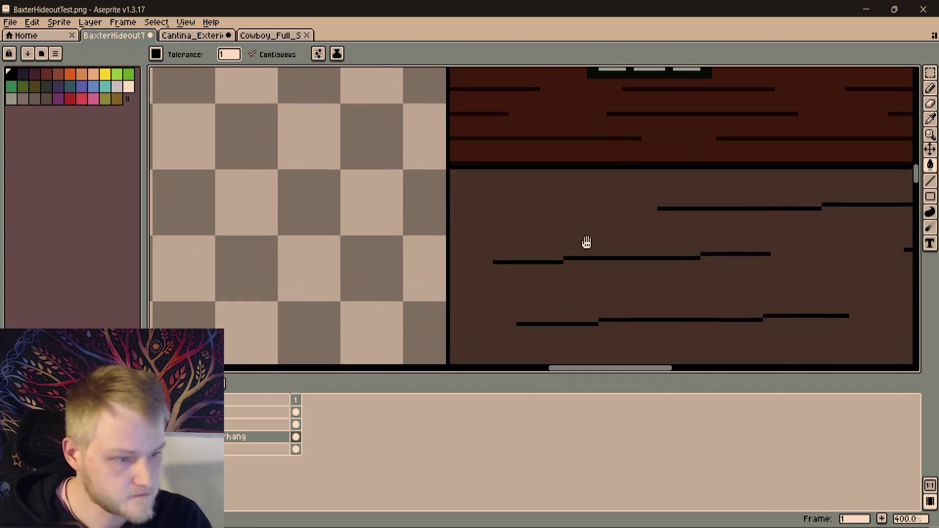
{"action": "scroll", "coordinate": [476, 171], "scroll_direction": "up", "scroll_amount": 2}
Draw a dark curve at the band's top-left corner and fill above it dark grey
{"action": "key", "text": "i"}
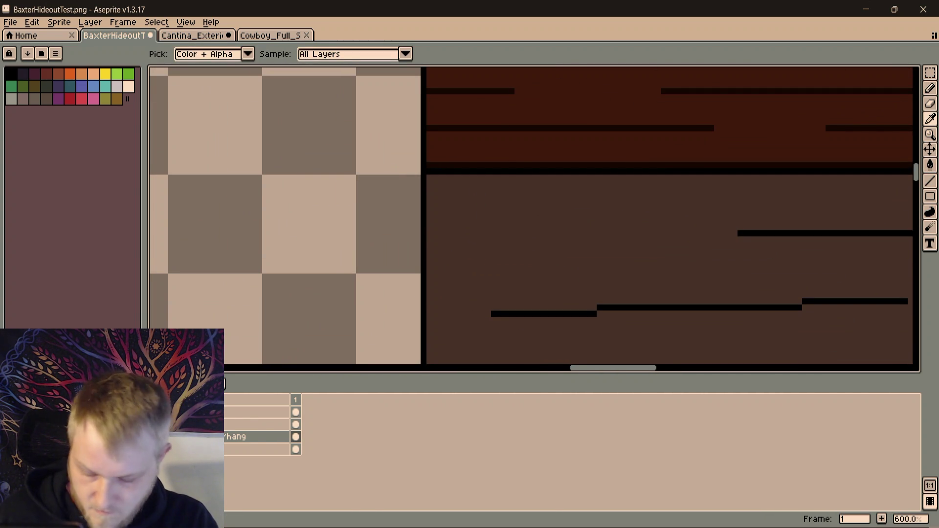
{"action": "key", "text": "b"}
{"action": "left_click_drag", "start_coordinate": [518, 180], "coordinate": [449, 207]}
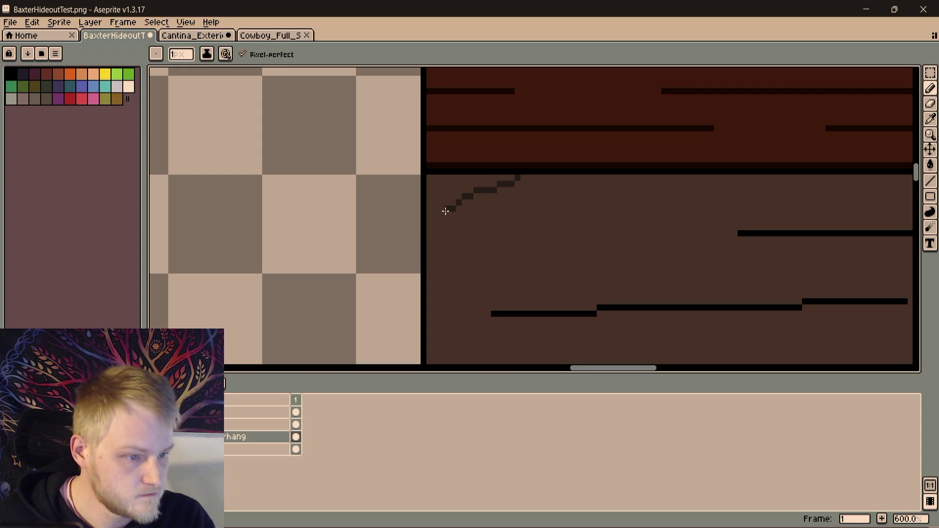
{"action": "key", "text": "g"}
{"action": "left_click", "coordinate": [455, 192]}
{"action": "scroll", "coordinate": [455, 193], "scroll_direction": "down", "scroll_amount": 1}
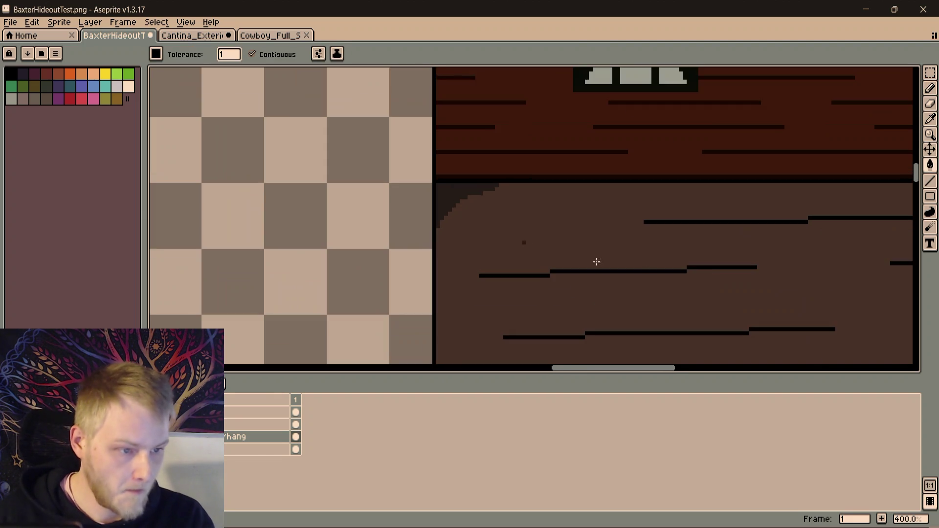
Outline the right corner's top and side edges and recolour its black staircase dark grey
{"action": "left_click_drag", "start_coordinate": [707, 268], "coordinate": [559, 183]}
{"action": "scroll", "coordinate": [559, 182], "scroll_direction": "down", "scroll_amount": 2}
{"action": "left_click_drag", "start_coordinate": [769, 235], "coordinate": [622, 221]}
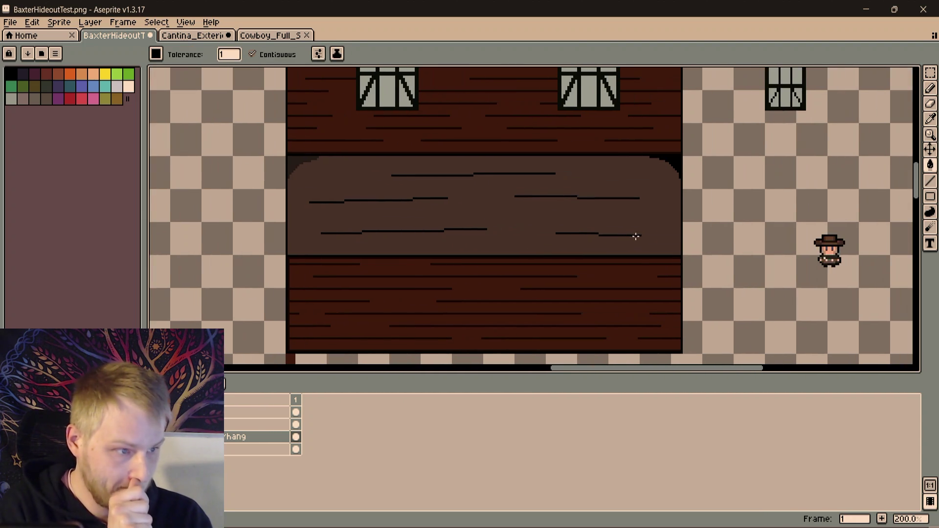
{"action": "scroll", "coordinate": [622, 220], "scroll_direction": "up", "scroll_amount": 1}
{"action": "scroll", "coordinate": [614, 222], "scroll_direction": "up", "scroll_amount": 1}
{"action": "scroll", "coordinate": [520, 260], "scroll_direction": "up", "scroll_amount": 2}
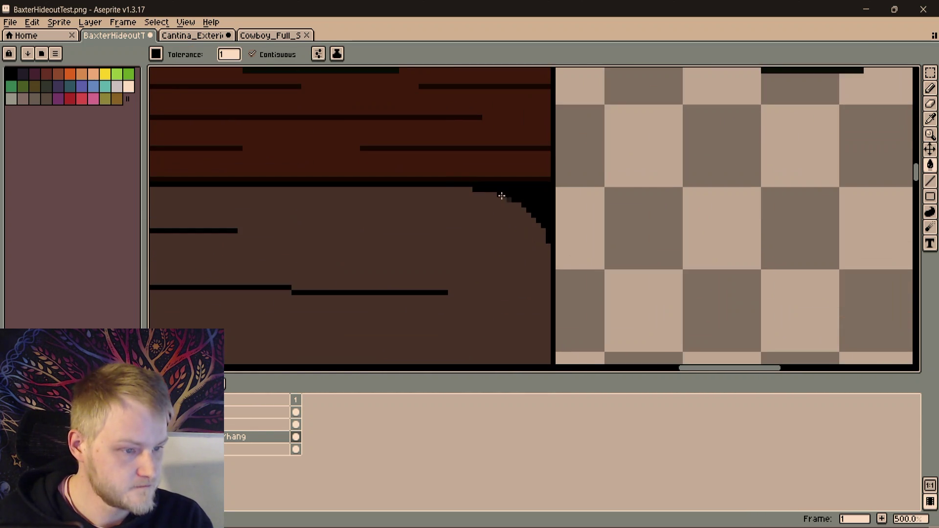
{"action": "key", "text": "b"}
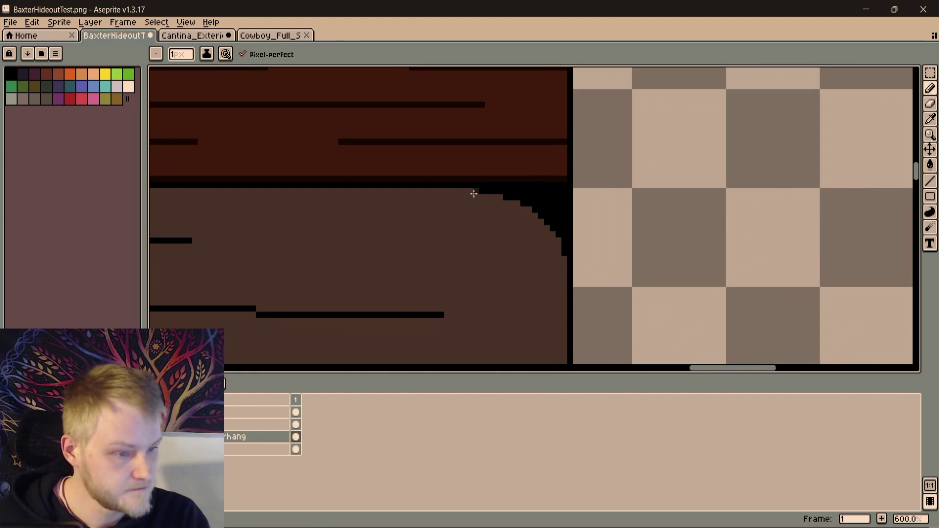
{"action": "scroll", "coordinate": [550, 199], "scroll_direction": "up", "scroll_amount": 1}
{"action": "left_click", "coordinate": [575, 180], "text": "shift"}
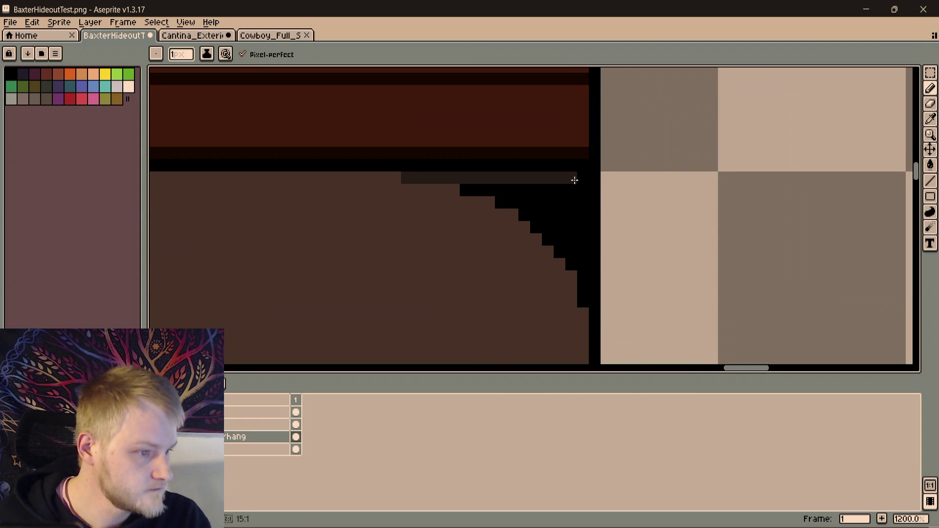
{"action": "left_click", "coordinate": [583, 302], "text": "shift"}
{"action": "key", "text": "g"}
{"action": "left_click", "coordinate": [548, 210]}
{"action": "scroll", "coordinate": [525, 212], "scroll_direction": "down", "scroll_amount": 1}
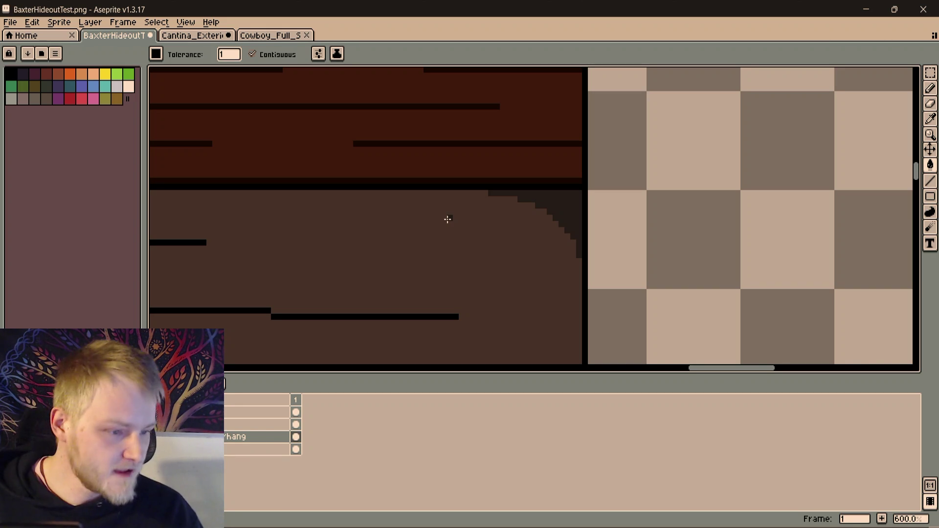
{"action": "scroll", "coordinate": [329, 191], "scroll_direction": "down", "scroll_amount": 3}
{"action": "scroll", "coordinate": [329, 191], "scroll_direction": "up", "scroll_amount": 1}
{"action": "scroll", "coordinate": [470, 206], "scroll_direction": "left", "scroll_amount": 5}
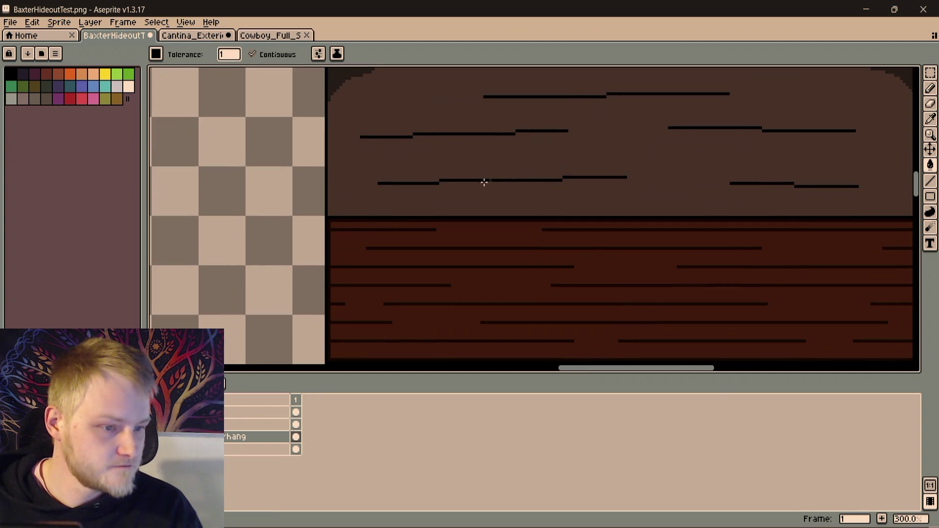
{"action": "key", "text": "b"}
{"action": "scroll", "coordinate": [306, 213], "scroll_direction": "left", "scroll_amount": 3}
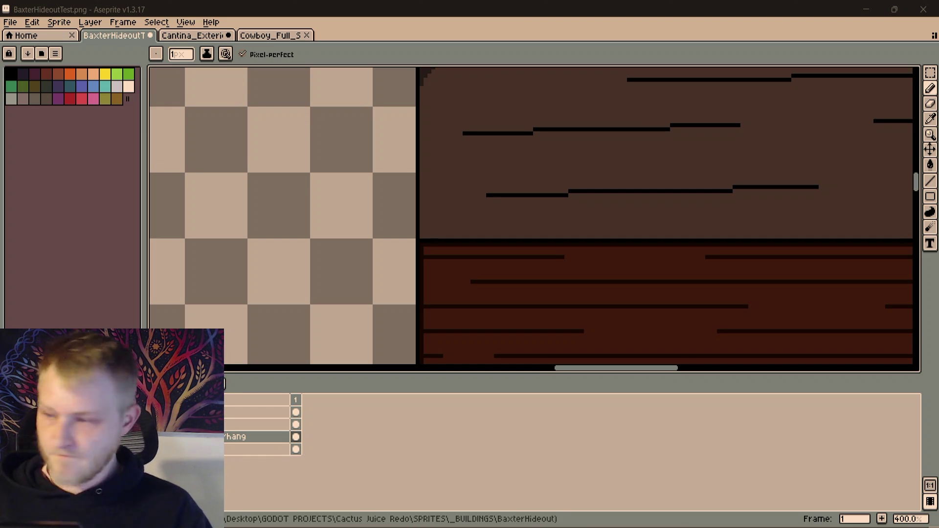
{"action": "left_click_drag", "start_coordinate": [516, 231], "coordinate": [233, 162]}
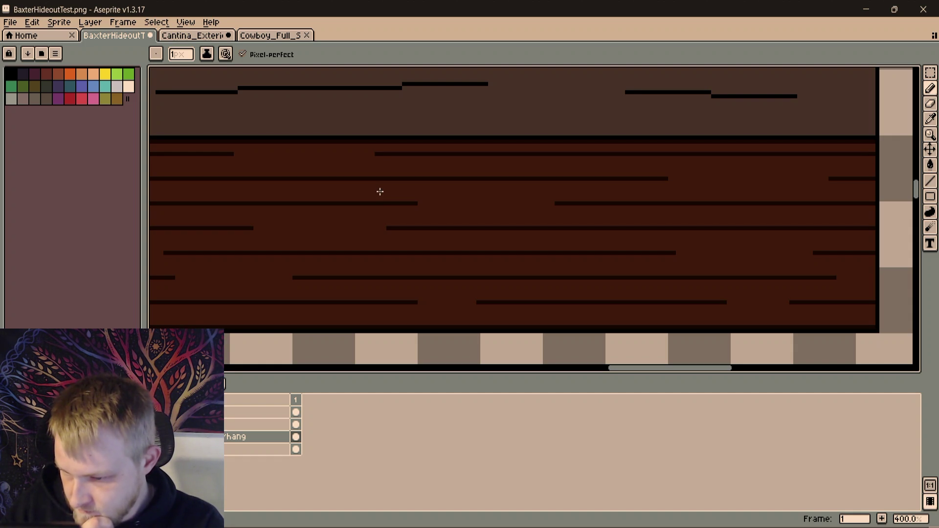
{"action": "scroll", "coordinate": [447, 210], "scroll_direction": "down", "scroll_amount": 1}
Fill the band's bottom-left corner under the stepped curve with the dark shade
{"action": "mouse_move", "coordinate": [363, 210]}
{"action": "left_mouse_down"}
{"action": "mouse_move", "coordinate": [495, 281]}
{"action": "mouse_move", "coordinate": [473, 213]}
{"action": "mouse_move", "coordinate": [477, 273]}
{"action": "left_mouse_up"}
{"action": "scroll", "coordinate": [495, 281], "scroll_direction": "down", "scroll_amount": 1}
{"action": "left_click_drag", "start_coordinate": [304, 228], "coordinate": [335, 210]}
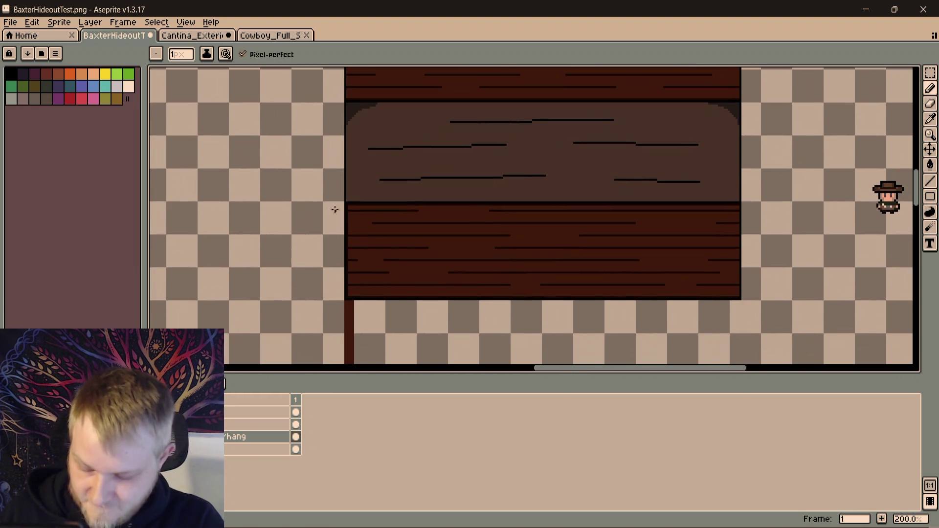
{"action": "scroll", "coordinate": [360, 266], "scroll_direction": "up", "scroll_amount": 2}
{"action": "left_click_drag", "start_coordinate": [428, 157], "coordinate": [386, 218]}
{"action": "scroll", "coordinate": [386, 219], "scroll_direction": "up", "scroll_amount": 1}
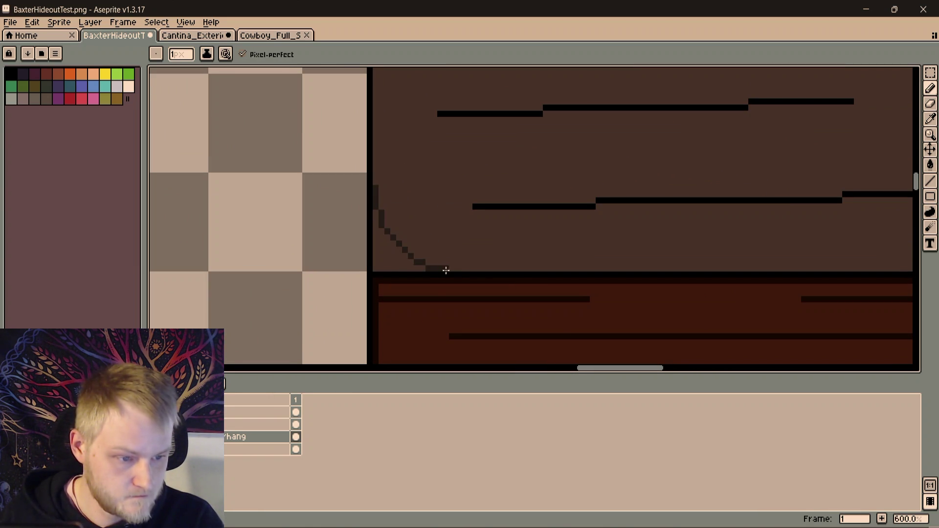
{"action": "key", "text": "g"}
{"action": "left_click", "coordinate": [384, 252]}
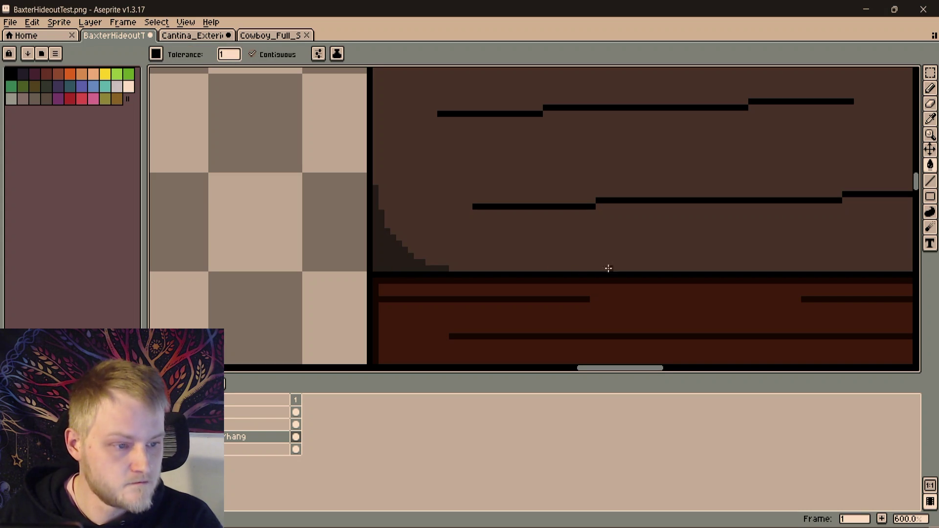
{"action": "scroll", "coordinate": [278, 335], "scroll_direction": "down", "scroll_amount": 1}
{"action": "scroll", "coordinate": [277, 335], "scroll_direction": "down", "scroll_amount": 2}
{"action": "scroll", "coordinate": [388, 245], "scroll_direction": "down", "scroll_amount": 1}
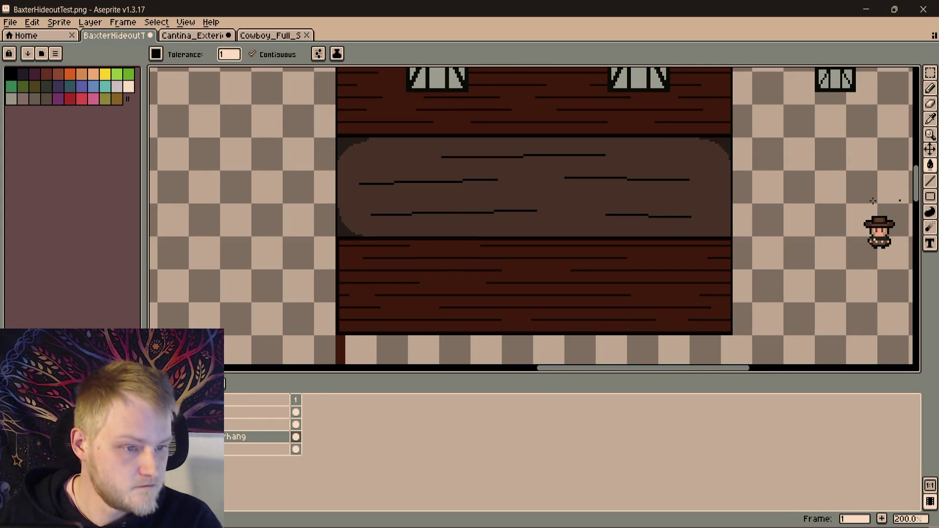
Draw a dark vertical shading line down the overhang band's right edge
{"action": "left_click_drag", "start_coordinate": [440, 170], "coordinate": [524, 257]}
{"action": "scroll", "coordinate": [221, 162], "scroll_direction": "up", "scroll_amount": 1}
{"action": "scroll", "coordinate": [515, 220], "scroll_direction": "up", "scroll_amount": 3}
{"action": "key", "text": "b"}
{"action": "left_click_drag", "start_coordinate": [500, 200], "coordinate": [274, 169]}
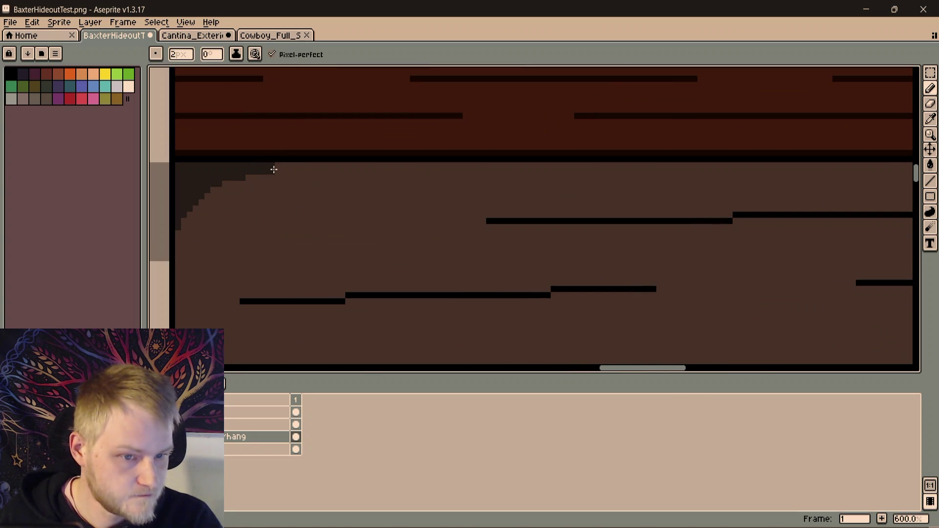
{"action": "scroll", "coordinate": [604, 183], "scroll_direction": "right", "scroll_amount": 5}
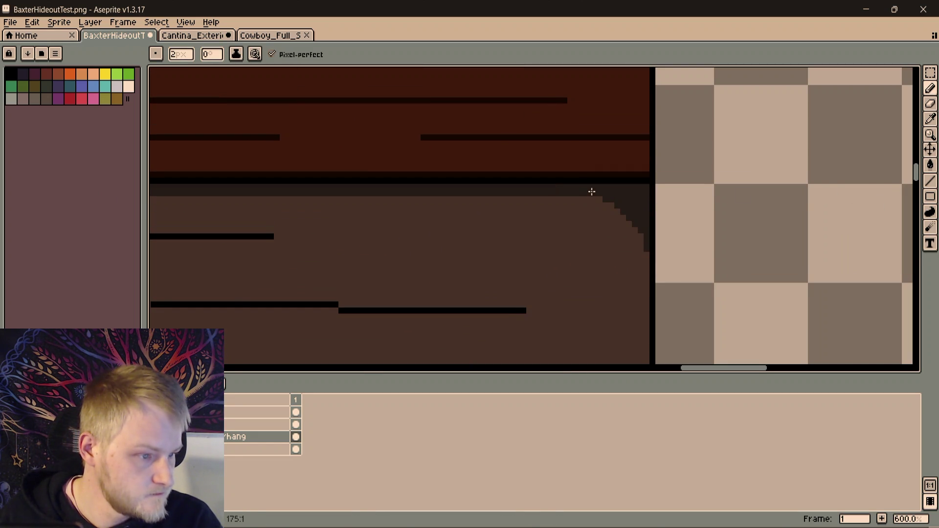
{"action": "scroll", "coordinate": [579, 95], "scroll_direction": "down", "scroll_amount": 3}
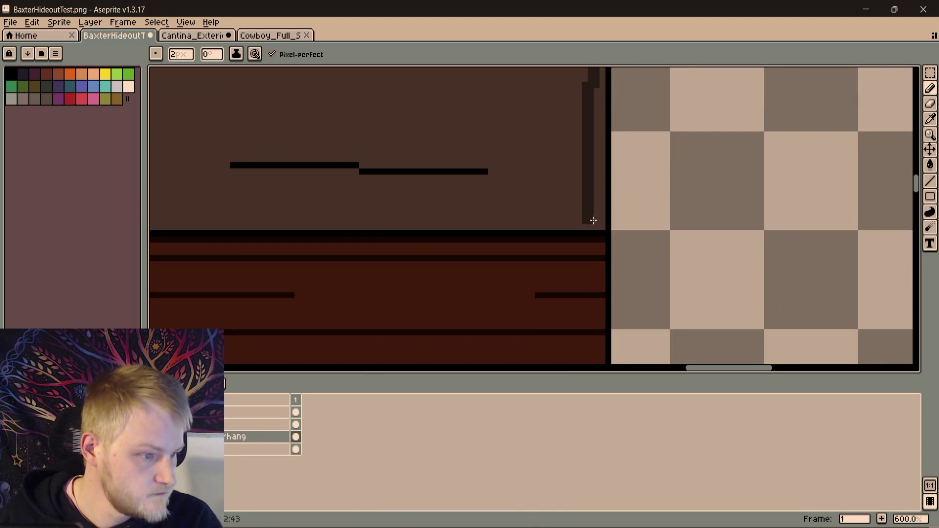
{"action": "scroll", "coordinate": [603, 223], "scroll_direction": "up", "scroll_amount": 3}
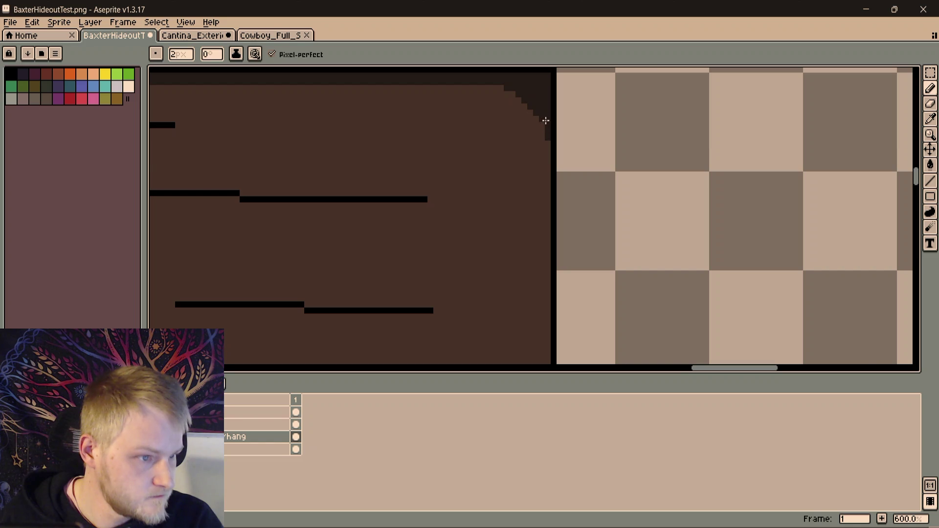
{"action": "scroll", "coordinate": [571, 91], "scroll_direction": "down", "scroll_amount": 3}
{"action": "left_click_drag", "start_coordinate": [571, 90], "coordinate": [581, 188]}
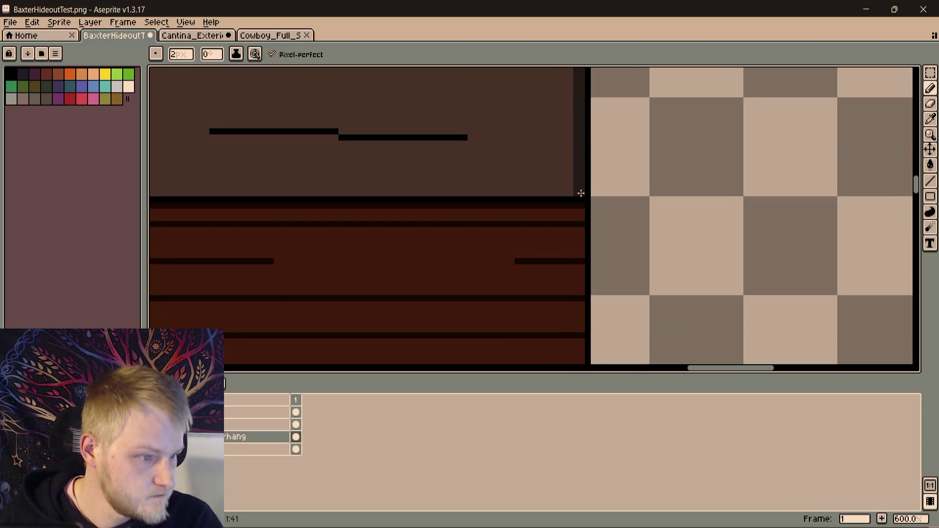
{"action": "scroll", "coordinate": [452, 176], "scroll_direction": "down", "scroll_amount": 1}
{"action": "scroll", "coordinate": [482, 157], "scroll_direction": "up", "scroll_amount": 1}
{"action": "scroll", "coordinate": [445, 181], "scroll_direction": "down", "scroll_amount": 1}
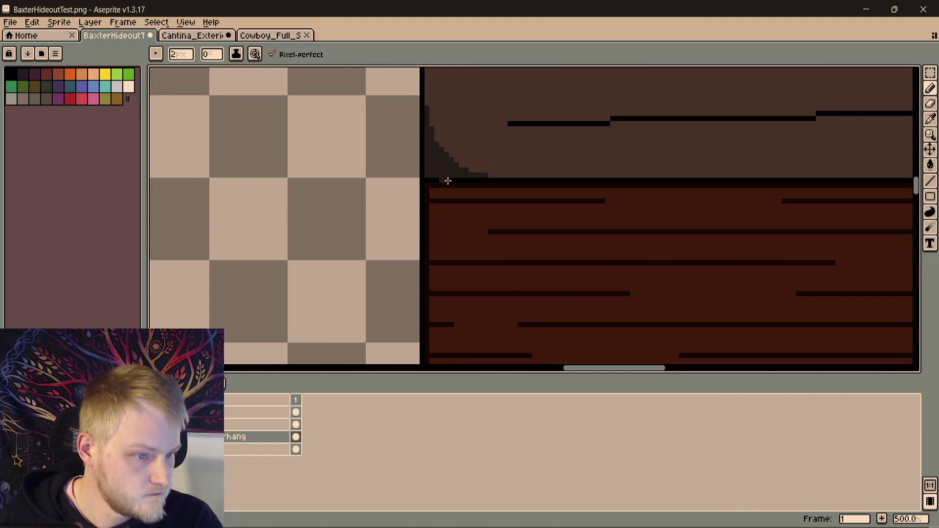
{"action": "scroll", "coordinate": [444, 198], "scroll_direction": "up", "scroll_amount": 2}
{"action": "scroll", "coordinate": [447, 229], "scroll_direction": "up", "scroll_amount": 1}
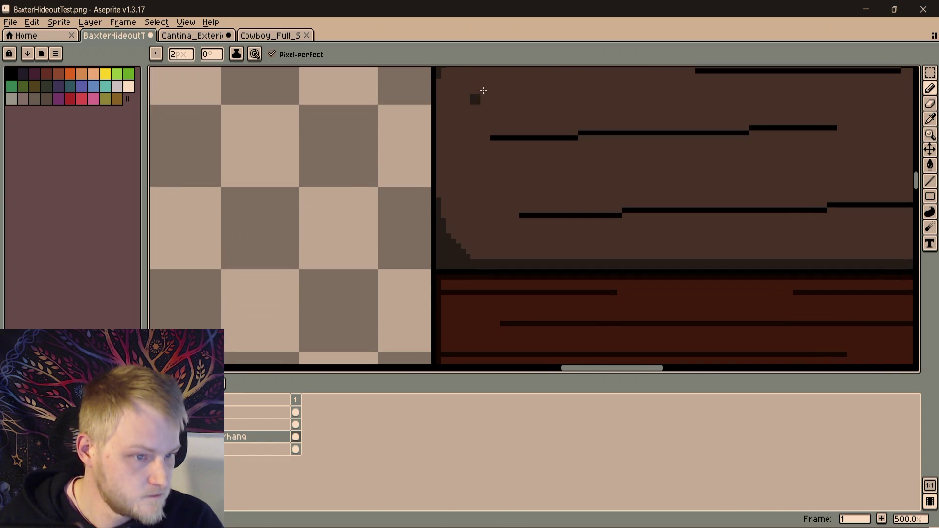
{"action": "scroll", "coordinate": [476, 107], "scroll_direction": "up", "scroll_amount": 1}
{"action": "scroll", "coordinate": [430, 101], "scroll_direction": "down", "scroll_amount": 1}
{"action": "scroll", "coordinate": [610, 157], "scroll_direction": "down", "scroll_amount": 1}
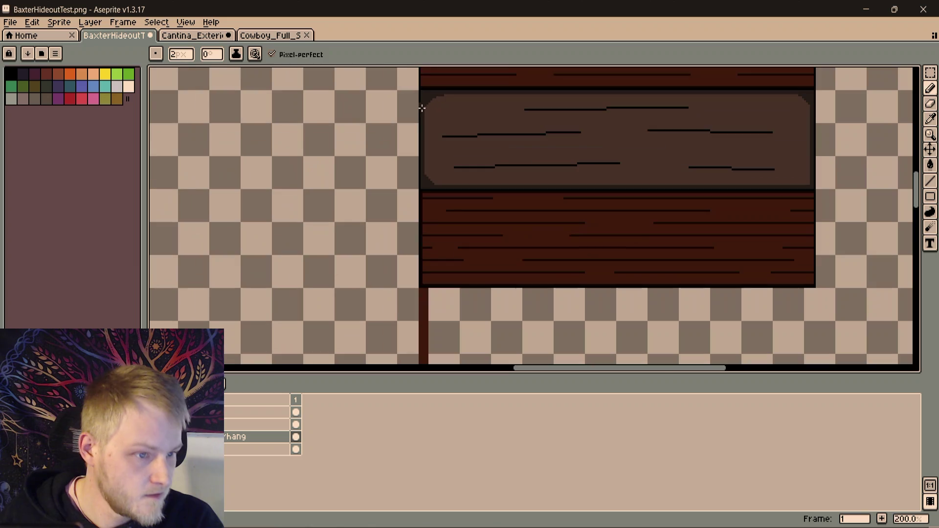
{"action": "scroll", "coordinate": [511, 210], "scroll_direction": "down", "scroll_amount": 1}
{"action": "scroll", "coordinate": [613, 198], "scroll_direction": "down", "scroll_amount": 1}
{"action": "scroll", "coordinate": [279, 164], "scroll_direction": "right", "scroll_amount": 1}
{"action": "scroll", "coordinate": [265, 184], "scroll_direction": "left", "scroll_amount": 1}
{"action": "scroll", "coordinate": [432, 191], "scroll_direction": "up", "scroll_amount": 1}
{"action": "scroll", "coordinate": [432, 192], "scroll_direction": "up", "scroll_amount": 3}
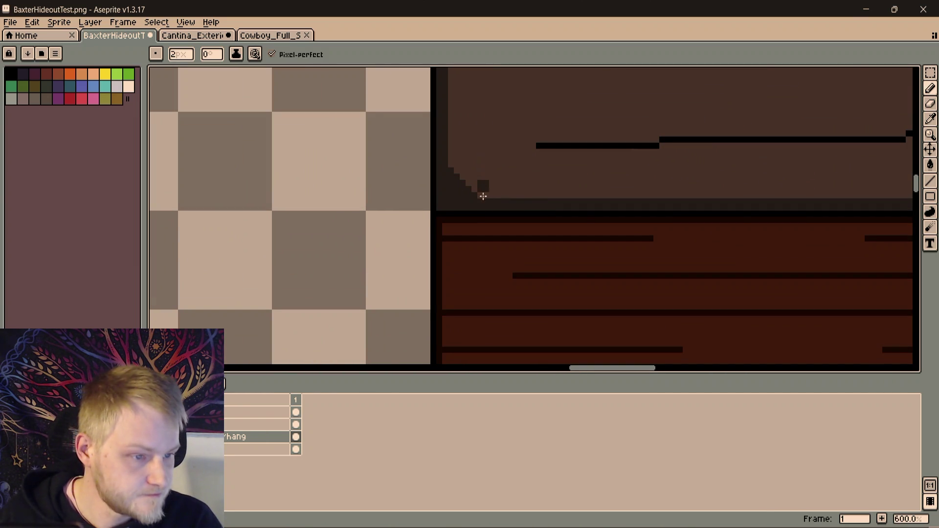
{"action": "key", "text": "v"}
{"action": "key", "text": "b"}
Add dark stair-step pixels at the bottom-left corner and bucket-fill the corner stripes dark
{"action": "mouse_move", "coordinate": [513, 196]}
{"action": "left_mouse_down"}
{"action": "mouse_move", "coordinate": [488, 183]}
{"action": "mouse_move", "coordinate": [567, 197]}
{"action": "left_mouse_up"}
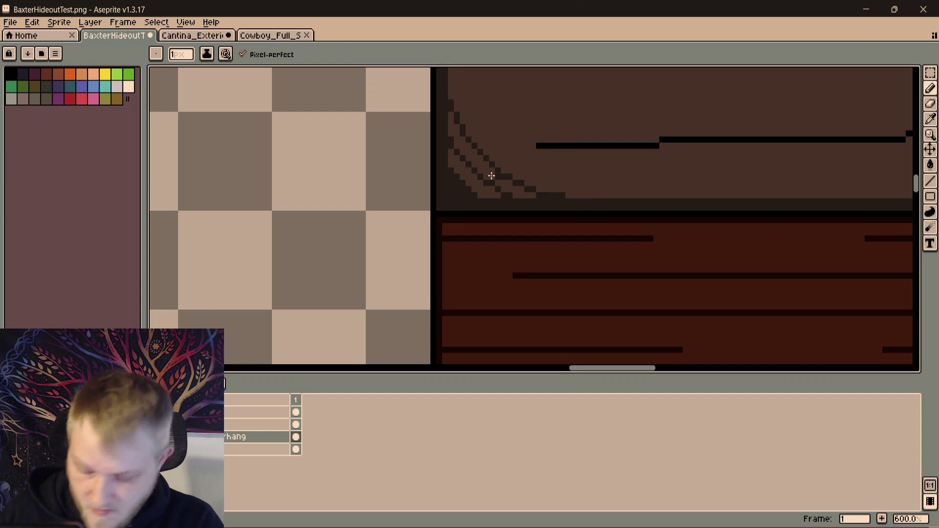
{"action": "key", "text": "g"}
{"action": "left_click", "coordinate": [474, 182]}
{"action": "left_click", "coordinate": [478, 163]}
{"action": "scroll", "coordinate": [480, 164], "scroll_direction": "down", "scroll_amount": 1}
{"action": "scroll", "coordinate": [450, 247], "scroll_direction": "down", "scroll_amount": 2}
{"action": "scroll", "coordinate": [451, 247], "scroll_direction": "down", "scroll_amount": 4}
{"action": "scroll", "coordinate": [453, 253], "scroll_direction": "up", "scroll_amount": 4}
{"action": "scroll", "coordinate": [452, 253], "scroll_direction": "up", "scroll_amount": 1}
{"action": "scroll", "coordinate": [476, 236], "scroll_direction": "down", "scroll_amount": 1}
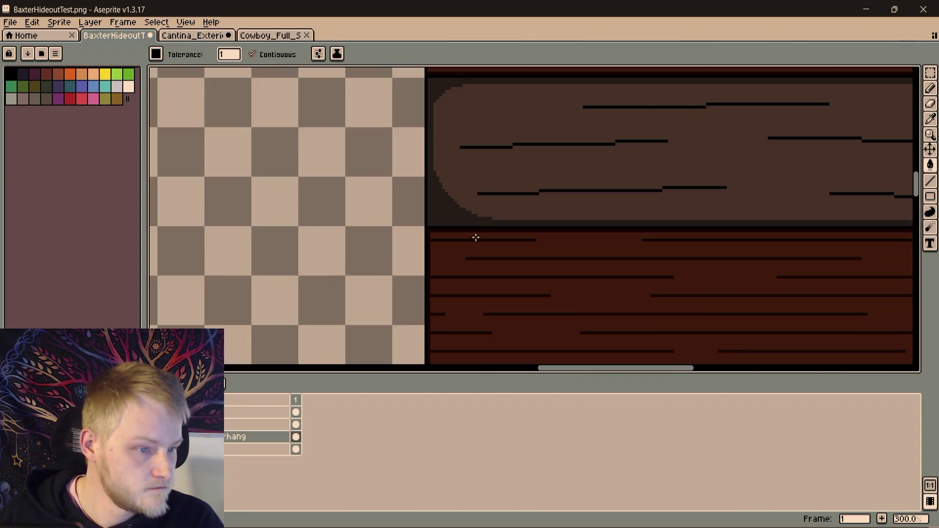
Undo the dark corner fill while keeping the pencil stroke via redo
{"action": "left_click_drag", "start_coordinate": [526, 195], "coordinate": [409, 242]}
{"action": "scroll", "coordinate": [408, 241], "scroll_direction": "down", "scroll_amount": 2}
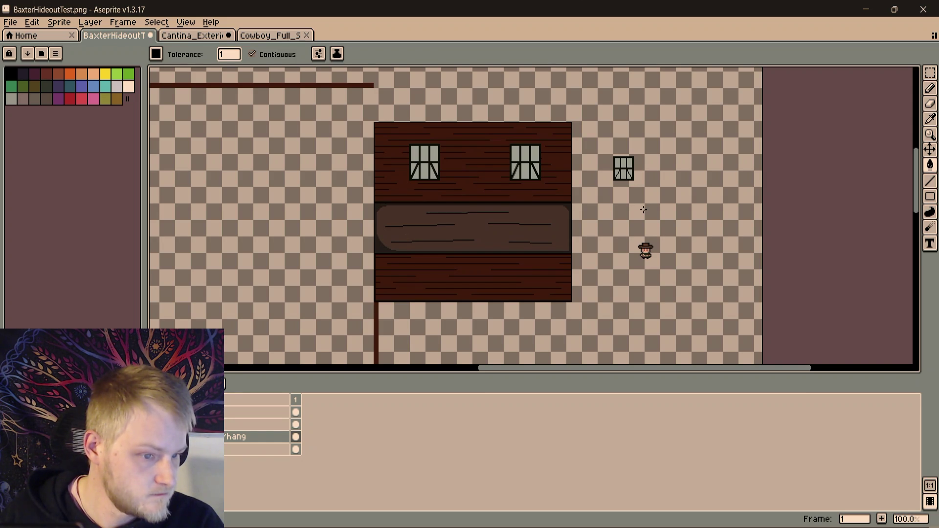
{"action": "scroll", "coordinate": [507, 181], "scroll_direction": "up", "scroll_amount": 2}
{"action": "scroll", "coordinate": [403, 210], "scroll_direction": "left", "scroll_amount": 1}
{"action": "scroll", "coordinate": [449, 236], "scroll_direction": "left", "scroll_amount": 2}
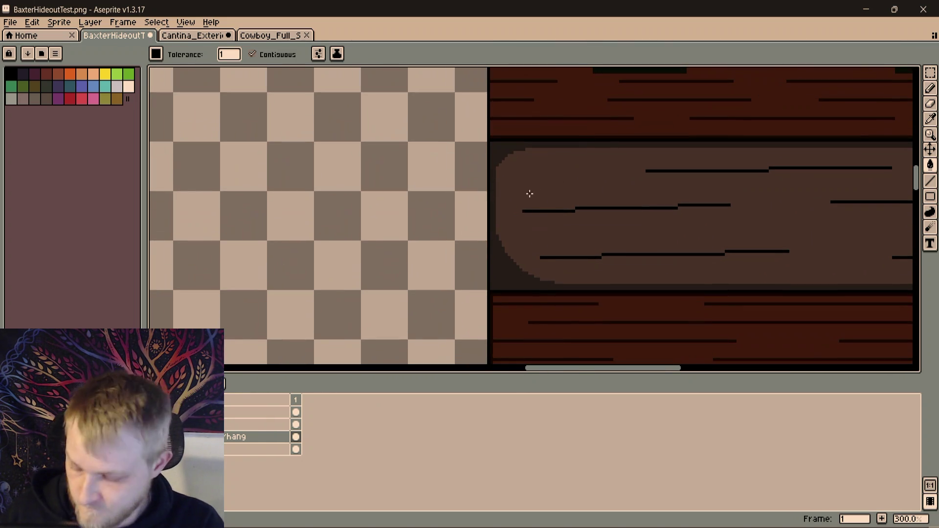
{"action": "key", "text": "ctrl+z"}
{"action": "key", "text": "ctrl+z"}
{"action": "key", "text": "ctrl+z"}
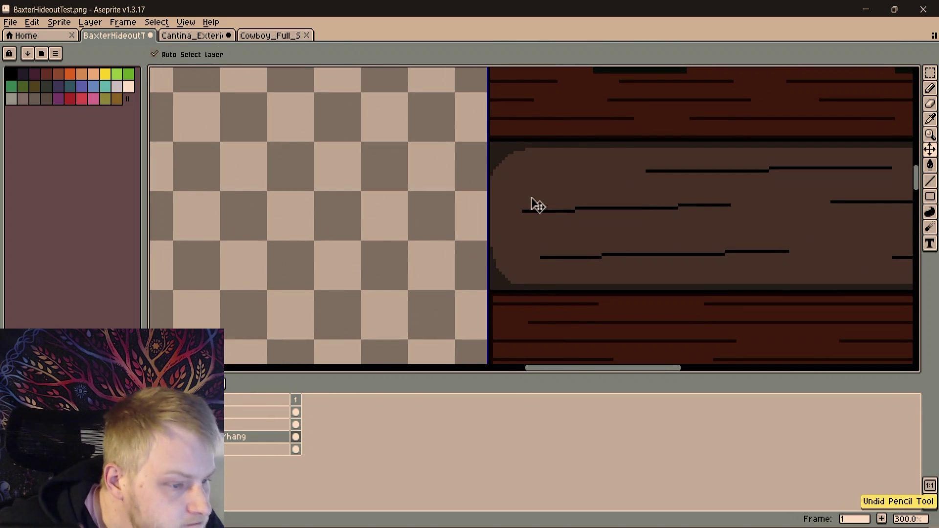
{"action": "key", "text": "ctrl+y"}
{"action": "scroll", "coordinate": [522, 203], "scroll_direction": "up", "scroll_amount": 1}
{"action": "scroll", "coordinate": [512, 204], "scroll_direction": "up", "scroll_amount": 1}
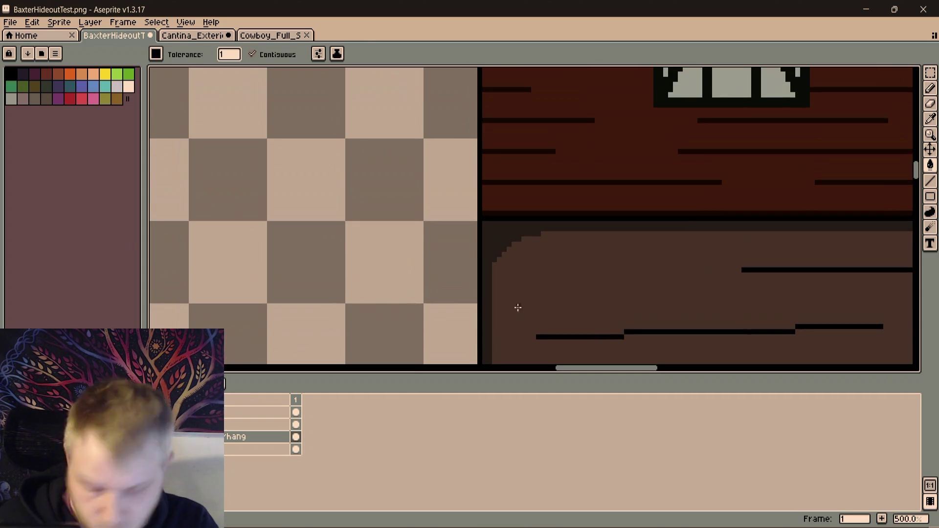
{"action": "scroll", "coordinate": [518, 294], "scroll_direction": "up", "scroll_amount": 1}
Select the stepped top-left corner piece, move it and paste a copy along the band
{"action": "key", "text": "m"}
{"action": "left_click_drag", "start_coordinate": [487, 222], "coordinate": [549, 263]}
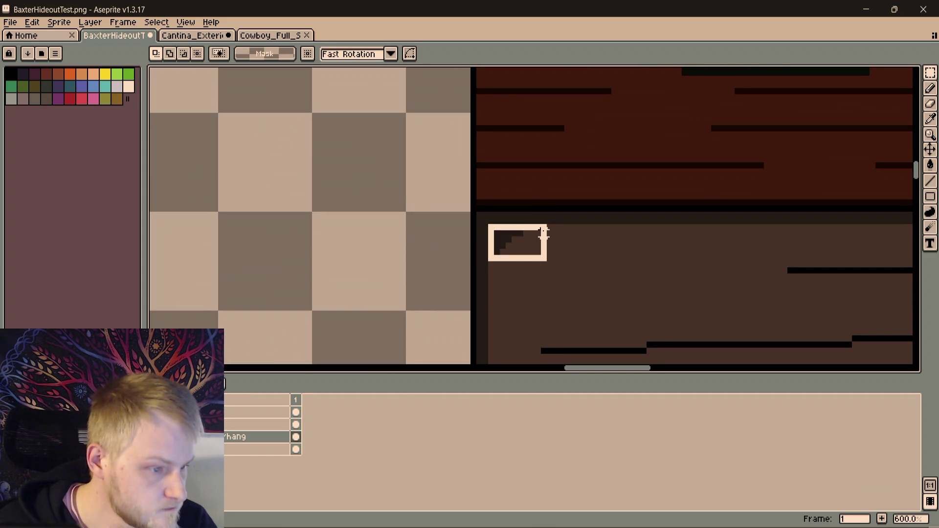
{"action": "left_click", "coordinate": [535, 257]}
{"action": "scroll", "coordinate": [622, 231], "scroll_direction": "down", "scroll_amount": 3}
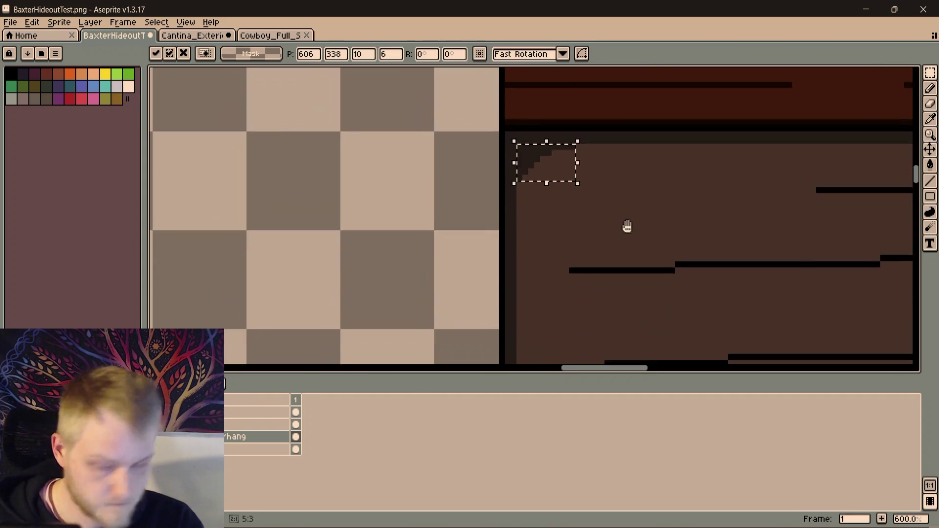
{"action": "left_click_drag", "start_coordinate": [583, 147], "coordinate": [596, 222]}
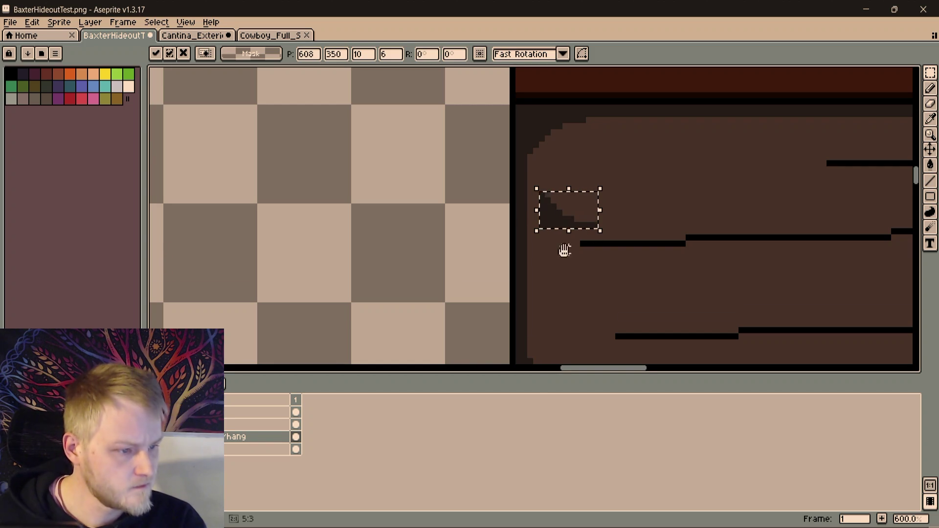
{"action": "scroll", "coordinate": [565, 250], "scroll_direction": "down", "scroll_amount": 3}
{"action": "mouse_move", "coordinate": [587, 106]}
{"action": "left_mouse_down"}
{"action": "mouse_move", "coordinate": [590, 277]}
{"action": "mouse_move", "coordinate": [574, 275]}
{"action": "left_mouse_up"}
{"action": "scroll", "coordinate": [663, 240], "scroll_direction": "down", "scroll_amount": 1}
{"action": "scroll", "coordinate": [690, 181], "scroll_direction": "down", "scroll_amount": 2}
{"action": "mouse_move", "coordinate": [690, 181]}
{"action": "left_mouse_down"}
{"action": "mouse_move", "coordinate": [530, 260]}
{"action": "mouse_move", "coordinate": [504, 288]}
{"action": "mouse_move", "coordinate": [546, 287]}
{"action": "left_mouse_up"}
{"action": "scroll", "coordinate": [533, 287], "scroll_direction": "up", "scroll_amount": 2}
{"action": "key", "text": "ctrl+v"}
{"action": "key", "text": "Return"}
Paste the corner piece again and place it at the band's right-hand corner
{"action": "mouse_move", "coordinate": [479, 340]}
{"action": "left_mouse_down"}
{"action": "mouse_move", "coordinate": [525, 237]}
{"action": "mouse_move", "coordinate": [662, 244]}
{"action": "left_mouse_up"}
{"action": "scroll", "coordinate": [663, 243], "scroll_direction": "down", "scroll_amount": 4}
{"action": "mouse_move", "coordinate": [419, 247]}
{"action": "left_mouse_down"}
{"action": "mouse_move", "coordinate": [515, 224]}
{"action": "mouse_move", "coordinate": [535, 246]}
{"action": "left_mouse_up"}
{"action": "scroll", "coordinate": [535, 245], "scroll_direction": "up", "scroll_amount": 2}
{"action": "mouse_move", "coordinate": [477, 216]}
{"action": "left_mouse_down"}
{"action": "mouse_move", "coordinate": [445, 277]}
{"action": "mouse_move", "coordinate": [471, 241]}
{"action": "left_mouse_up"}
{"action": "scroll", "coordinate": [471, 240], "scroll_direction": "up", "scroll_amount": 1}
{"action": "key", "text": "ctrl+v"}
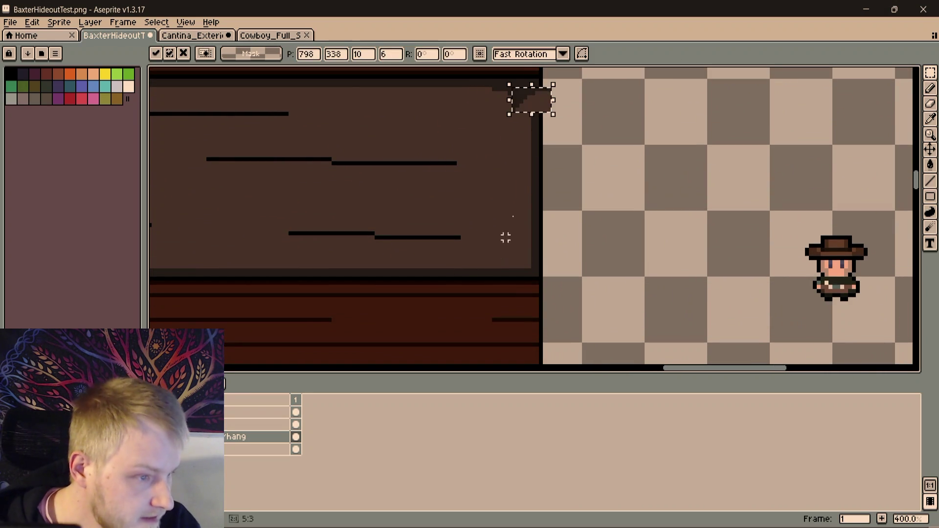
{"action": "mouse_move", "coordinate": [544, 108]}
{"action": "left_mouse_down"}
{"action": "mouse_move", "coordinate": [488, 226]}
{"action": "mouse_move", "coordinate": [506, 237]}
{"action": "mouse_move", "coordinate": [505, 251]}
{"action": "left_mouse_up"}
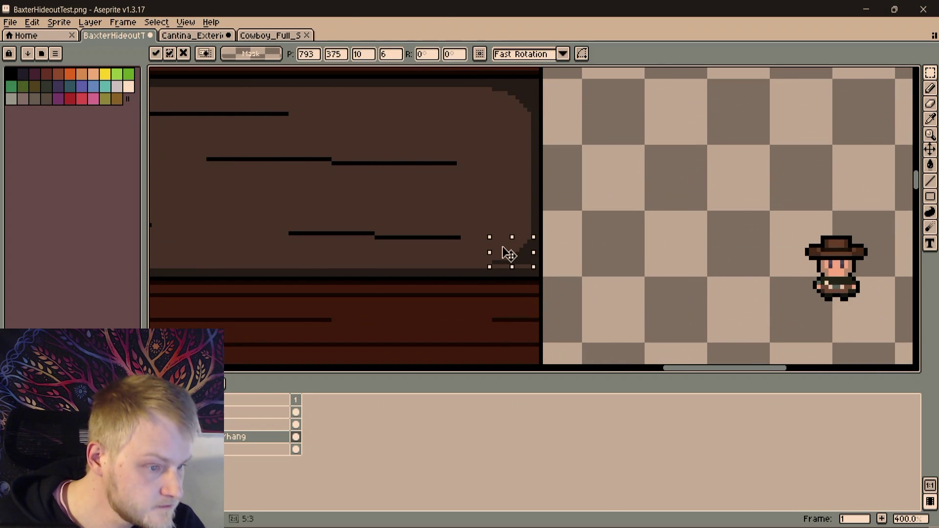
{"action": "key", "text": "ctrl+d"}
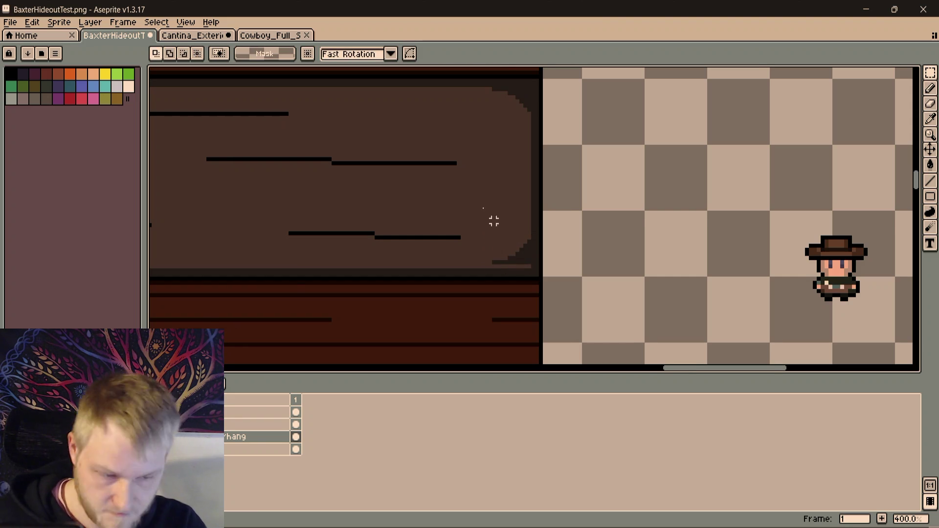
{"action": "scroll", "coordinate": [510, 245], "scroll_direction": "up", "scroll_amount": 2}
Nudge the lower-right stair piece down one pixel and fill the dark-red strip with band brown
{"action": "left_click_drag", "start_coordinate": [495, 252], "coordinate": [558, 296]}
{"action": "key", "text": "Down"}
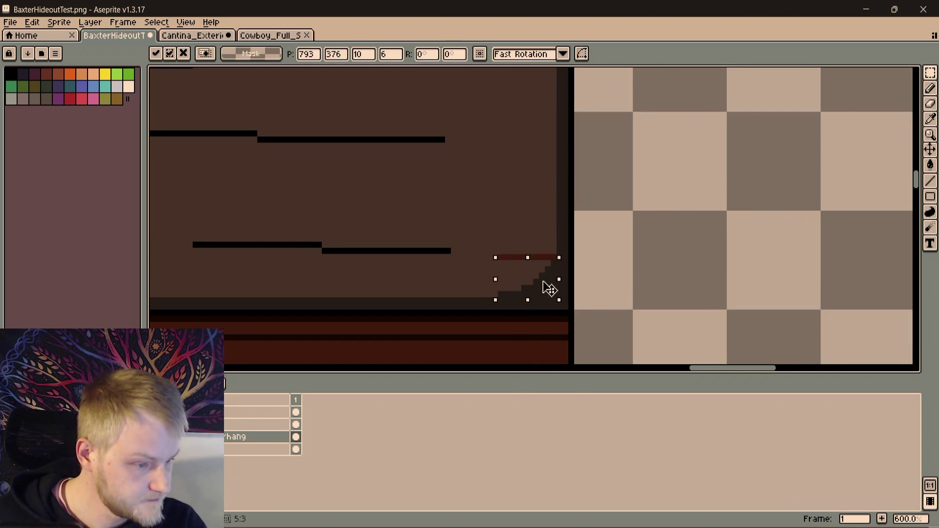
{"action": "key", "text": "ctrl+d"}
{"action": "scroll", "coordinate": [524, 214], "scroll_direction": "up", "scroll_amount": 1}
{"action": "key", "text": "i"}
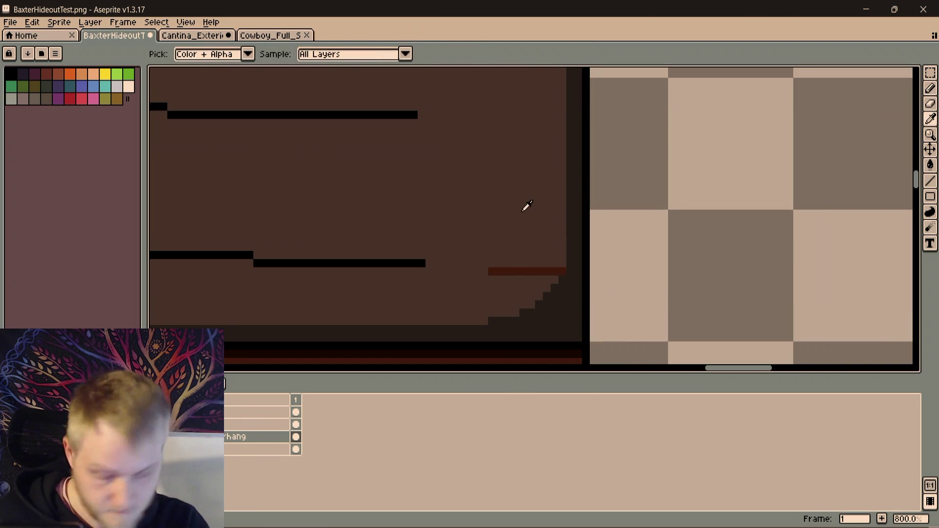
{"action": "key", "text": "g"}
{"action": "left_click", "coordinate": [538, 272]}
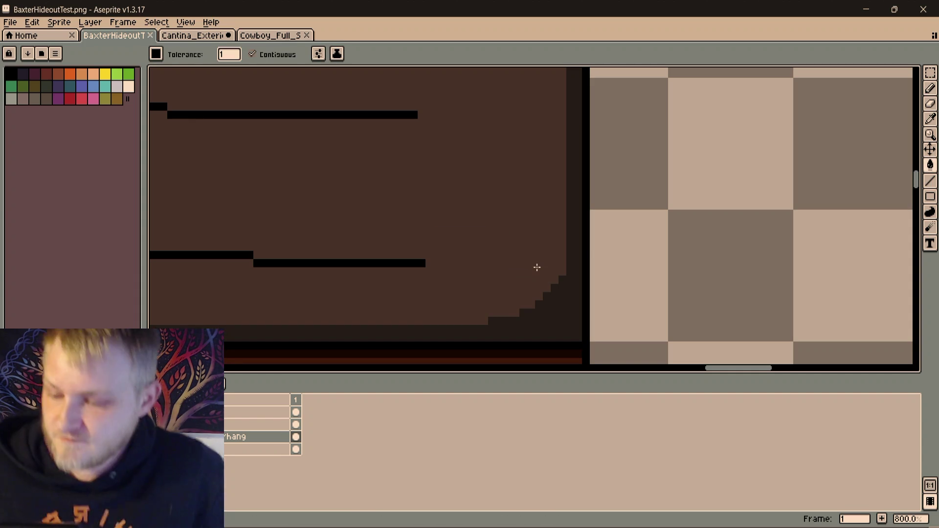
{"action": "scroll", "coordinate": [521, 267], "scroll_direction": "down", "scroll_amount": 1}
{"action": "scroll", "coordinate": [521, 268], "scroll_direction": "down", "scroll_amount": 4}
{"action": "scroll", "coordinate": [501, 256], "scroll_direction": "down", "scroll_amount": 3}
{"action": "scroll", "coordinate": [559, 239], "scroll_direction": "up", "scroll_amount": 3}
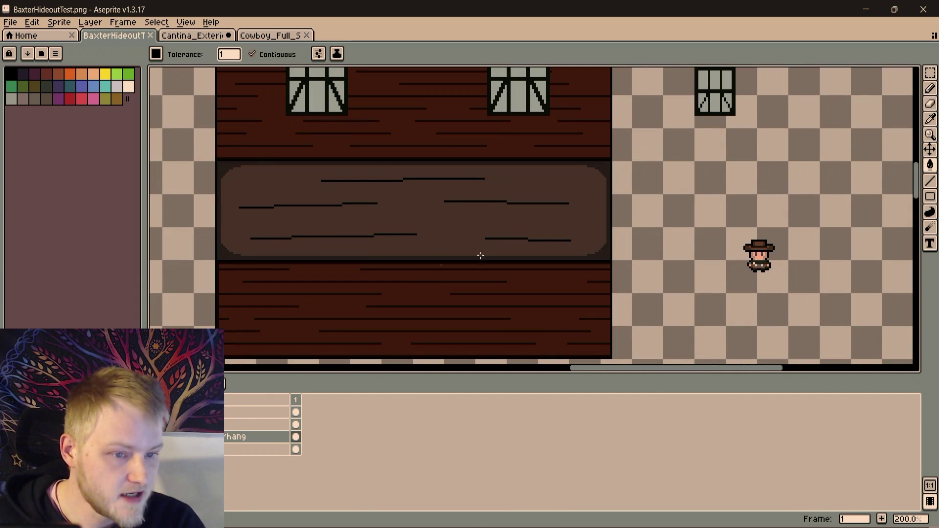
{"action": "scroll", "coordinate": [458, 208], "scroll_direction": "up", "scroll_amount": 1}
Sample a lighter brown and bucket-fill the first three black grain lines on the overhang band
{"action": "key", "text": "i"}
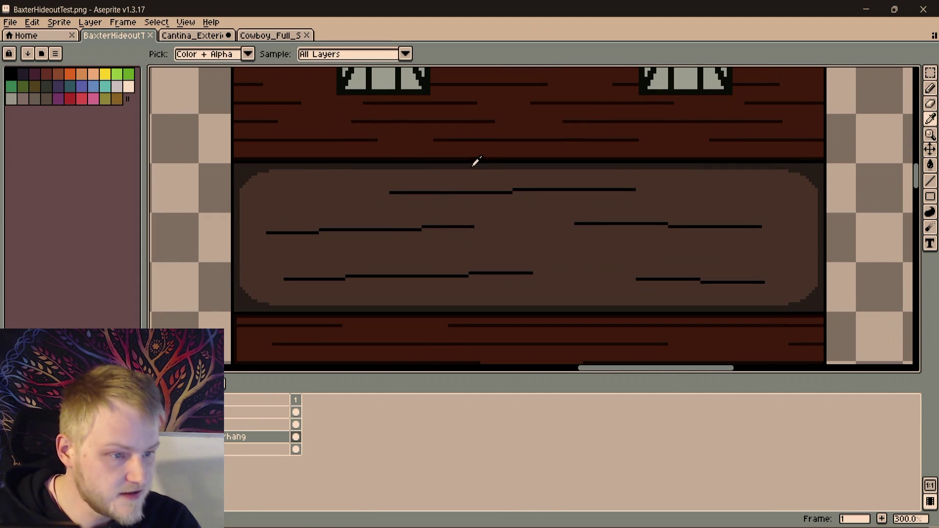
{"action": "scroll", "coordinate": [477, 161], "scroll_direction": "up", "scroll_amount": 1}
{"action": "scroll", "coordinate": [477, 173], "scroll_direction": "up", "scroll_amount": 2}
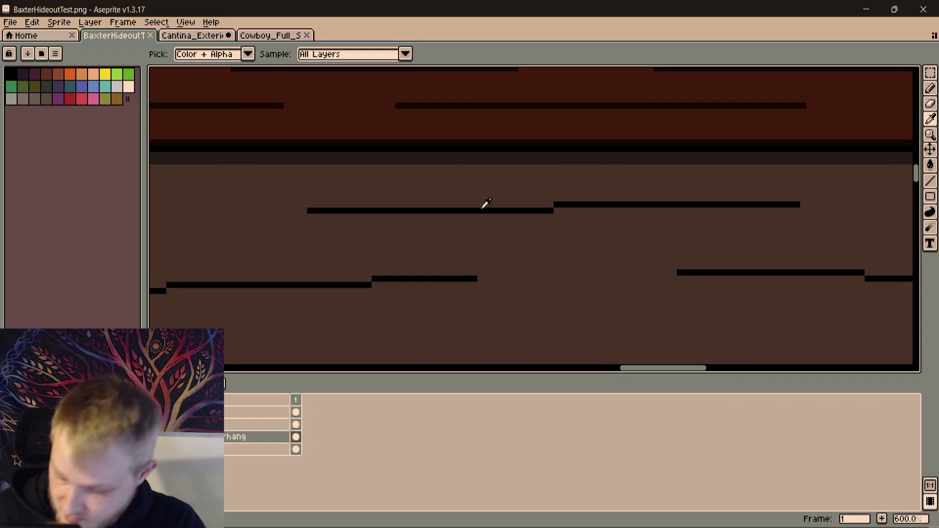
{"action": "key", "text": "g"}
{"action": "left_click", "coordinate": [541, 208]}
{"action": "left_click", "coordinate": [561, 205]}
{"action": "scroll", "coordinate": [550, 209], "scroll_direction": "down", "scroll_amount": 3}
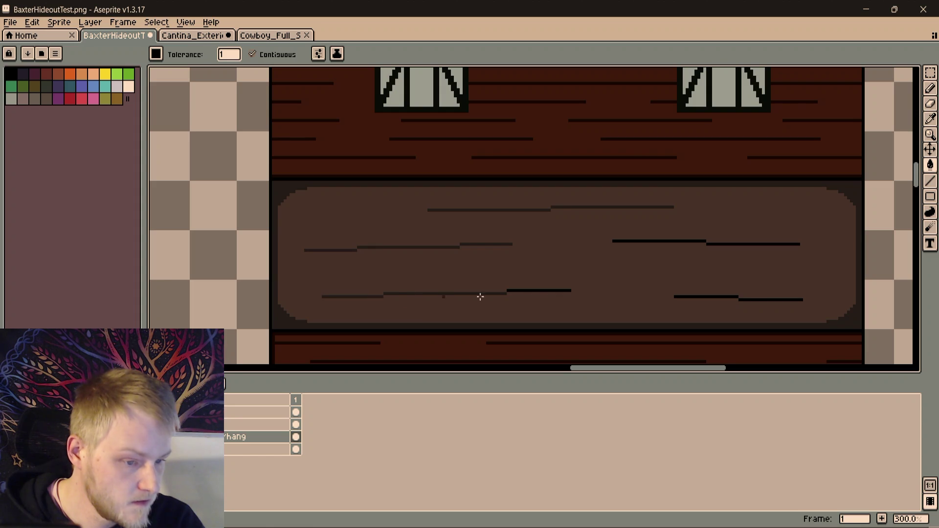
{"action": "left_click", "coordinate": [535, 290]}
{"action": "scroll", "coordinate": [536, 291], "scroll_direction": "down", "scroll_amount": 3}
{"action": "scroll", "coordinate": [672, 258], "scroll_direction": "up", "scroll_amount": 2}
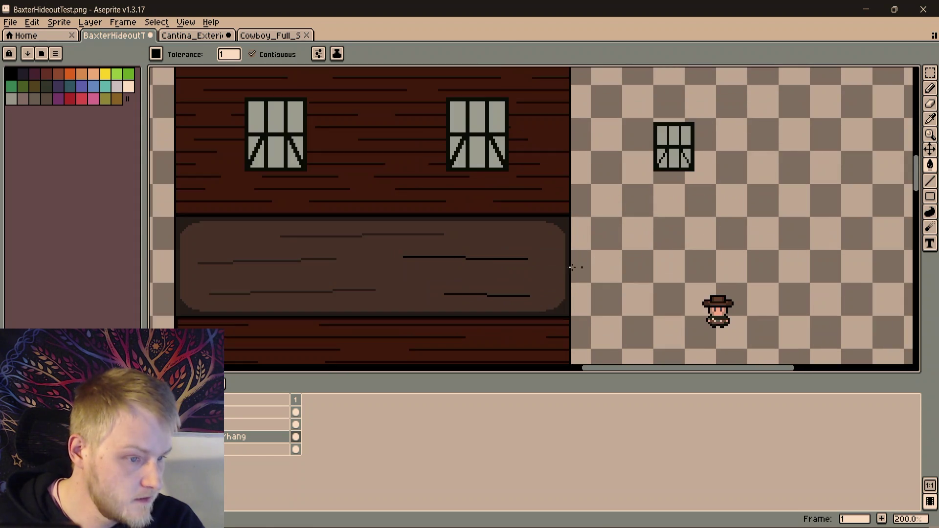
{"action": "scroll", "coordinate": [479, 262], "scroll_direction": "up", "scroll_amount": 1}
Recolour the remaining black grain lines, undoing an accidental fill of the whole band
{"action": "left_click", "coordinate": [453, 260]}
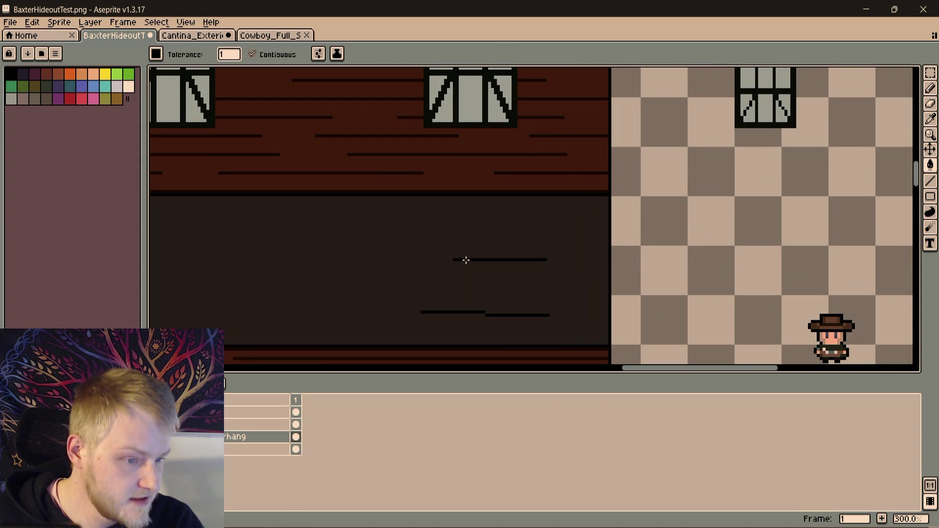
{"action": "key", "text": "ctrl+z"}
{"action": "left_click", "coordinate": [467, 260]}
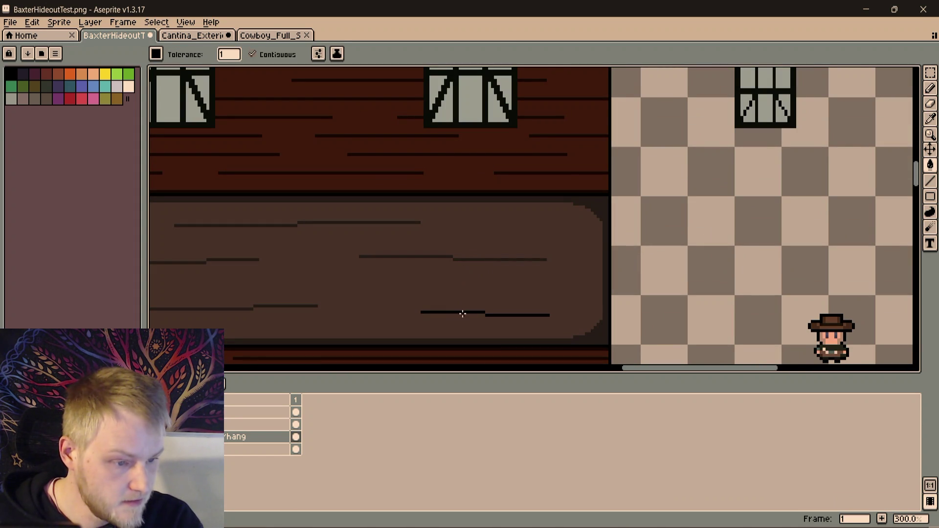
{"action": "scroll", "coordinate": [510, 305], "scroll_direction": "down", "scroll_amount": 3}
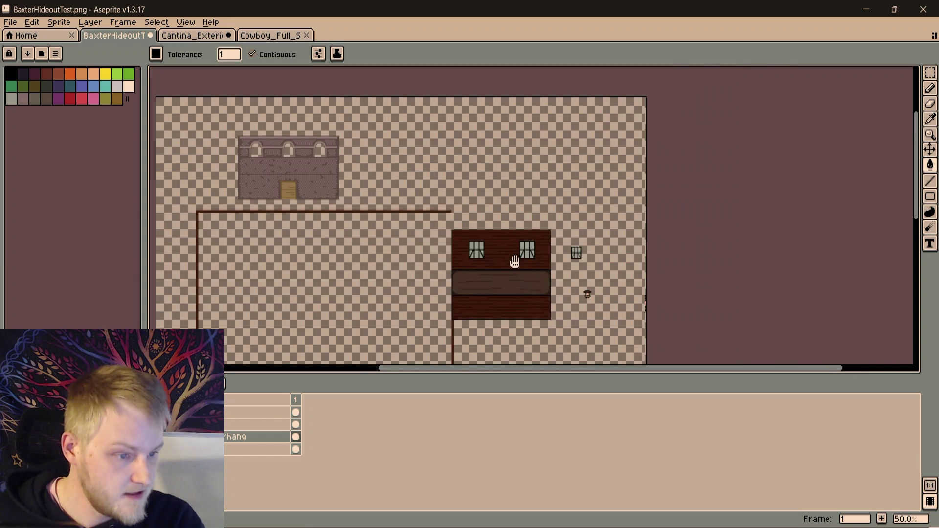
{"action": "scroll", "coordinate": [507, 261], "scroll_direction": "up", "scroll_amount": 1}
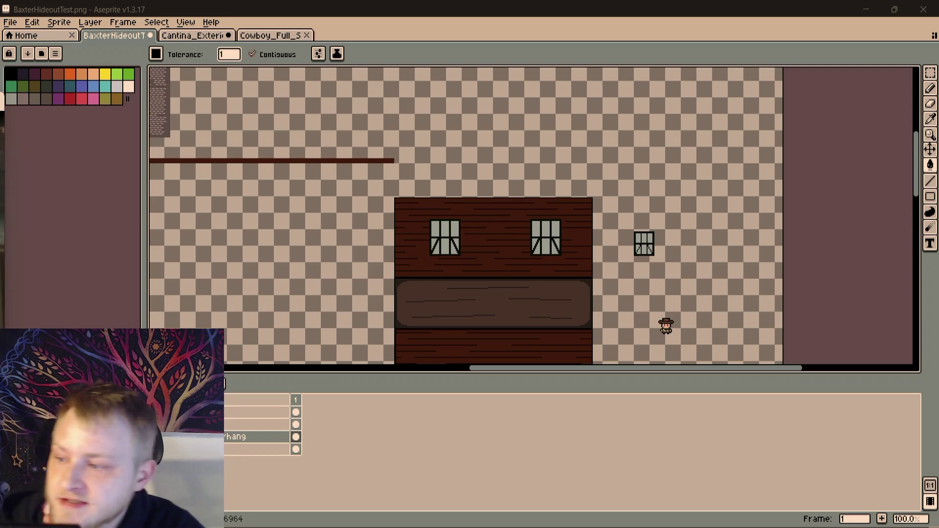
{"action": "scroll", "coordinate": [477, 220], "scroll_direction": "down", "scroll_amount": 3}
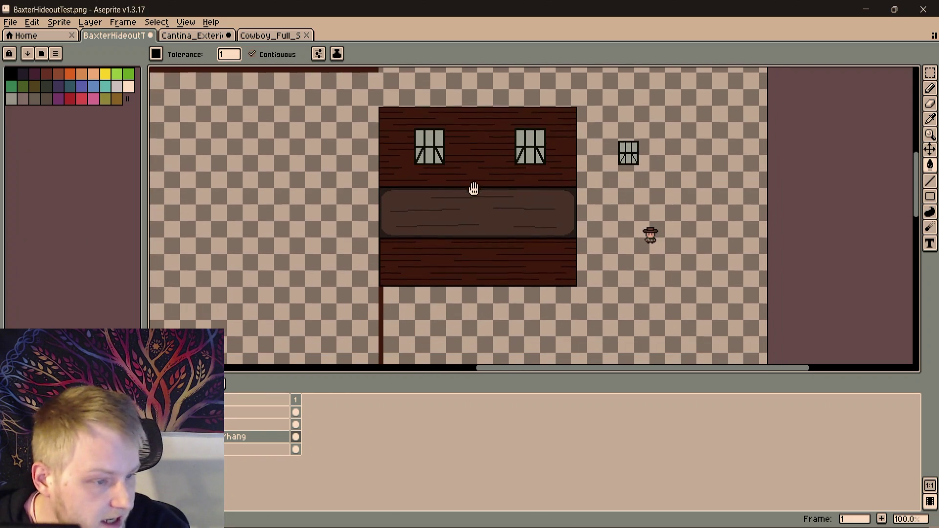
{"action": "key", "text": "ctrl+z"}
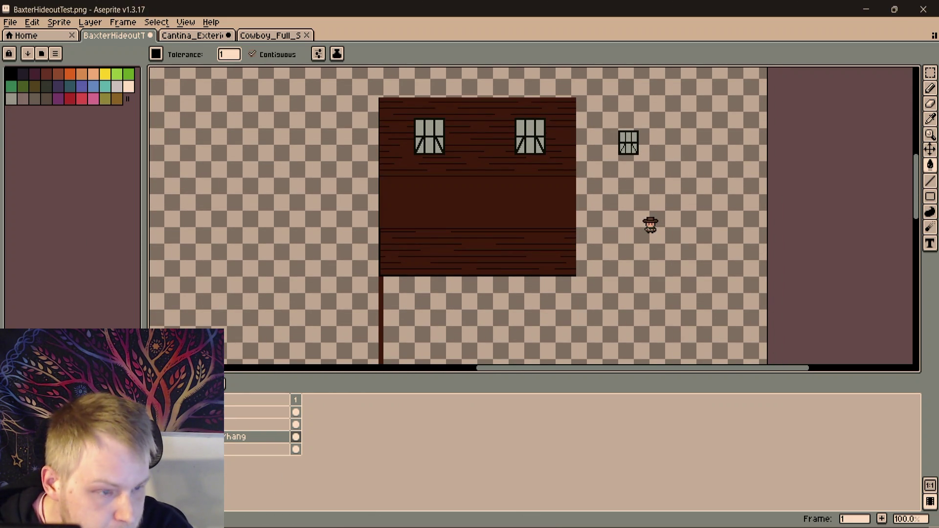
{"action": "key", "text": "ctrl+y"}
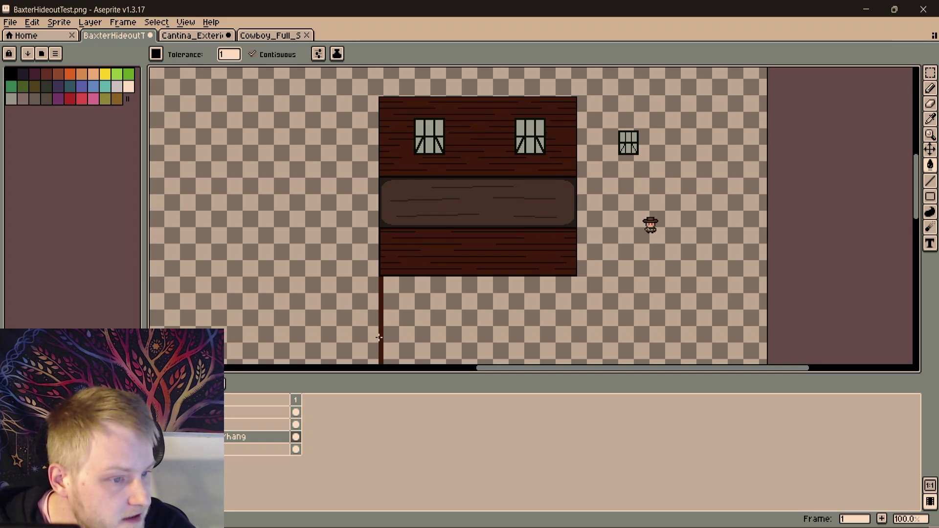
{"action": "scroll", "coordinate": [579, 240], "scroll_direction": "up", "scroll_amount": 1}
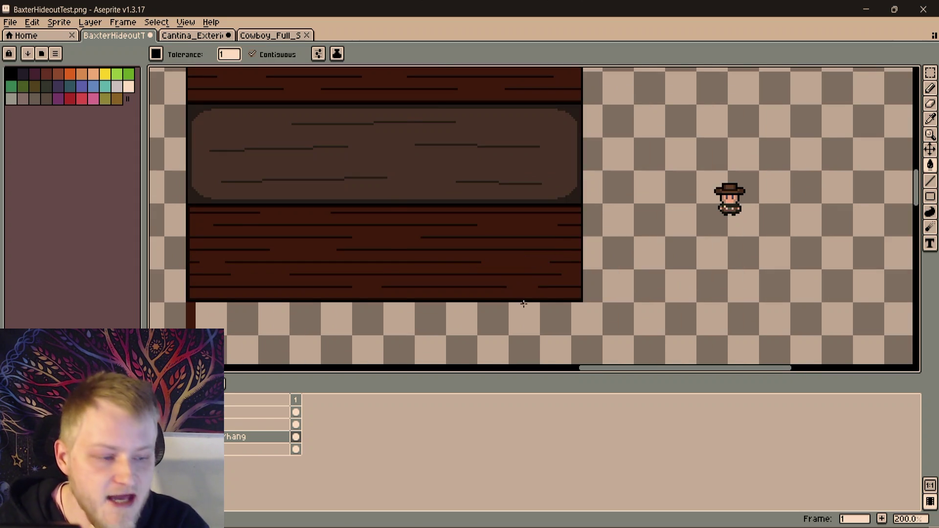
{"action": "scroll", "coordinate": [572, 286], "scroll_direction": "down", "scroll_amount": 2}
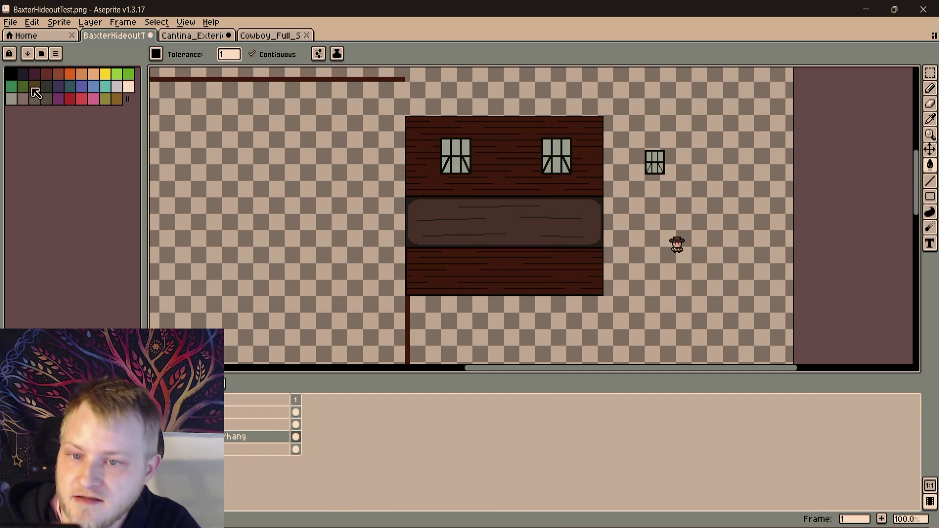
{"action": "scroll", "coordinate": [586, 260], "scroll_direction": "up", "scroll_amount": 1}
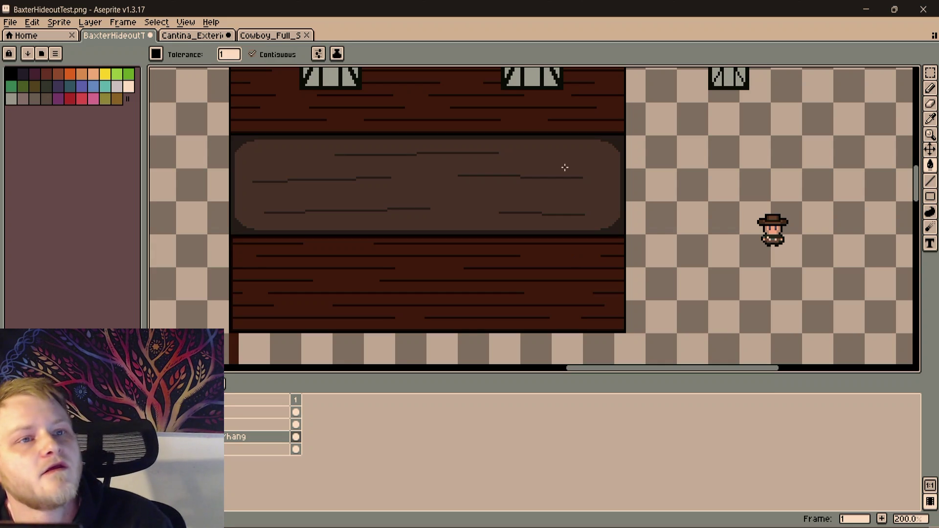
{"action": "left_click_drag", "start_coordinate": [639, 242], "coordinate": [660, 248]}
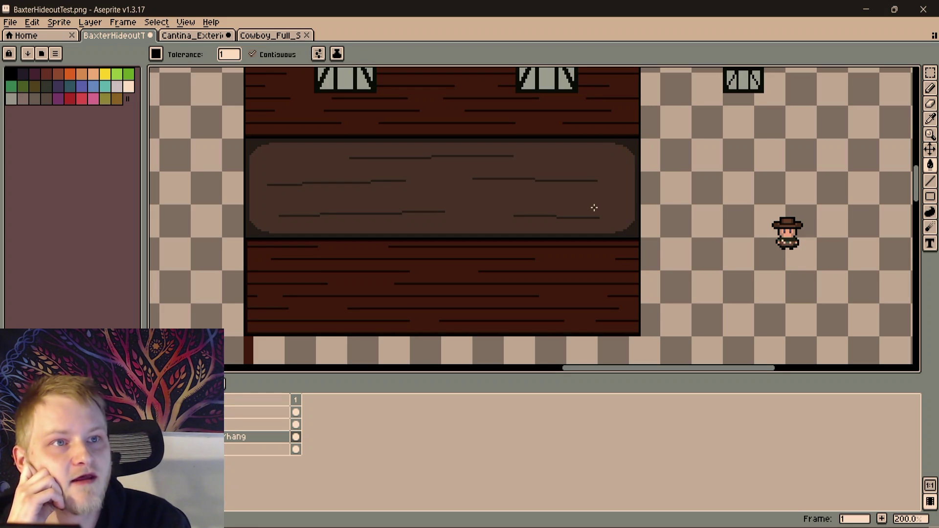
{"action": "left_click_drag", "start_coordinate": [594, 208], "coordinate": [638, 216]}
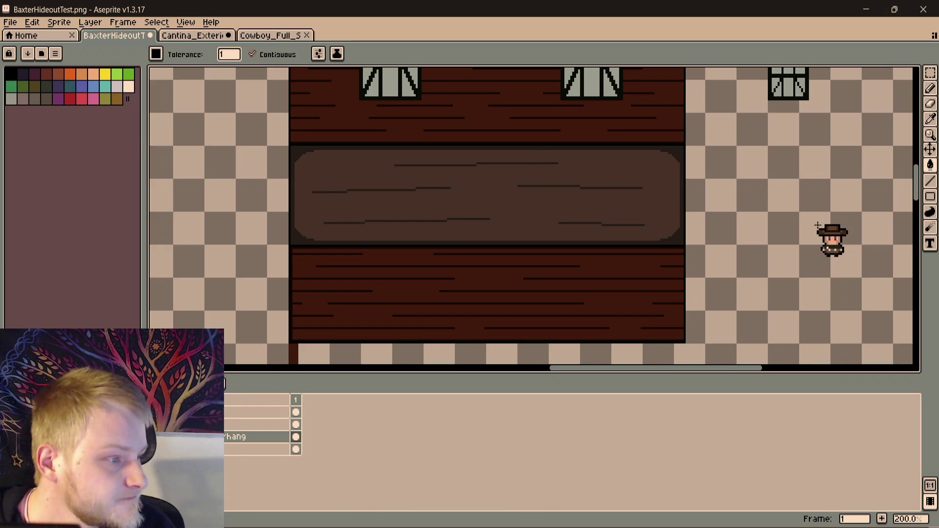
{"action": "scroll", "coordinate": [671, 174], "scroll_direction": "up", "scroll_amount": 1}
{"action": "scroll", "coordinate": [671, 174], "scroll_direction": "up", "scroll_amount": 1}
Inspect the overhang's right corner and upper window, then activate the layer above the overhang with the Pencil ready
{"action": "left_click_drag", "start_coordinate": [678, 154], "coordinate": [669, 206]}
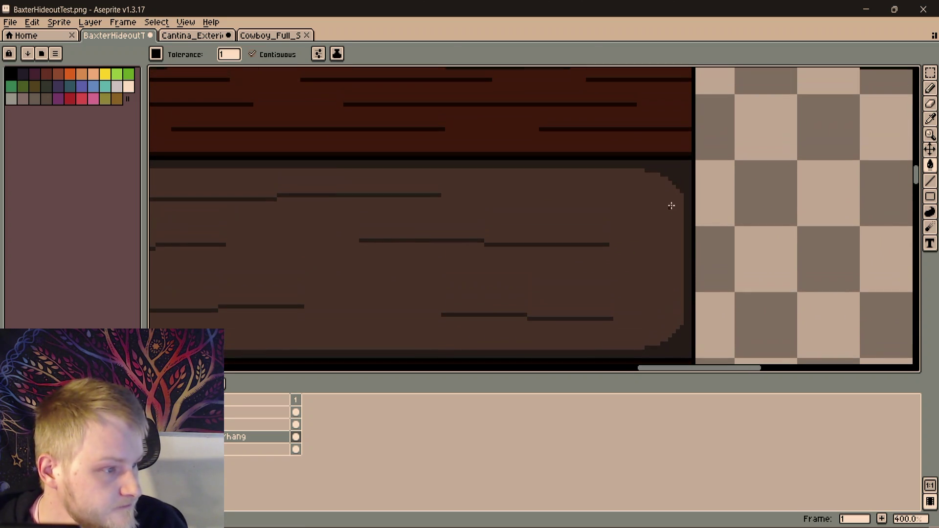
{"action": "scroll", "coordinate": [584, 245], "scroll_direction": "down", "scroll_amount": 1}
{"action": "scroll", "coordinate": [583, 221], "scroll_direction": "down", "scroll_amount": 1}
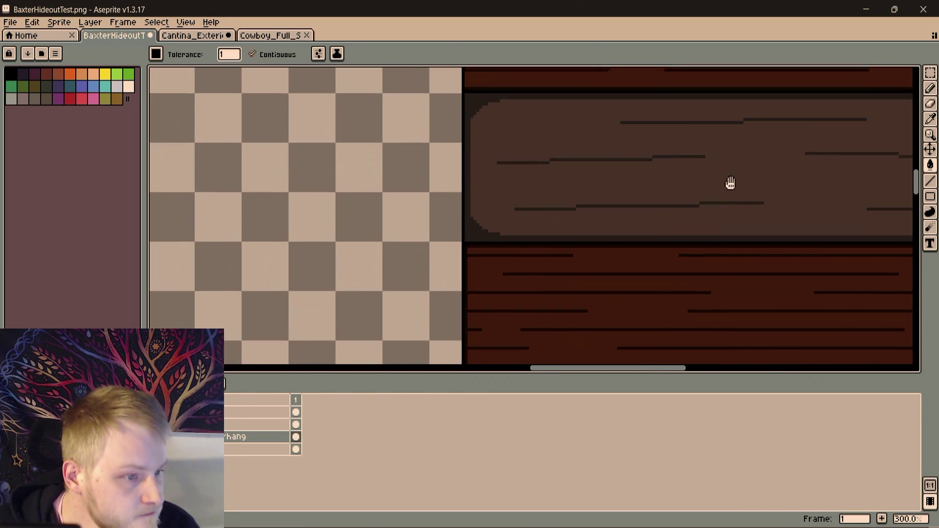
{"action": "scroll", "coordinate": [581, 191], "scroll_direction": "down", "scroll_amount": 2}
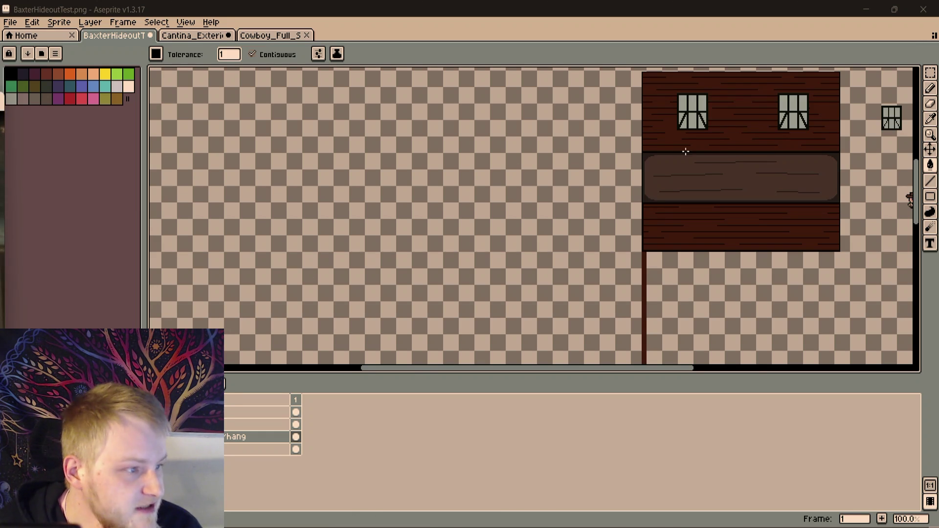
{"action": "left_click_drag", "start_coordinate": [686, 151], "coordinate": [526, 200]}
{"action": "scroll", "coordinate": [584, 181], "scroll_direction": "up", "scroll_amount": 2}
{"action": "scroll", "coordinate": [480, 171], "scroll_direction": "up", "scroll_amount": 1}
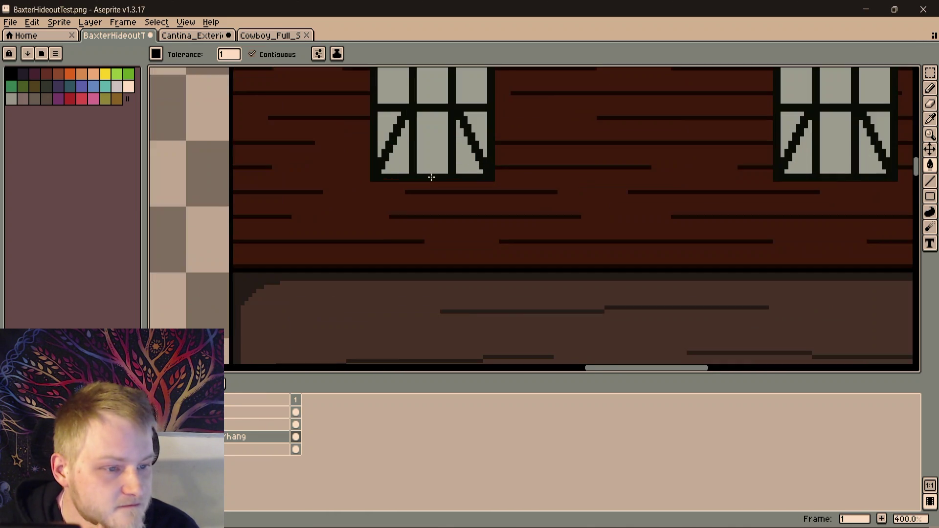
{"action": "scroll", "coordinate": [434, 178], "scroll_direction": "up", "scroll_amount": 1}
{"action": "scroll", "coordinate": [431, 178], "scroll_direction": "up", "scroll_amount": 2}
{"action": "left_click_drag", "start_coordinate": [397, 191], "coordinate": [448, 215]}
{"action": "key", "text": "i"}
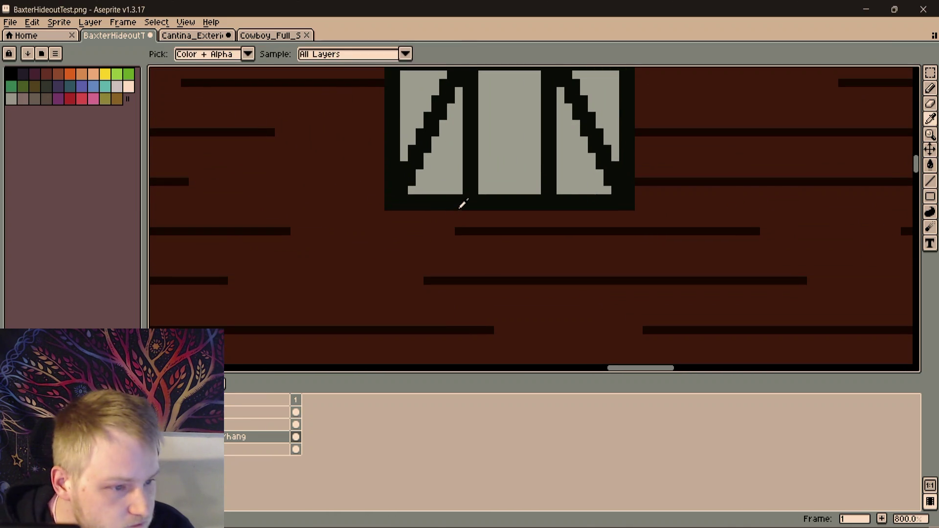
{"action": "scroll", "coordinate": [463, 200], "scroll_direction": "down", "scroll_amount": 2}
{"action": "scroll", "coordinate": [453, 206], "scroll_direction": "down", "scroll_amount": 1}
{"action": "scroll", "coordinate": [441, 245], "scroll_direction": "down", "scroll_amount": 4}
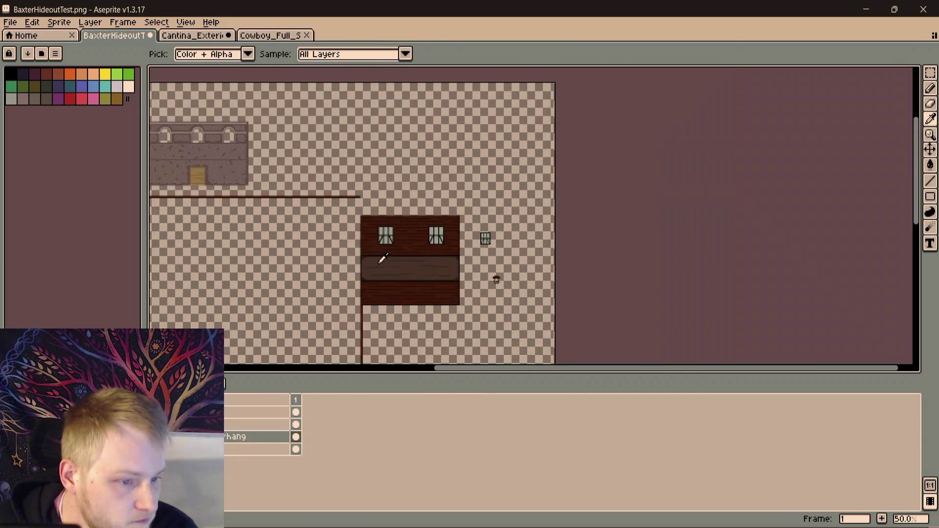
{"action": "scroll", "coordinate": [382, 260], "scroll_direction": "down", "scroll_amount": 1}
{"action": "scroll", "coordinate": [427, 205], "scroll_direction": "up", "scroll_amount": 2}
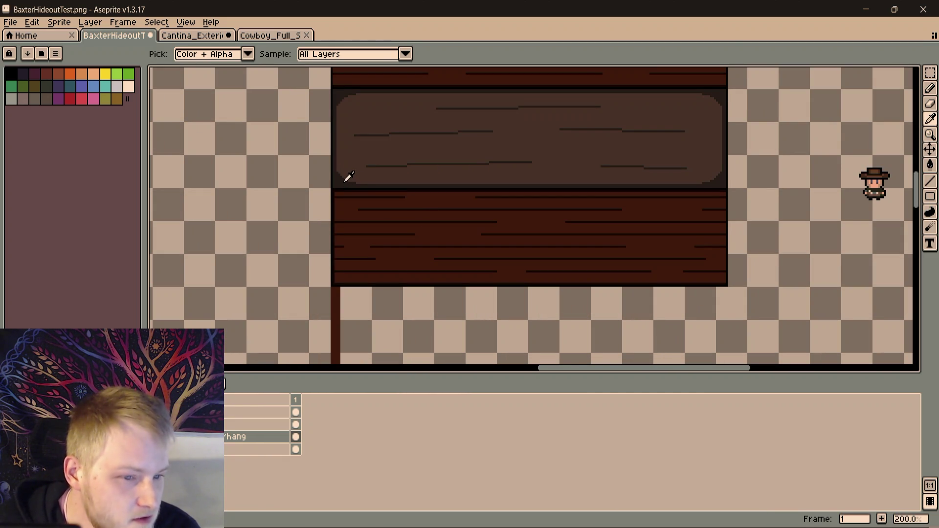
{"action": "key", "text": "b"}
{"action": "scroll", "coordinate": [374, 199], "scroll_direction": "up", "scroll_amount": 3}
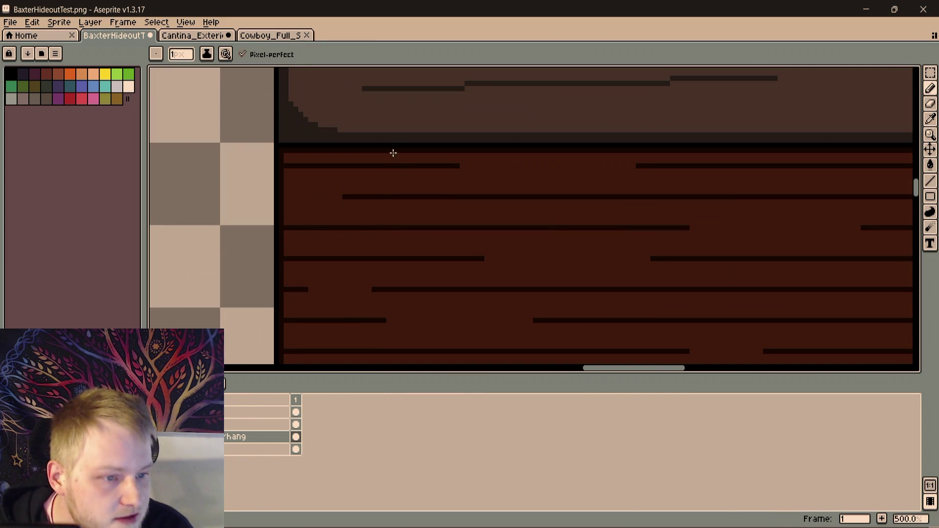
{"action": "left_click", "coordinate": [229, 426]}
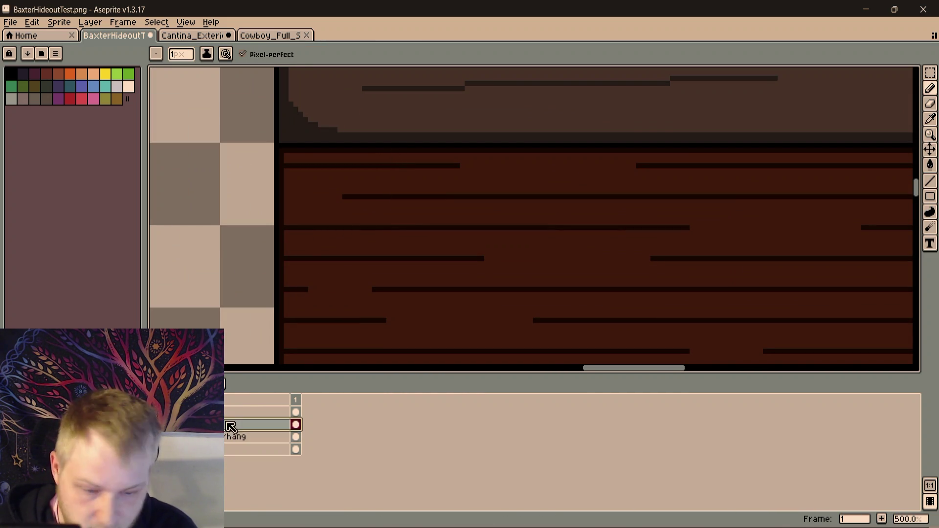
Create a new layer and rename it Pillar
{"action": "right_click", "coordinate": [233, 425]}
{"action": "mouse_move", "coordinate": [278, 446]}
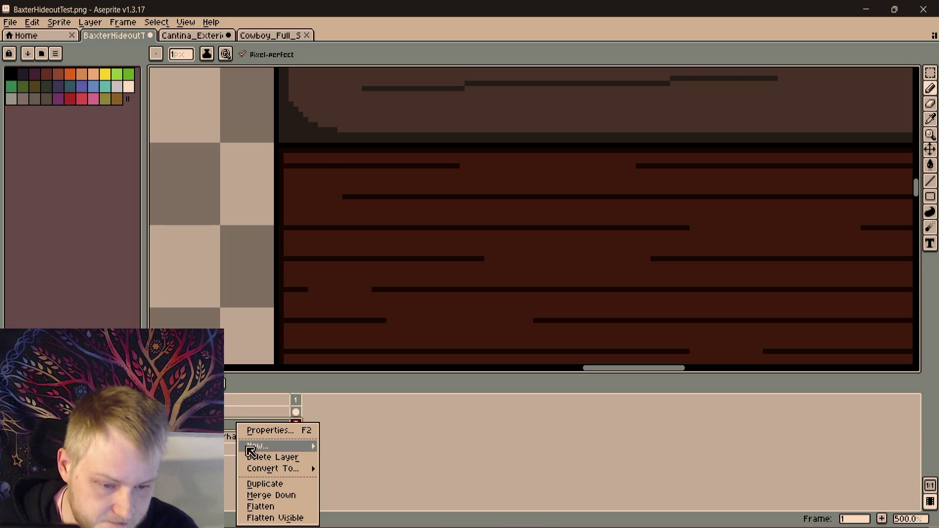
{"action": "left_click", "coordinate": [346, 446]}
{"action": "double_click", "coordinate": [235, 427]}
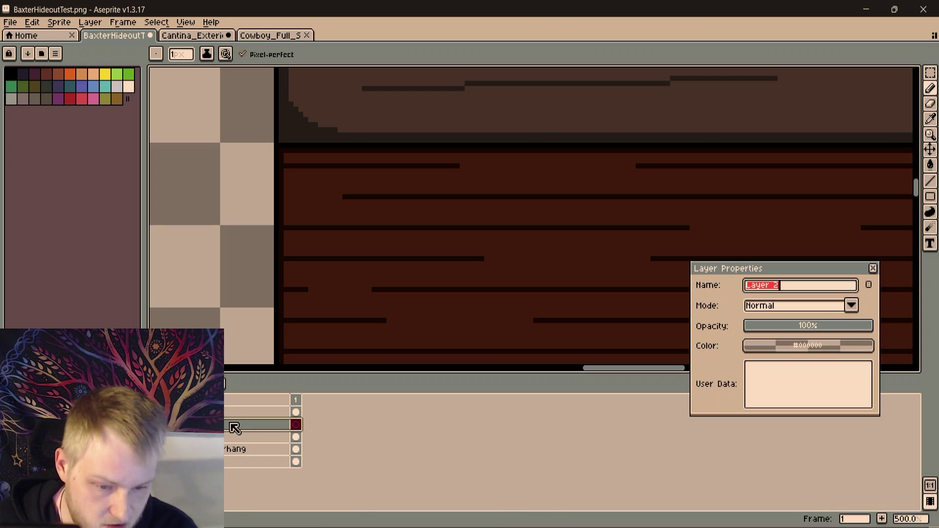
{"action": "type", "text": "Pillars"}
{"action": "key", "text": "BackSpace"}
{"action": "key", "text": "BackSpace"}
{"action": "key", "text": "BackSpace"}
{"action": "type", "text": "Pillar"}
{"action": "key", "text": "Return"}
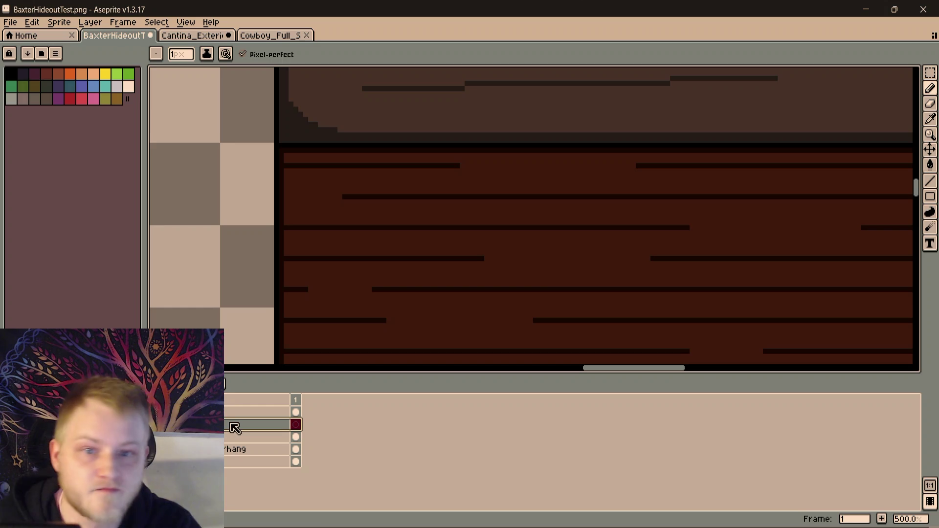
Save the hideout sprite with the new Pillar layer
{"action": "left_click", "coordinate": [11, 22]}
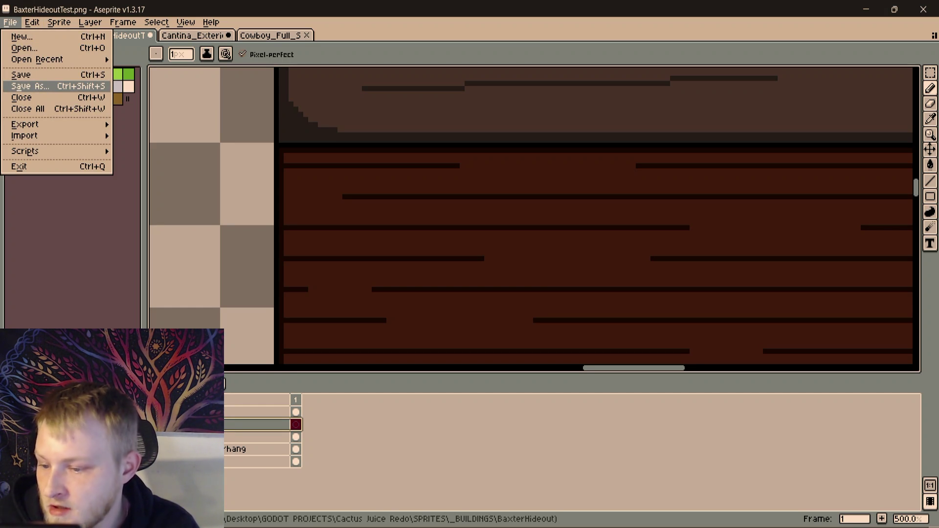
{"action": "key", "text": "Escape"}
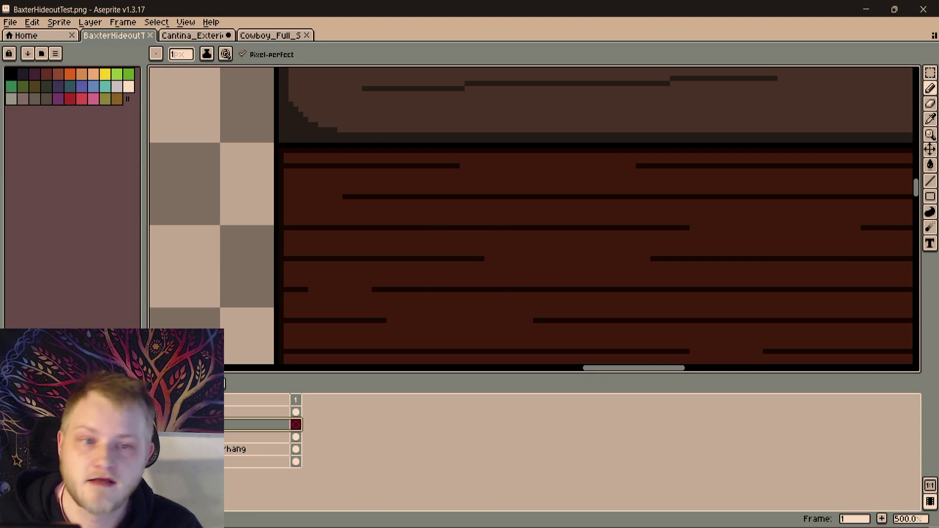
{"action": "scroll", "coordinate": [461, 314], "scroll_direction": "down", "scroll_amount": 4}
Pan to the lower wall's left edge and draw a dark vertical post down it
{"action": "left_click_drag", "start_coordinate": [577, 256], "coordinate": [514, 274]}
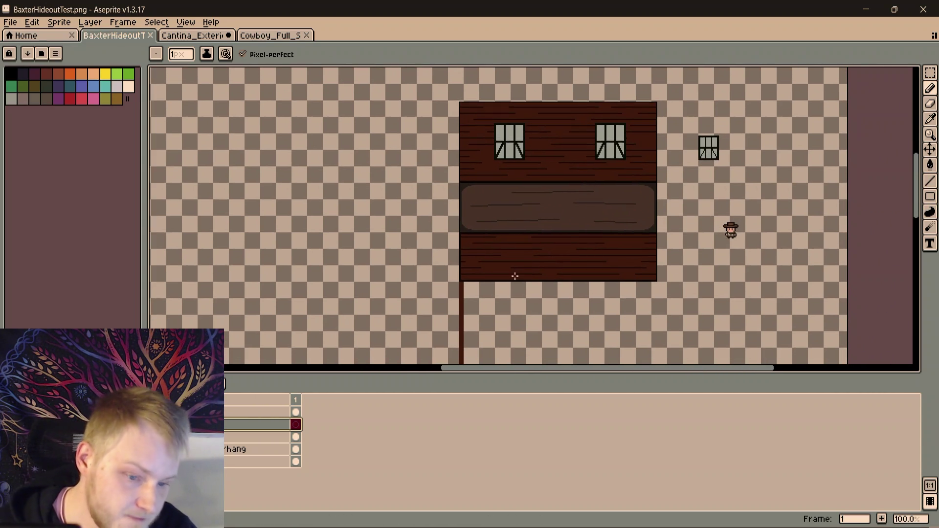
{"action": "scroll", "coordinate": [513, 275], "scroll_direction": "up", "scroll_amount": 1}
{"action": "left_click_drag", "start_coordinate": [475, 176], "coordinate": [430, 189]}
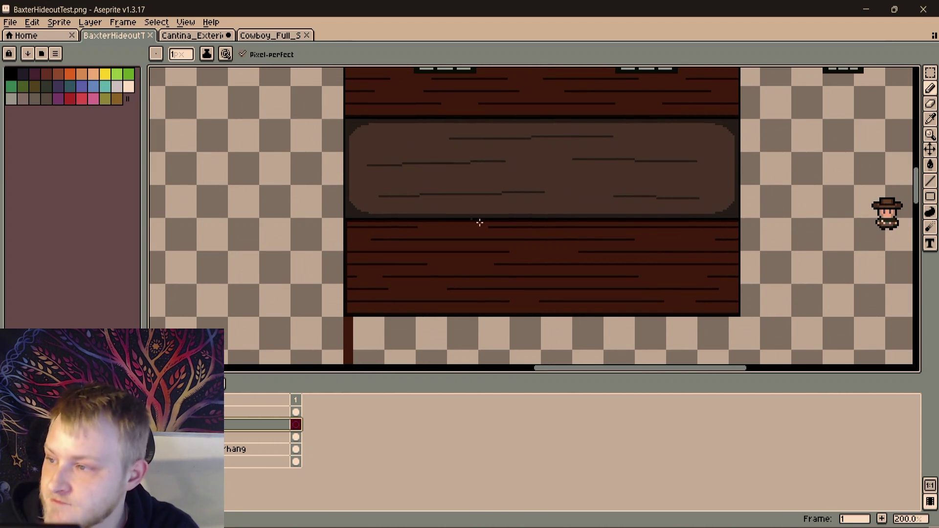
{"action": "left_click_drag", "start_coordinate": [464, 215], "coordinate": [427, 192]}
{"action": "scroll", "coordinate": [424, 192], "scroll_direction": "up", "scroll_amount": 2}
{"action": "scroll", "coordinate": [556, 90], "scroll_direction": "down", "scroll_amount": 1}
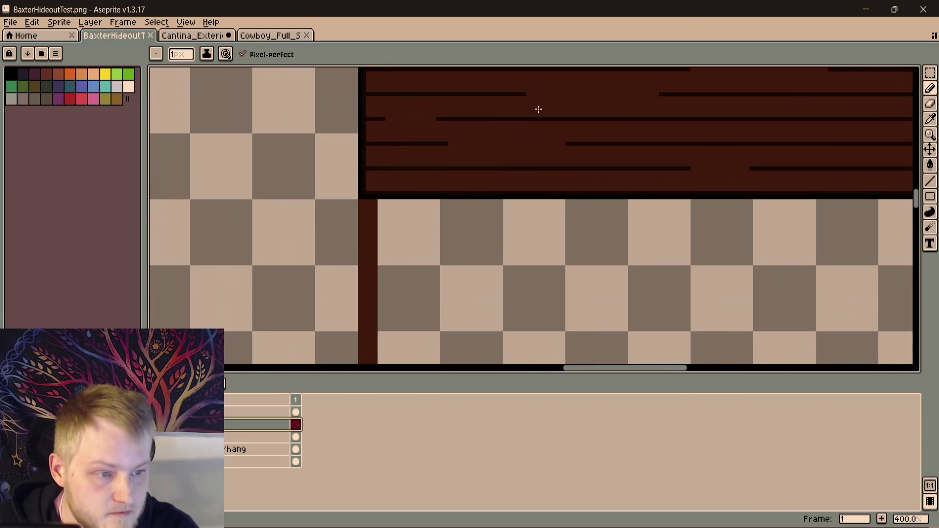
{"action": "scroll", "coordinate": [482, 145], "scroll_direction": "down", "scroll_amount": 1}
{"action": "left_click_drag", "start_coordinate": [483, 145], "coordinate": [417, 192]}
{"action": "scroll", "coordinate": [447, 196], "scroll_direction": "up", "scroll_amount": 3}
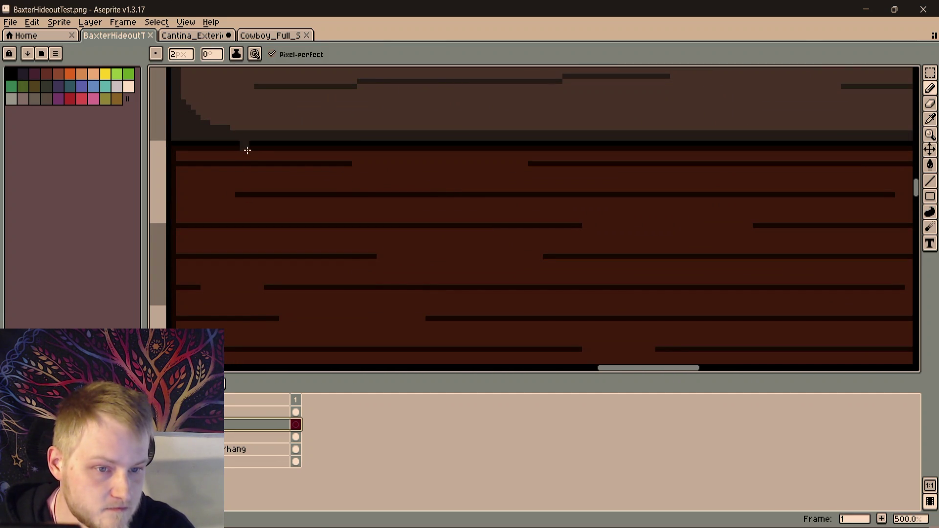
{"action": "left_click_drag", "start_coordinate": [247, 152], "coordinate": [303, 116]}
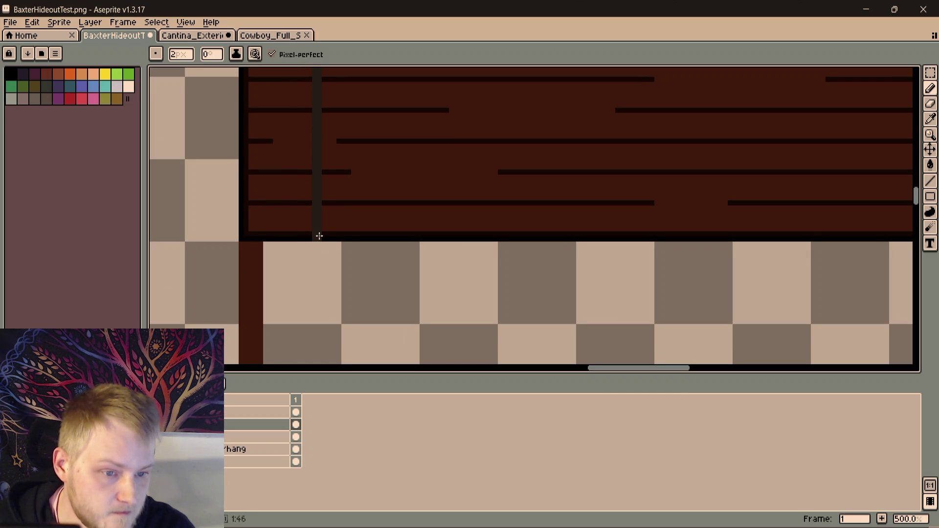
{"action": "scroll", "coordinate": [318, 232], "scroll_direction": "up", "scroll_amount": 3}
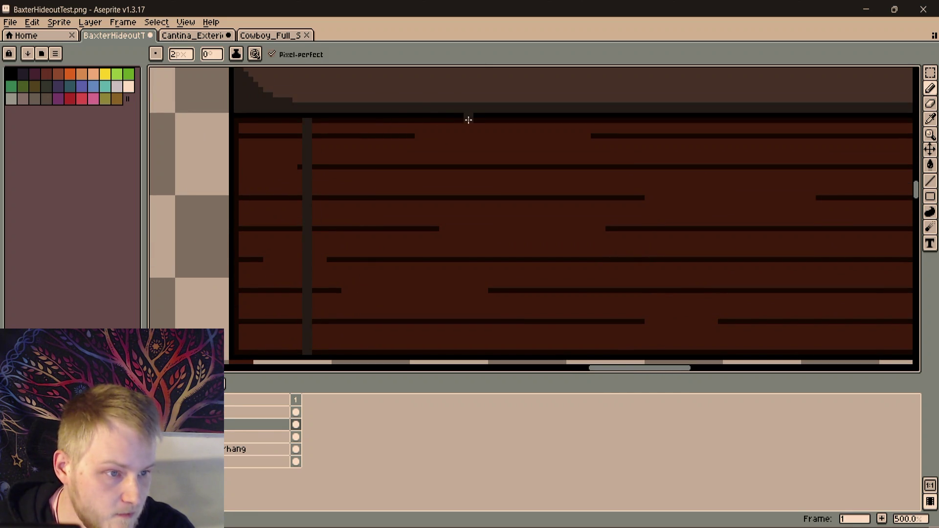
{"action": "scroll", "coordinate": [439, 245], "scroll_direction": "down", "scroll_amount": 3}
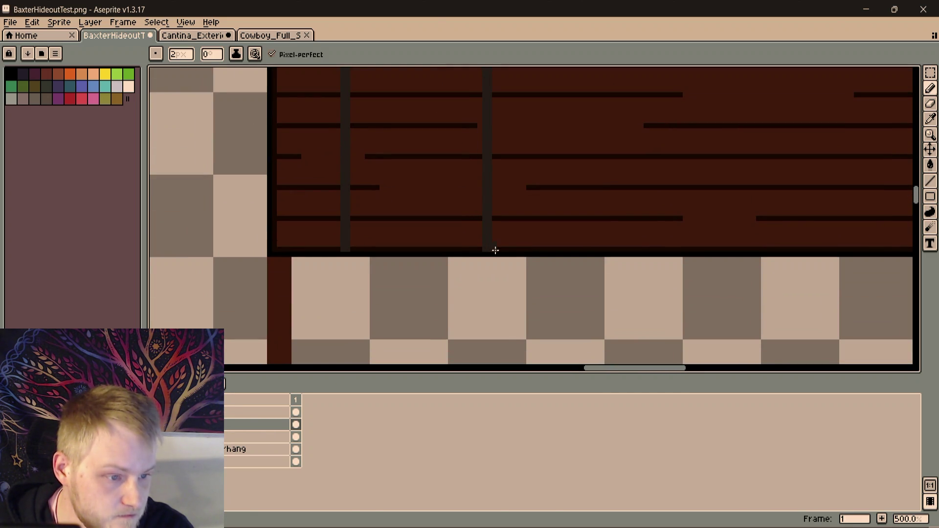
{"action": "scroll", "coordinate": [526, 214], "scroll_direction": "up", "scroll_amount": 5}
With a 1px brush, outline the posts in black and widen the dividers between the lower plank panels
{"action": "key", "text": "minus"}
{"action": "scroll", "coordinate": [503, 265], "scroll_direction": "down", "scroll_amount": 2}
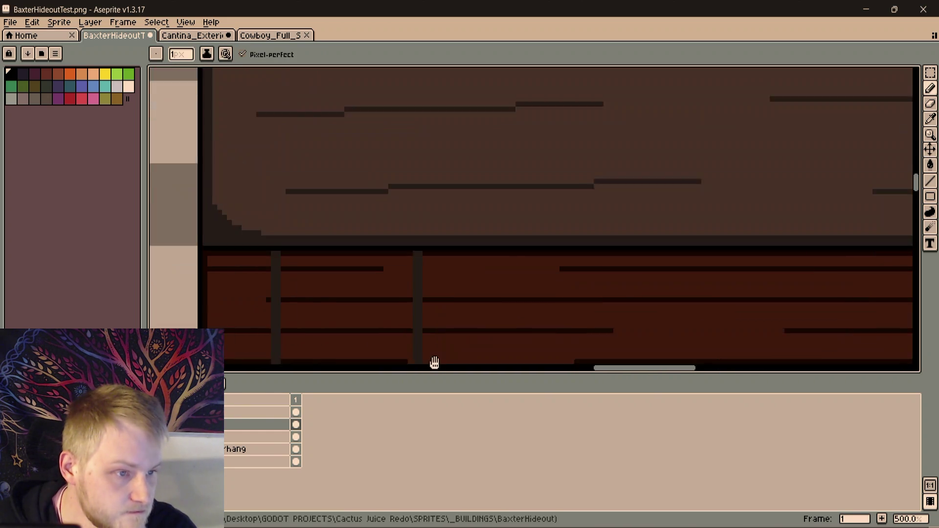
{"action": "left_click", "coordinate": [457, 138], "text": "shift"}
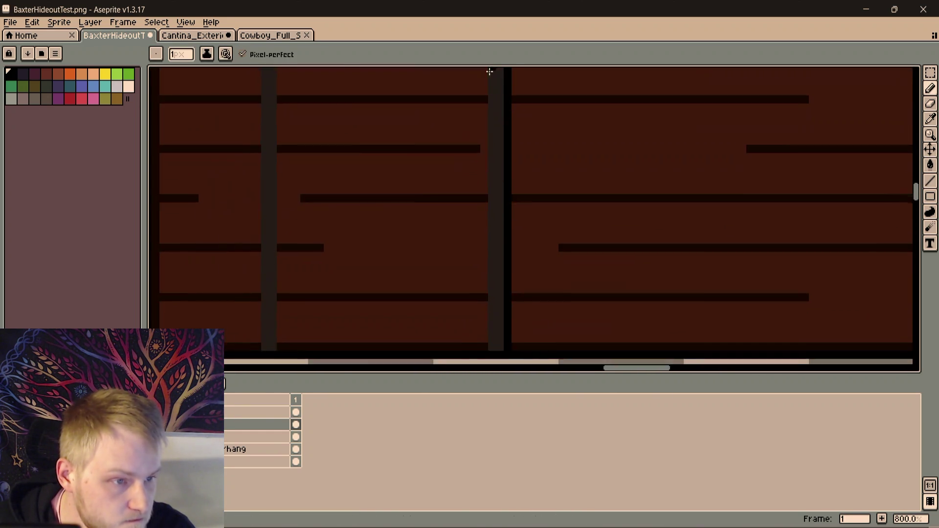
{"action": "scroll", "coordinate": [479, 237], "scroll_direction": "down", "scroll_amount": 1}
{"action": "scroll", "coordinate": [475, 266], "scroll_direction": "up", "scroll_amount": 1}
{"action": "left_click", "coordinate": [479, 254], "text": "shift"}
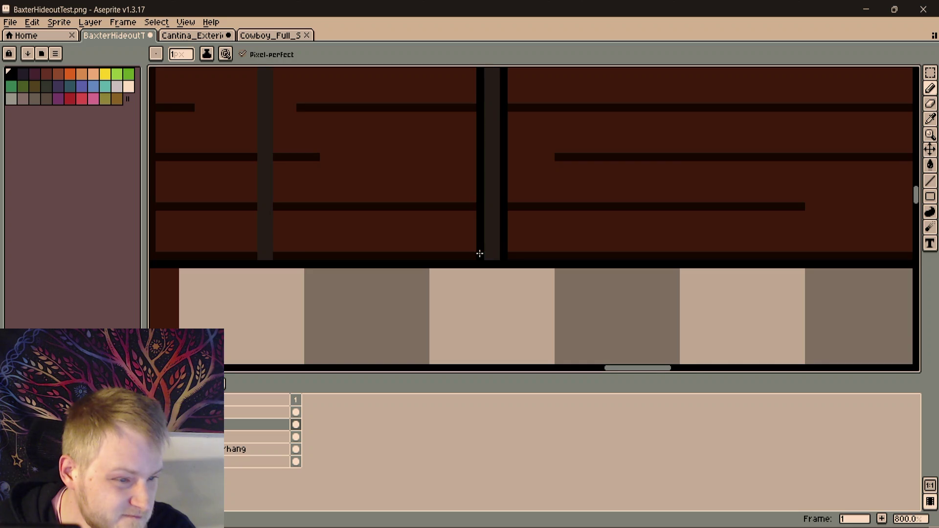
{"action": "scroll", "coordinate": [474, 242], "scroll_direction": "down", "scroll_amount": 2}
{"action": "scroll", "coordinate": [461, 227], "scroll_direction": "down", "scroll_amount": 3}
{"action": "scroll", "coordinate": [451, 224], "scroll_direction": "up", "scroll_amount": 1}
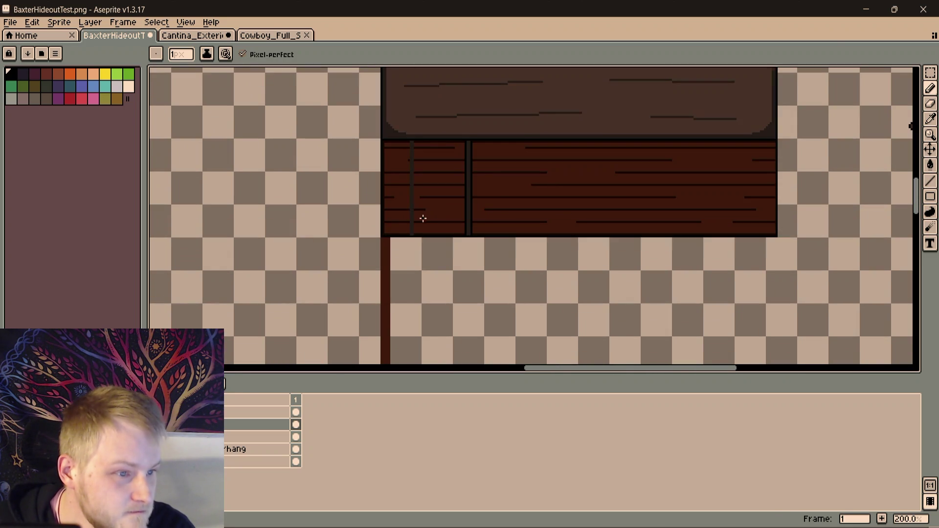
{"action": "scroll", "coordinate": [423, 218], "scroll_direction": "up", "scroll_amount": 2}
{"action": "scroll", "coordinate": [403, 249], "scroll_direction": "up", "scroll_amount": 2}
{"action": "scroll", "coordinate": [412, 248], "scroll_direction": "up", "scroll_amount": 2}
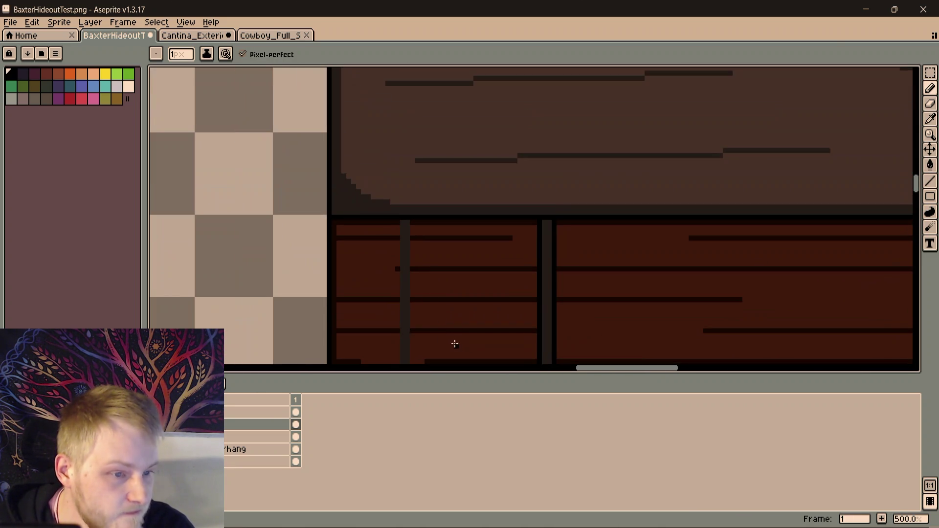
{"action": "left_click", "coordinate": [412, 222], "text": "shift"}
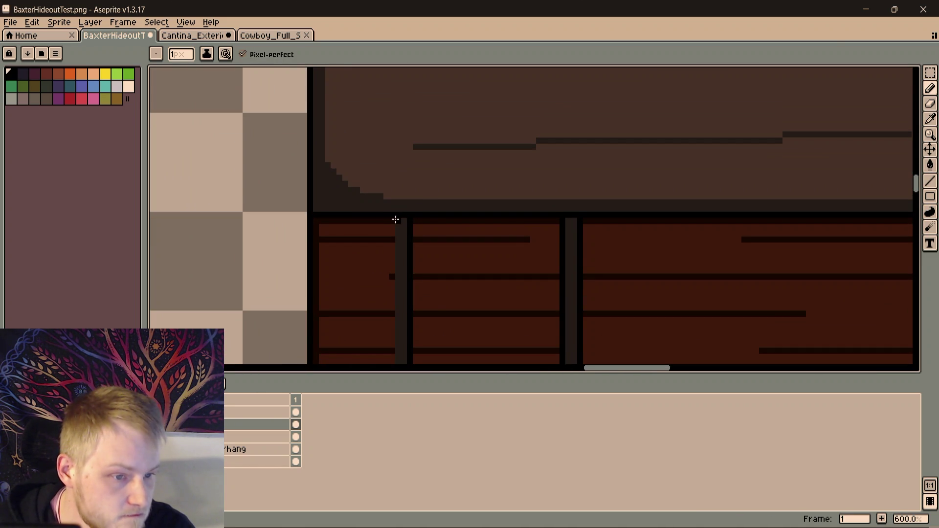
{"action": "scroll", "coordinate": [392, 219], "scroll_direction": "down", "scroll_amount": 1}
{"action": "scroll", "coordinate": [375, 266], "scroll_direction": "down", "scroll_amount": 1}
{"action": "left_click", "coordinate": [412, 328], "text": "shift"}
{"action": "scroll", "coordinate": [443, 323], "scroll_direction": "down", "scroll_amount": 2}
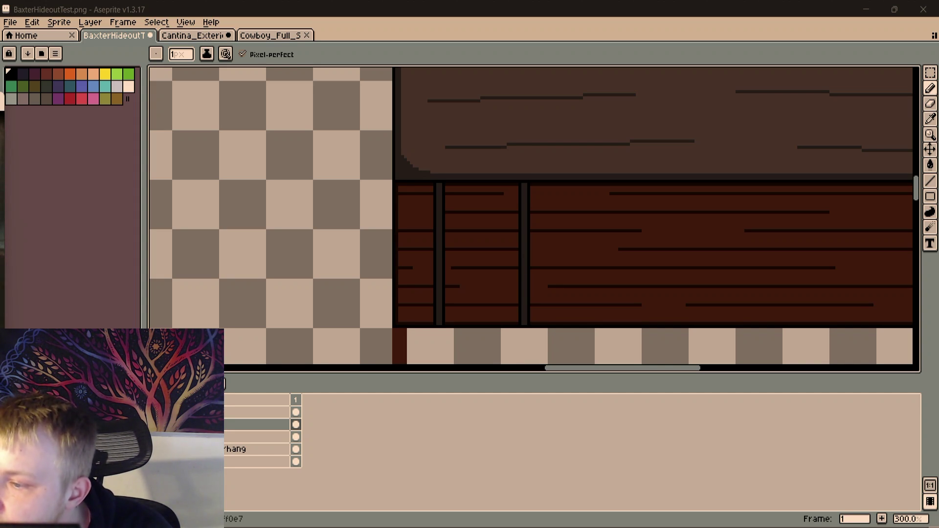
{"action": "mouse_move", "coordinate": [685, 300]}
{"action": "left_mouse_down"}
{"action": "mouse_move", "coordinate": [705, 278]}
{"action": "mouse_move", "coordinate": [635, 267]}
{"action": "mouse_move", "coordinate": [692, 266]}
{"action": "mouse_move", "coordinate": [492, 281]}
{"action": "mouse_move", "coordinate": [799, 260]}
{"action": "left_mouse_up"}
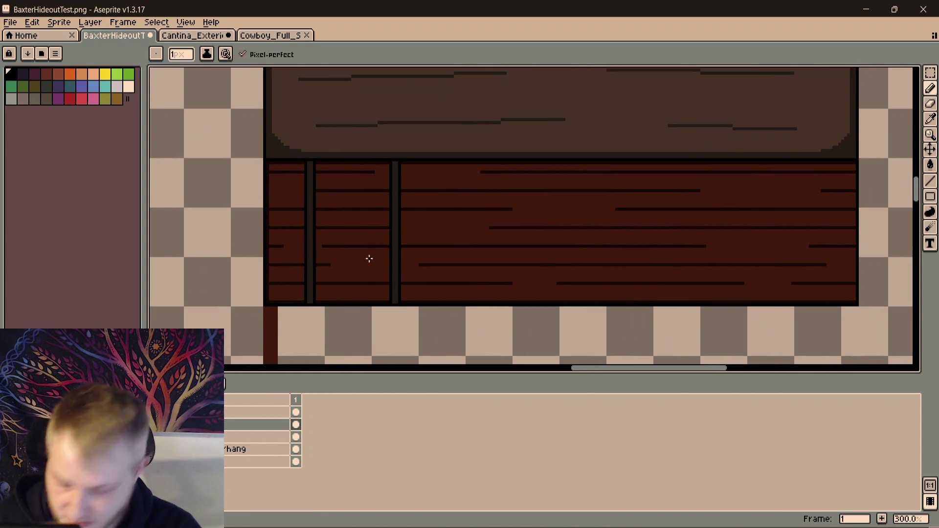
{"action": "mouse_move", "coordinate": [445, 245]}
{"action": "left_mouse_down"}
{"action": "mouse_move", "coordinate": [473, 210]}
{"action": "mouse_move", "coordinate": [487, 324]}
{"action": "mouse_move", "coordinate": [506, 373]}
{"action": "left_mouse_up"}
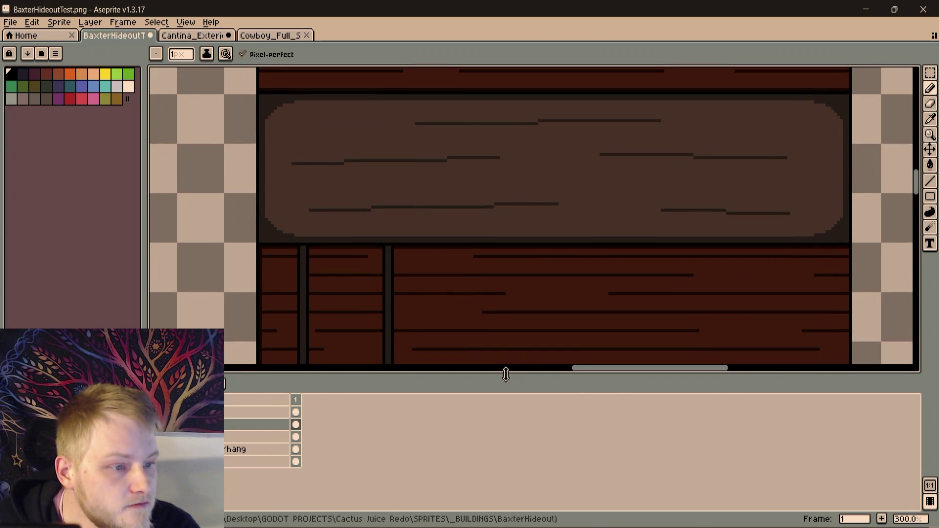
{"action": "key", "text": "alt"}
{"action": "scroll", "coordinate": [612, 208], "scroll_direction": "up", "scroll_amount": 1}
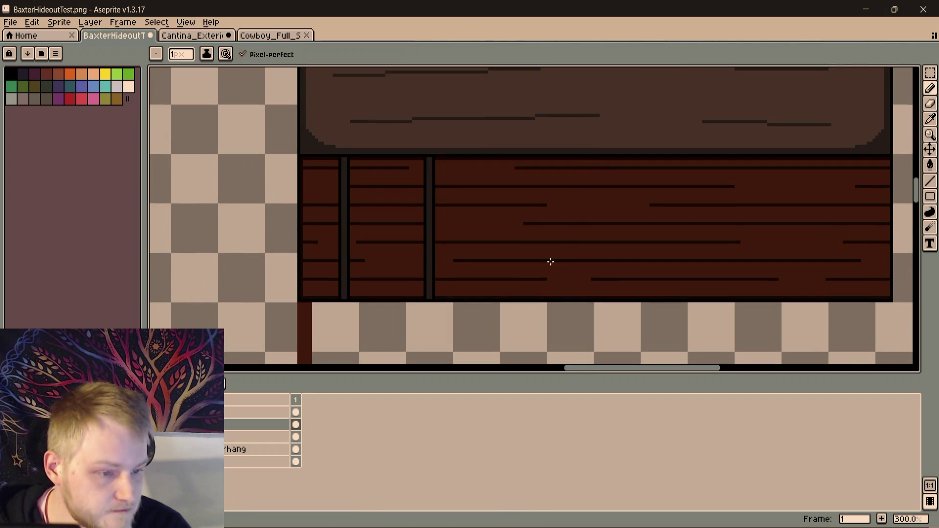
{"action": "left_click_drag", "start_coordinate": [551, 266], "coordinate": [552, 177]}
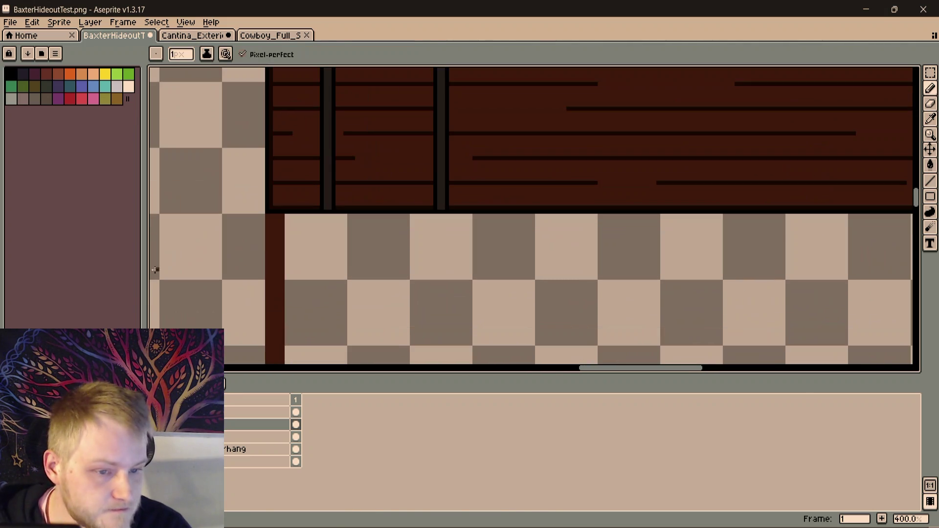
Create a new layer below the others and rename it FrontDeck
{"action": "left_click", "coordinate": [237, 461]}
{"action": "right_click", "coordinate": [235, 460]}
{"action": "key", "text": "Escape"}
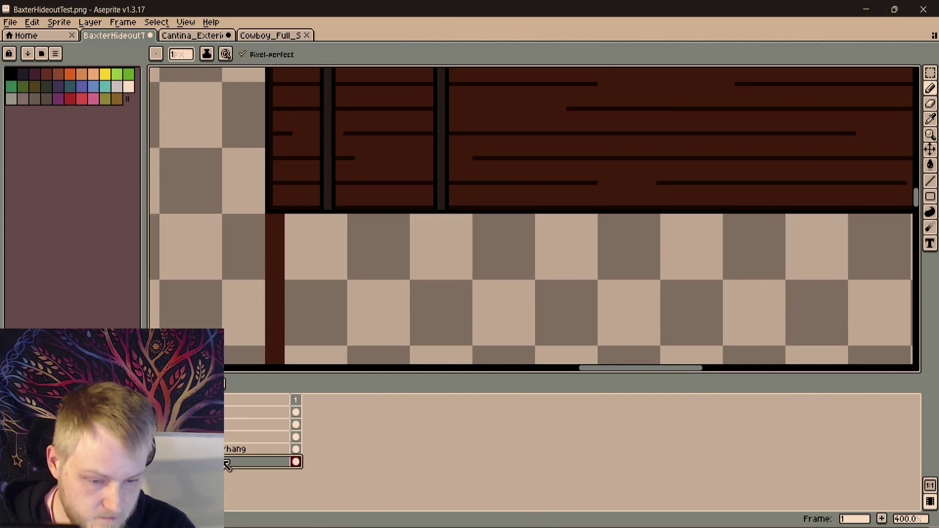
{"action": "right_click", "coordinate": [228, 468]}
{"action": "left_click", "coordinate": [330, 447]}
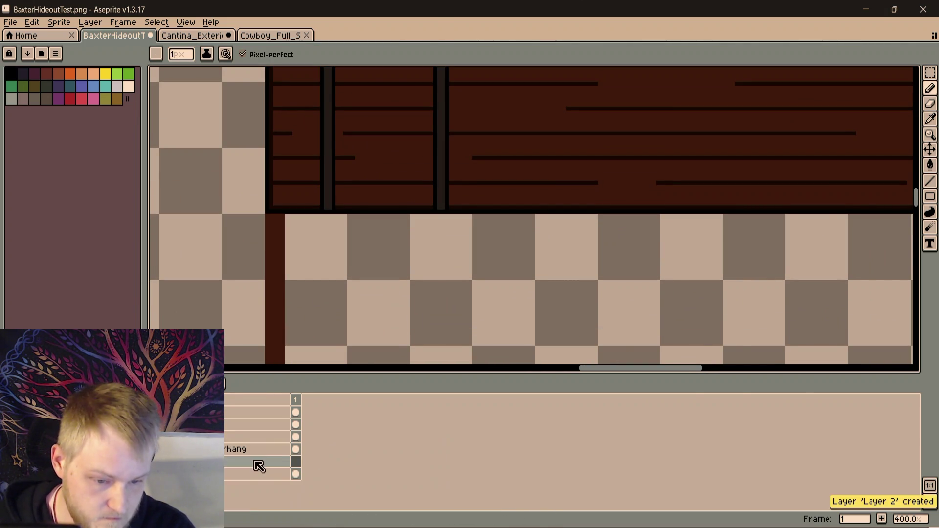
{"action": "double_click", "coordinate": [257, 464]}
{"action": "type", "text": "FrontDe"}
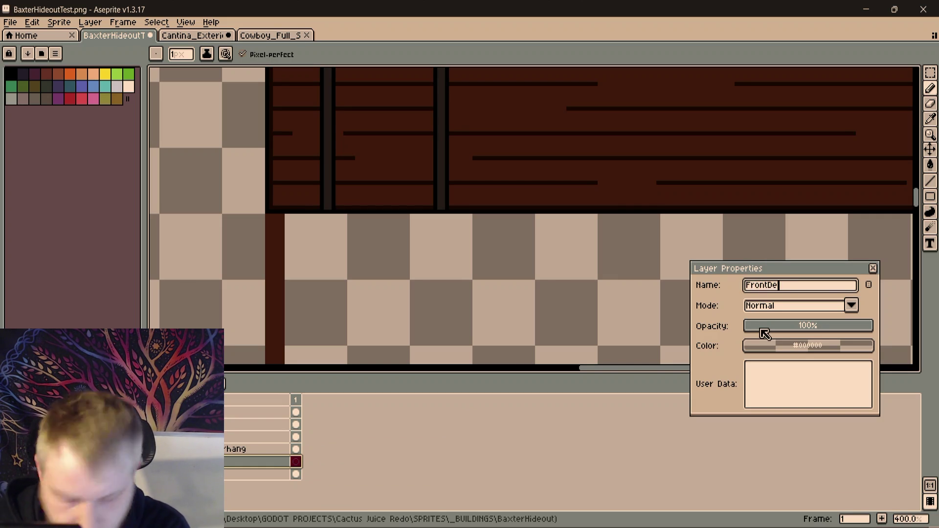
{"action": "type", "text": "ck"}
{"action": "key", "text": "Return"}
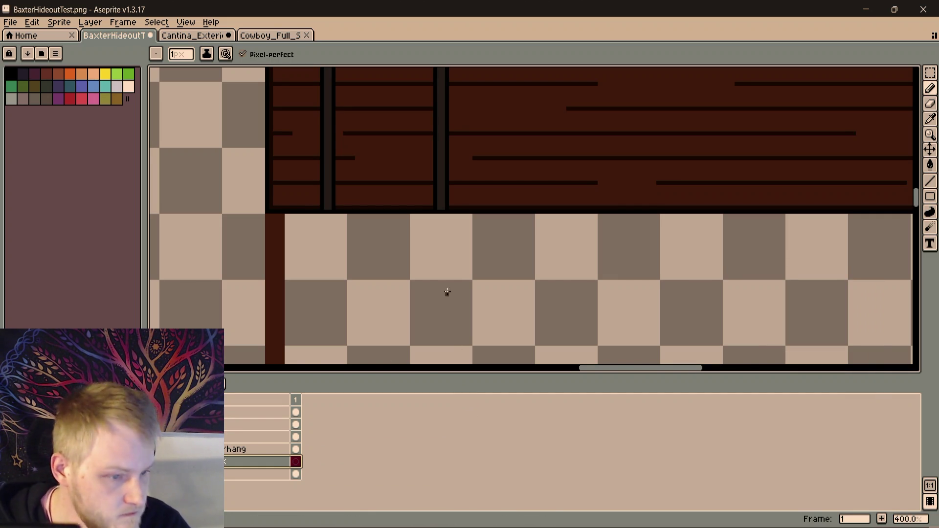
{"action": "scroll", "coordinate": [453, 298], "scroll_direction": "left", "scroll_amount": 2}
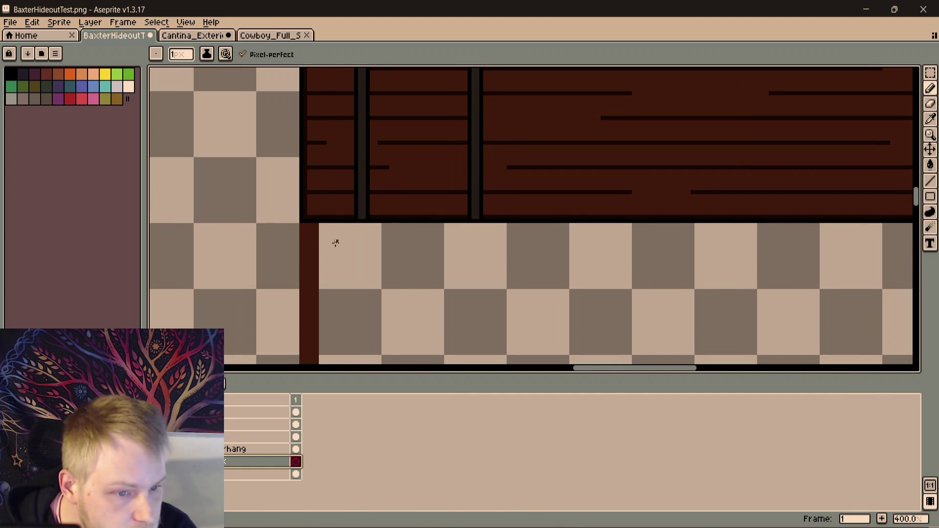
{"action": "scroll", "coordinate": [304, 232], "scroll_direction": "up", "scroll_amount": 1}
On the FrontDeck layer, draw the deck's 2px top edge flush under the planks and a straight side edge
{"action": "left_click", "coordinate": [305, 223]}
{"action": "key", "text": "plus"}
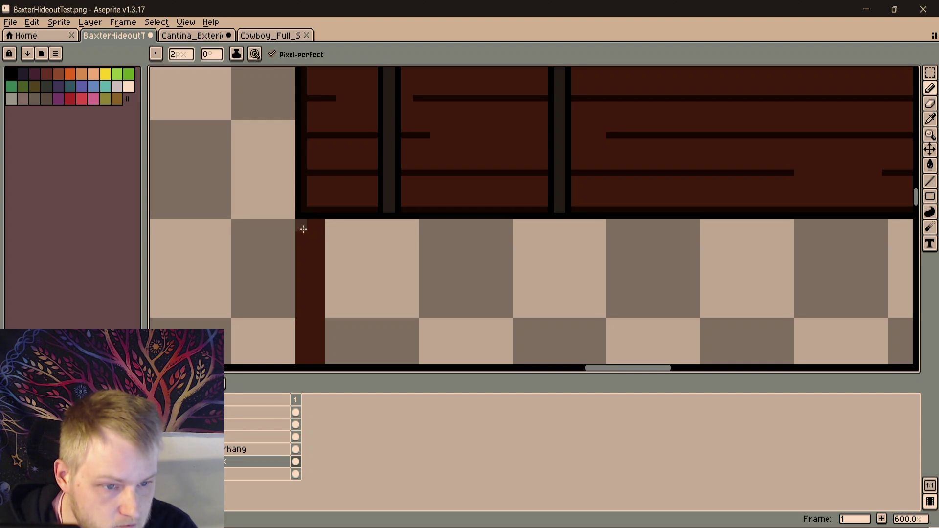
{"action": "scroll", "coordinate": [303, 229], "scroll_direction": "down", "scroll_amount": 4}
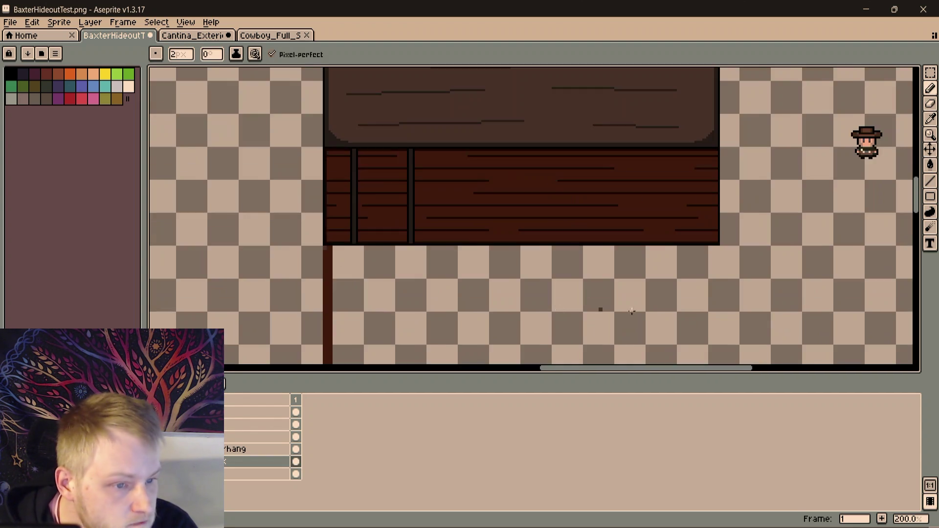
{"action": "scroll", "coordinate": [512, 302], "scroll_direction": "up", "scroll_amount": 1}
{"action": "scroll", "coordinate": [418, 283], "scroll_direction": "up", "scroll_amount": 2}
{"action": "left_click", "coordinate": [423, 198], "text": "shift"}
{"action": "key", "text": "ctrl+z"}
{"action": "left_click", "coordinate": [424, 196], "text": "shift"}
{"action": "left_click_drag", "start_coordinate": [418, 266], "coordinate": [426, 298]}
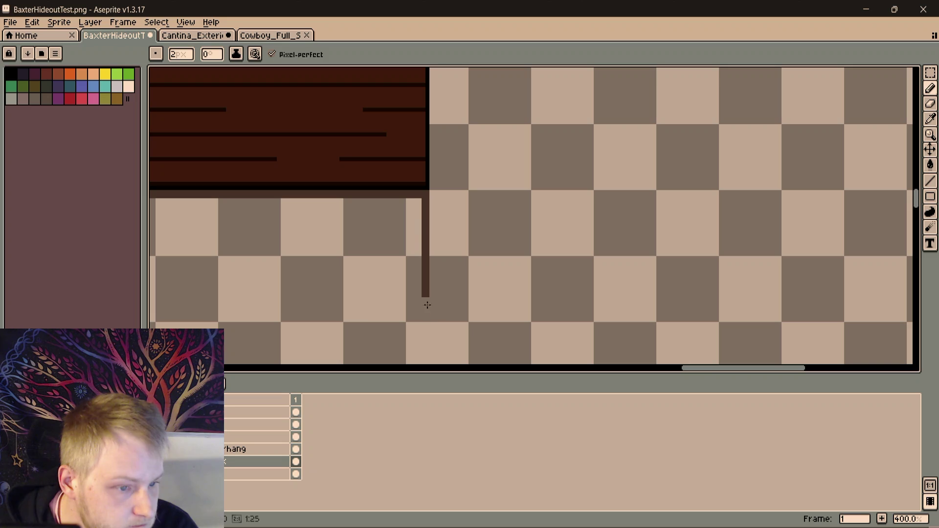
{"action": "scroll", "coordinate": [427, 319], "scroll_direction": "down", "scroll_amount": 3}
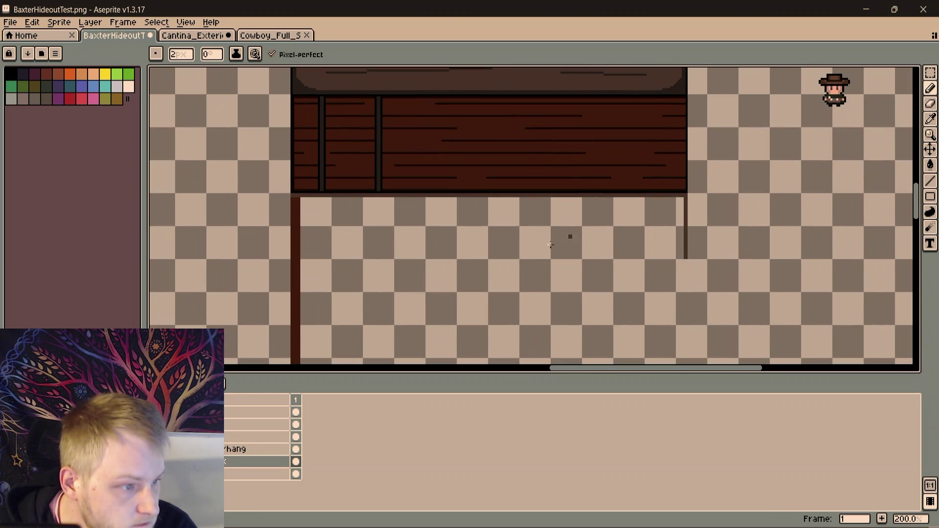
{"action": "scroll", "coordinate": [306, 230], "scroll_direction": "up", "scroll_amount": 3}
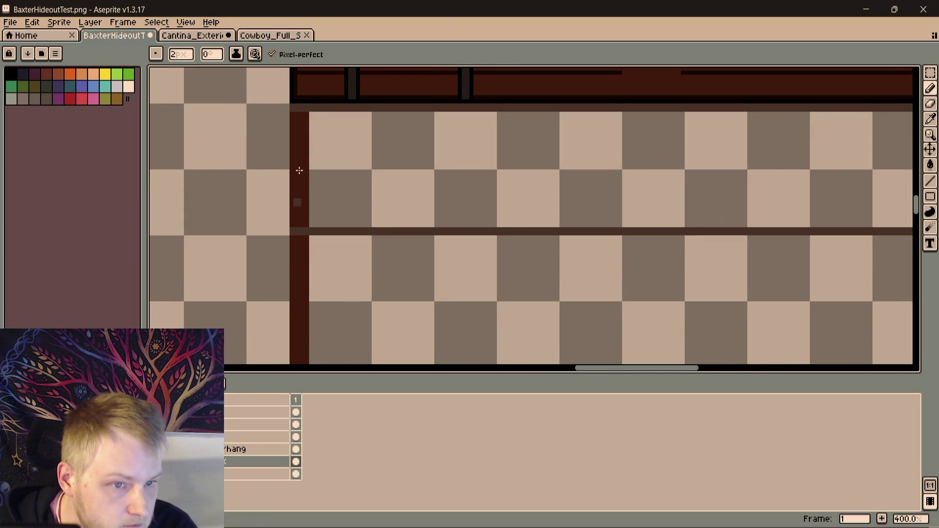
{"action": "scroll", "coordinate": [365, 228], "scroll_direction": "up", "scroll_amount": 2}
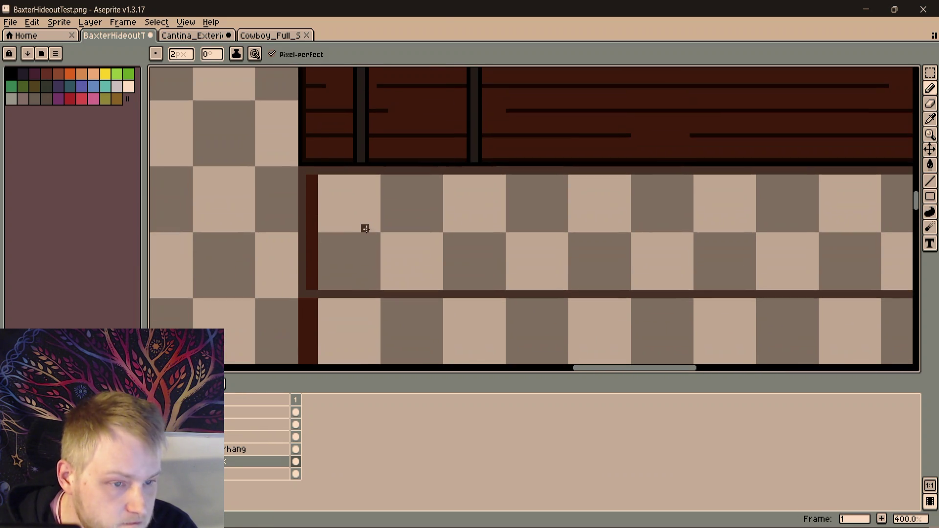
{"action": "scroll", "coordinate": [365, 229], "scroll_direction": "down", "scroll_amount": 1}
{"action": "scroll", "coordinate": [390, 315], "scroll_direction": "down", "scroll_amount": 2}
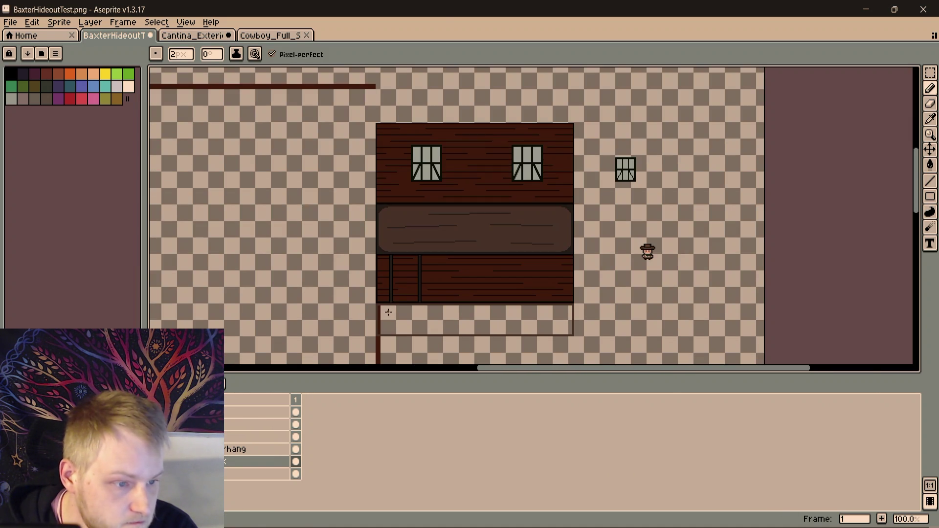
Fill the deck outline with dark brown using the Paint Bucket
{"action": "key", "text": "g"}
{"action": "left_click", "coordinate": [410, 314]}
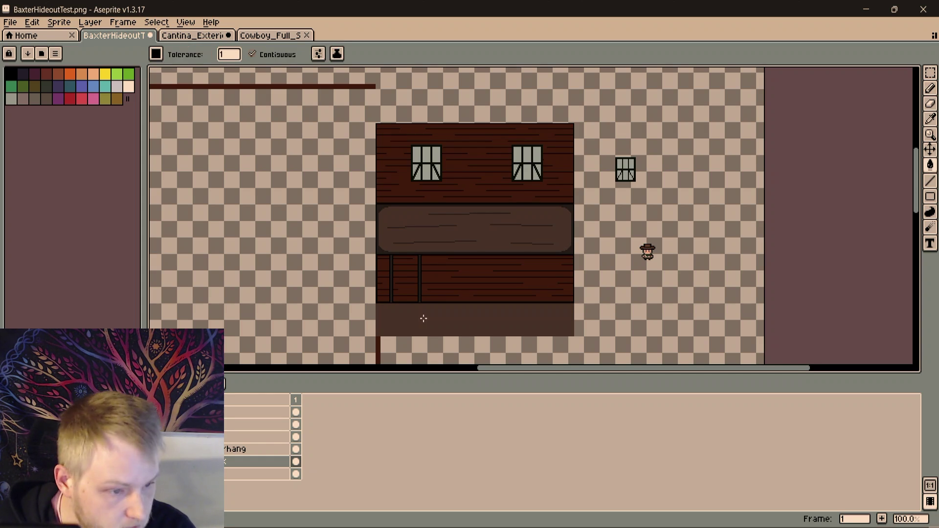
{"action": "scroll", "coordinate": [412, 321], "scroll_direction": "up", "scroll_amount": 1}
{"action": "scroll", "coordinate": [413, 320], "scroll_direction": "up", "scroll_amount": 1}
{"action": "scroll", "coordinate": [414, 311], "scroll_direction": "up", "scroll_amount": 2}
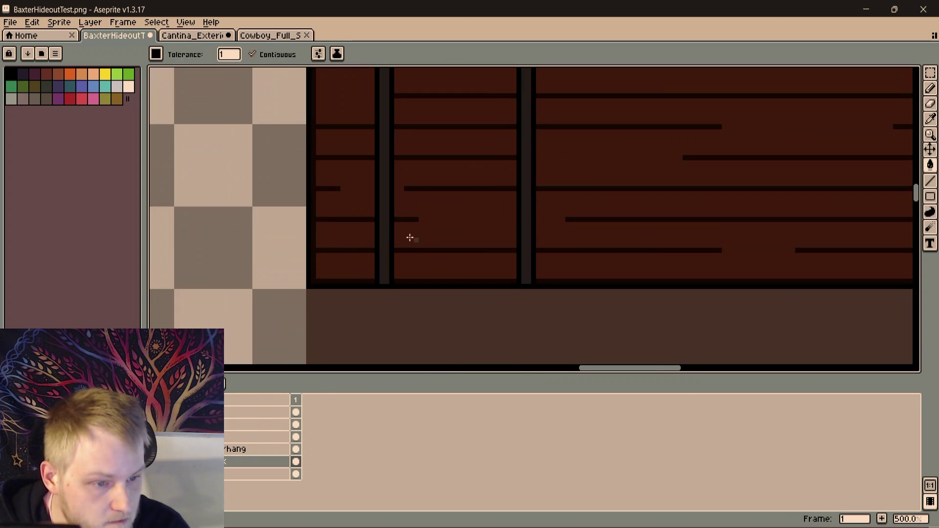
{"action": "scroll", "coordinate": [381, 221], "scroll_direction": "up", "scroll_amount": 2}
On the walls layer, extend a post in the sampled post colour down through the deck and add a dark base pixel
{"action": "key", "text": "i"}
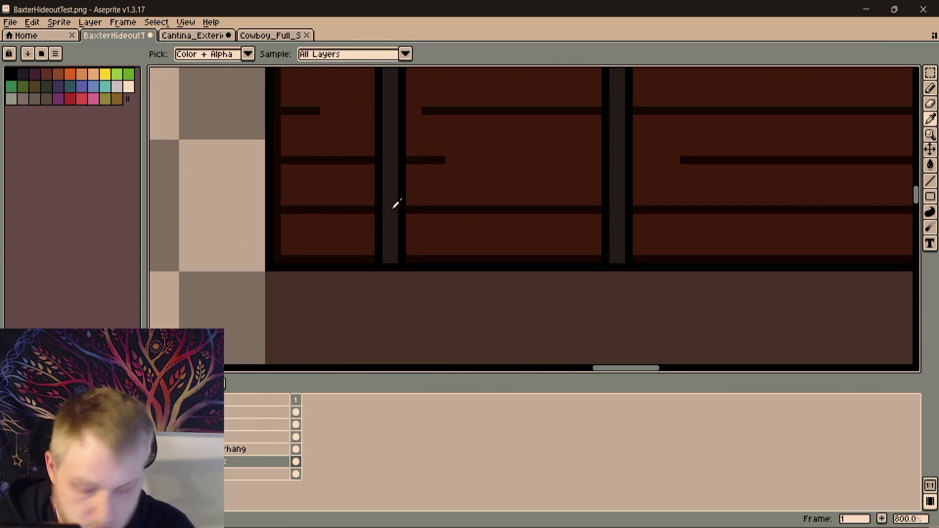
{"action": "left_click", "coordinate": [237, 425]}
{"action": "key", "text": "b"}
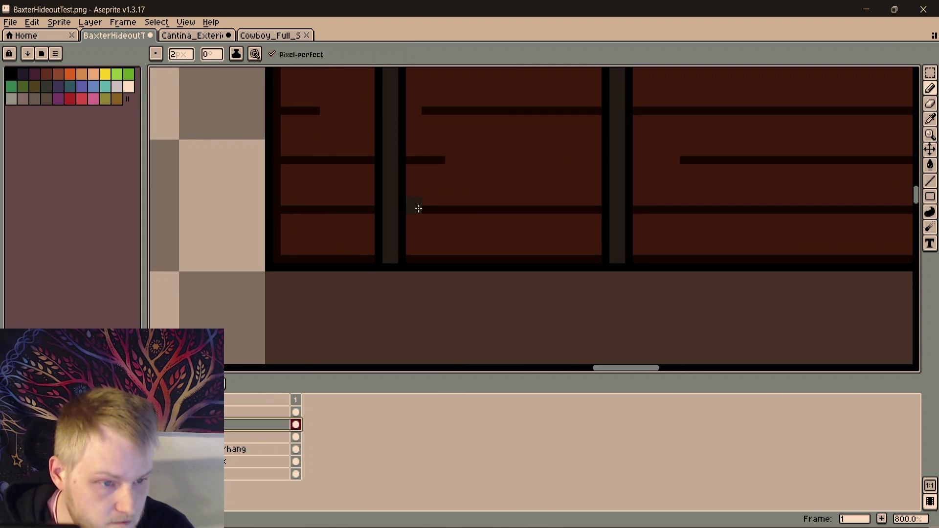
{"action": "scroll", "coordinate": [389, 273], "scroll_direction": "down", "scroll_amount": 1}
{"action": "scroll", "coordinate": [411, 221], "scroll_direction": "down", "scroll_amount": 1}
{"action": "left_click", "coordinate": [441, 249], "text": "shift"}
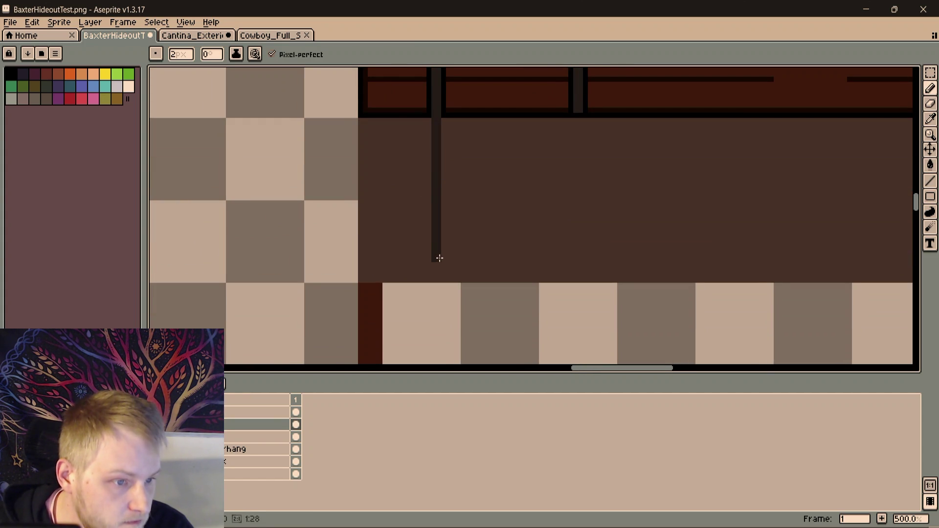
{"action": "scroll", "coordinate": [485, 220], "scroll_direction": "up", "scroll_amount": 2}
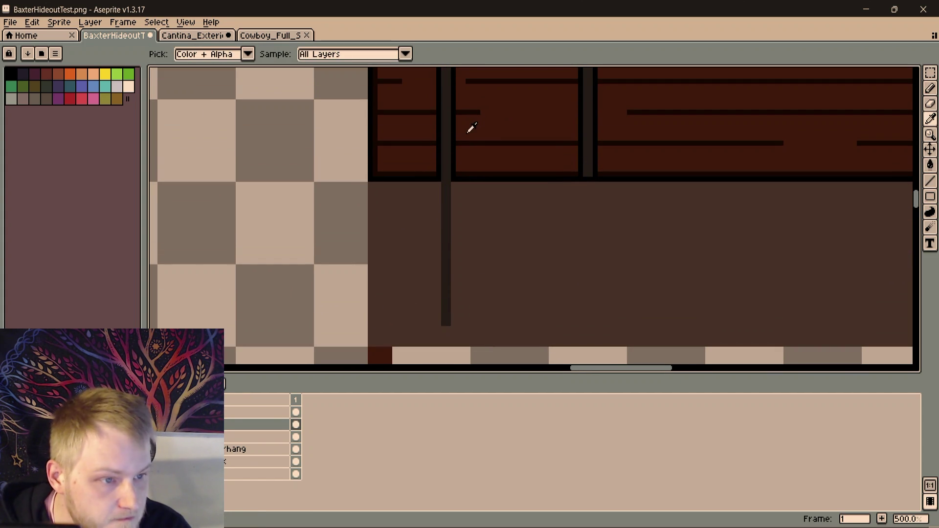
{"action": "scroll", "coordinate": [441, 147], "scroll_direction": "down", "scroll_amount": 1}
{"action": "key", "text": "b"}
{"action": "scroll", "coordinate": [503, 256], "scroll_direction": "up", "scroll_amount": 2}
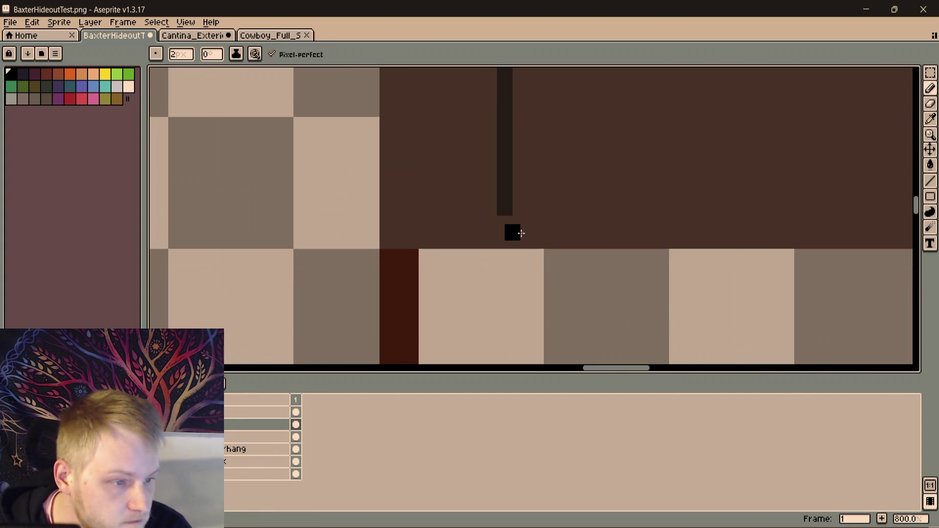
{"action": "scroll", "coordinate": [500, 221], "scroll_direction": "left", "scroll_amount": 2}
{"action": "key", "text": "minus"}
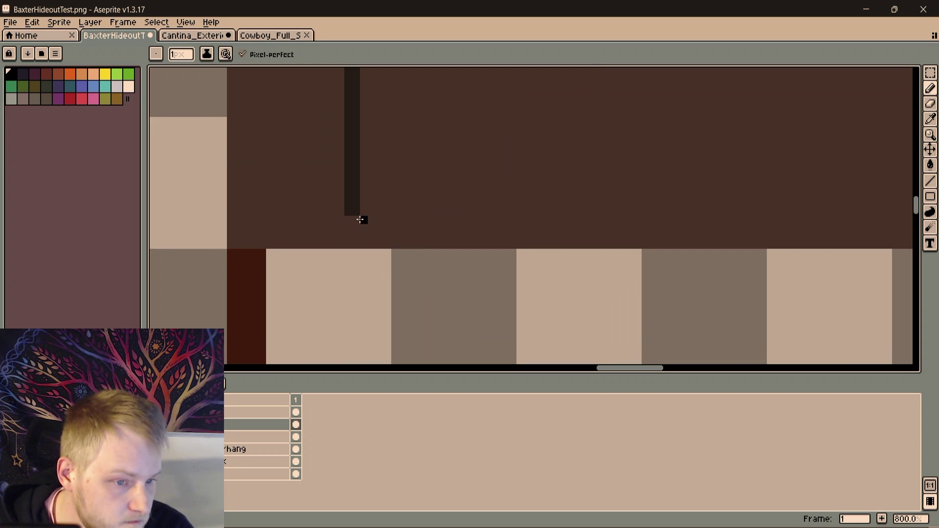
{"action": "left_click", "coordinate": [357, 220]}
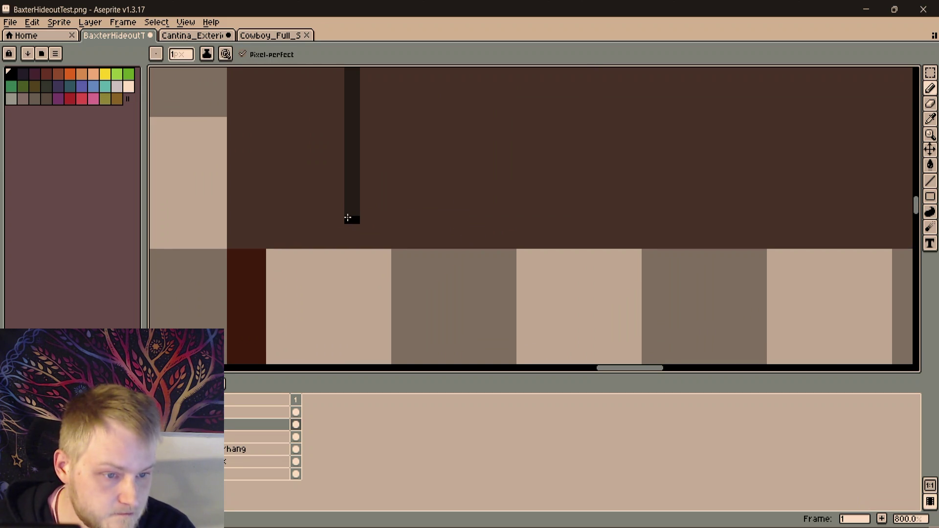
{"action": "scroll", "coordinate": [355, 163], "scroll_direction": "down", "scroll_amount": 4}
{"action": "scroll", "coordinate": [335, 162], "scroll_direction": "up", "scroll_amount": 2}
{"action": "scroll", "coordinate": [367, 224], "scroll_direction": "up", "scroll_amount": 3}
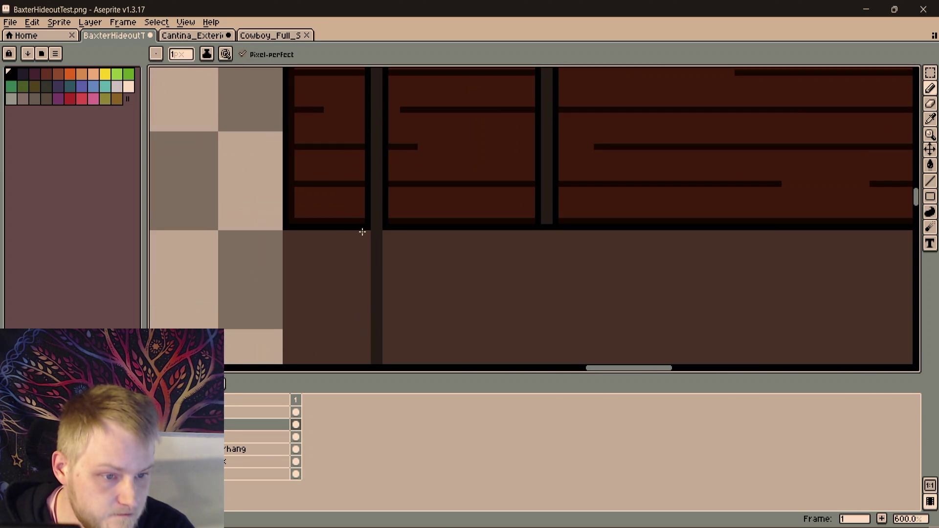
{"action": "scroll", "coordinate": [388, 221], "scroll_direction": "up", "scroll_amount": 1}
{"action": "scroll", "coordinate": [382, 273], "scroll_direction": "up", "scroll_amount": 2}
{"action": "scroll", "coordinate": [440, 133], "scroll_direction": "up", "scroll_amount": 1}
After a few undone trial strokes, draw the first black outline line of the second post down from the wall
{"action": "key", "text": "ctrl+z"}
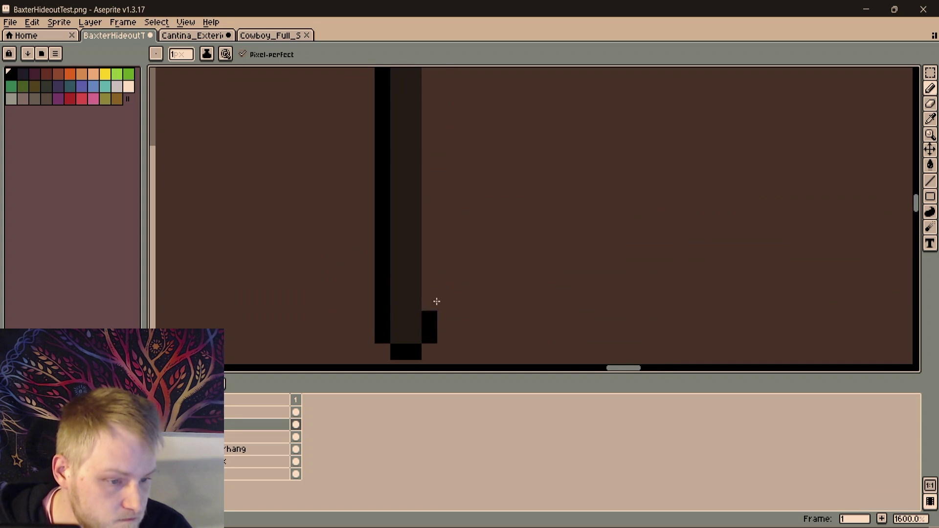
{"action": "scroll", "coordinate": [427, 319], "scroll_direction": "down", "scroll_amount": 3}
{"action": "left_click_drag", "start_coordinate": [402, 332], "coordinate": [402, 235]}
{"action": "key", "text": "ctrl+z"}
{"action": "scroll", "coordinate": [441, 227], "scroll_direction": "down", "scroll_amount": 1}
{"action": "scroll", "coordinate": [510, 217], "scroll_direction": "up", "scroll_amount": 1}
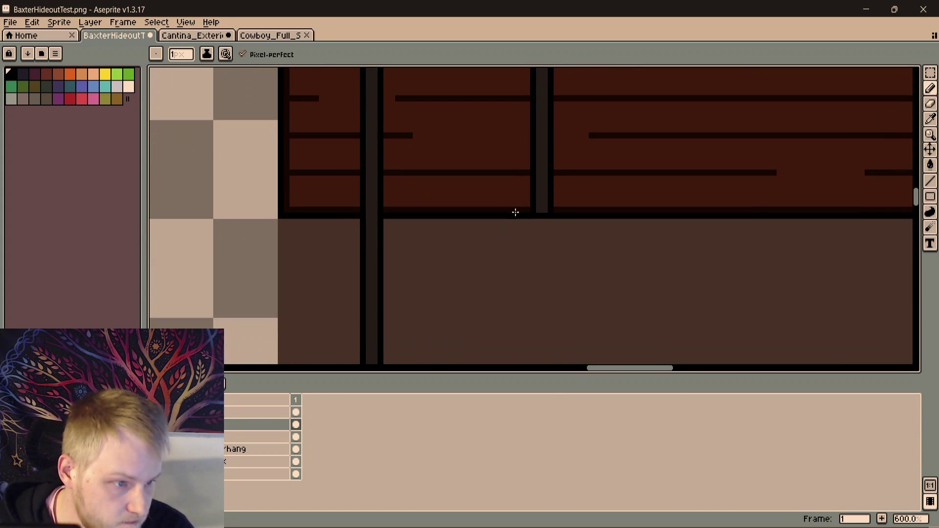
{"action": "scroll", "coordinate": [430, 161], "scroll_direction": "up", "scroll_amount": 1}
{"action": "left_click_drag", "start_coordinate": [454, 223], "coordinate": [454, 70]}
{"action": "key", "text": "ctrl+z"}
{"action": "scroll", "coordinate": [514, 221], "scroll_direction": "up", "scroll_amount": 1}
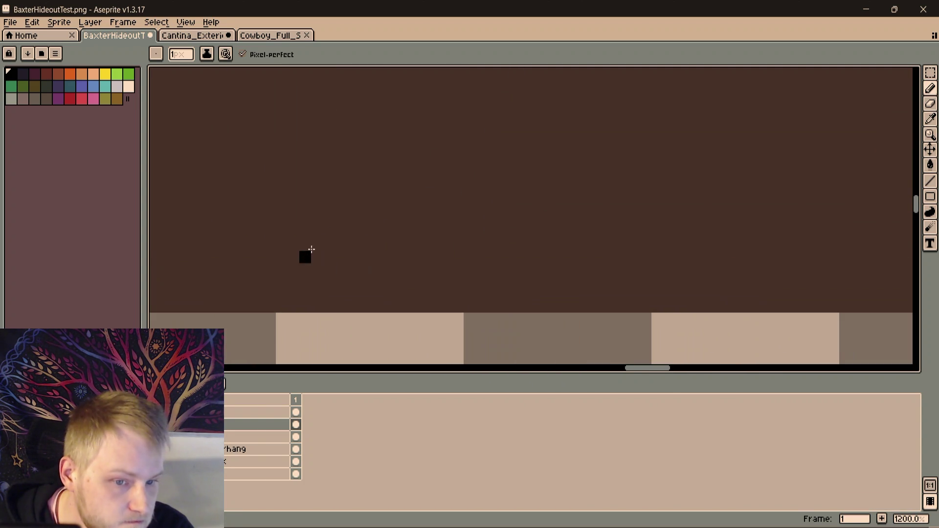
{"action": "left_click_drag", "start_coordinate": [292, 231], "coordinate": [750, 237]}
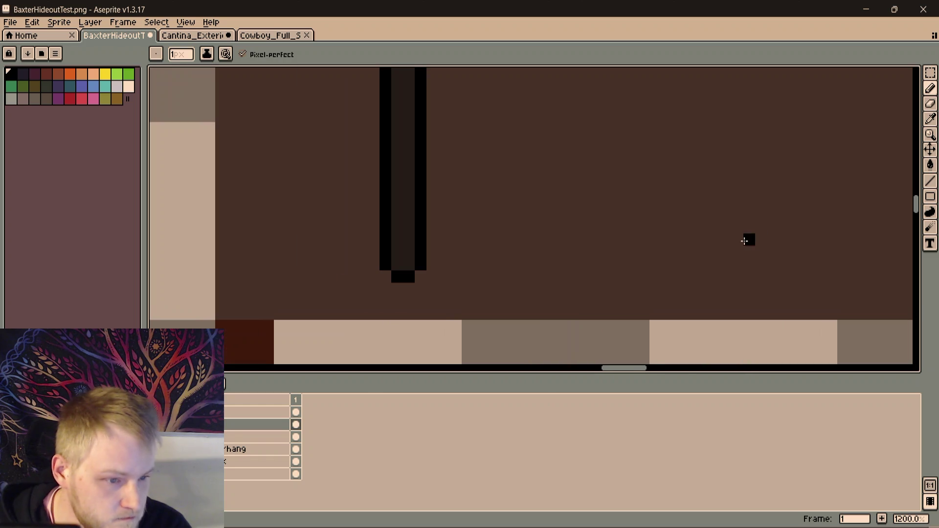
{"action": "scroll", "coordinate": [712, 212], "scroll_direction": "down", "scroll_amount": 4}
{"action": "left_click_drag", "start_coordinate": [712, 212], "coordinate": [660, 236]}
{"action": "left_click_drag", "start_coordinate": [646, 130], "coordinate": [646, 275]}
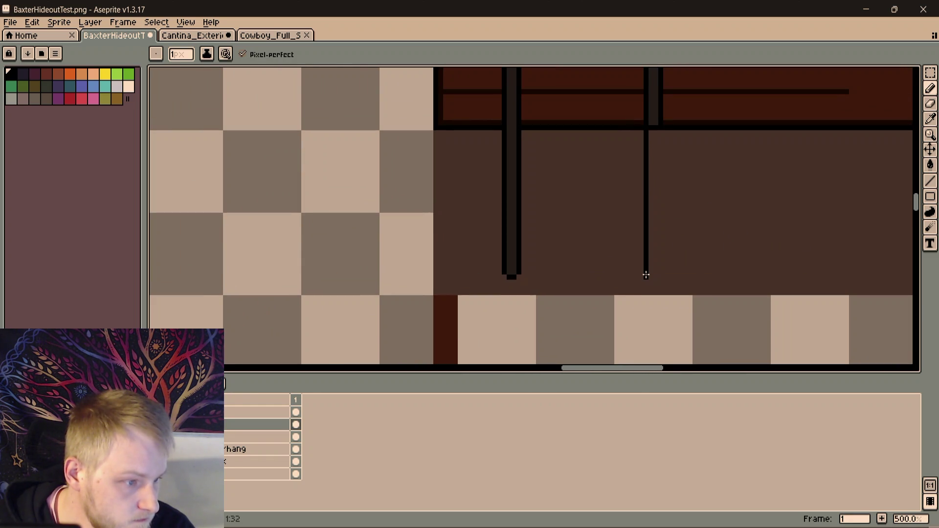
{"action": "scroll", "coordinate": [646, 272], "scroll_direction": "up", "scroll_amount": 1}
{"action": "scroll", "coordinate": [646, 272], "scroll_direction": "up", "scroll_amount": 3}
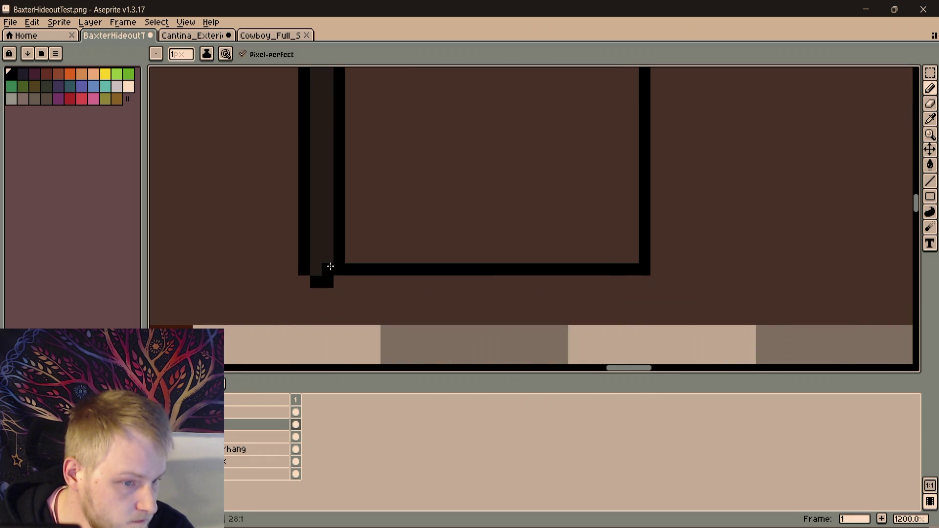
Draw the post's second black outline line and bucket-fill between them with the sampled dark post colour
{"action": "left_click_drag", "start_coordinate": [641, 274], "coordinate": [413, 350]}
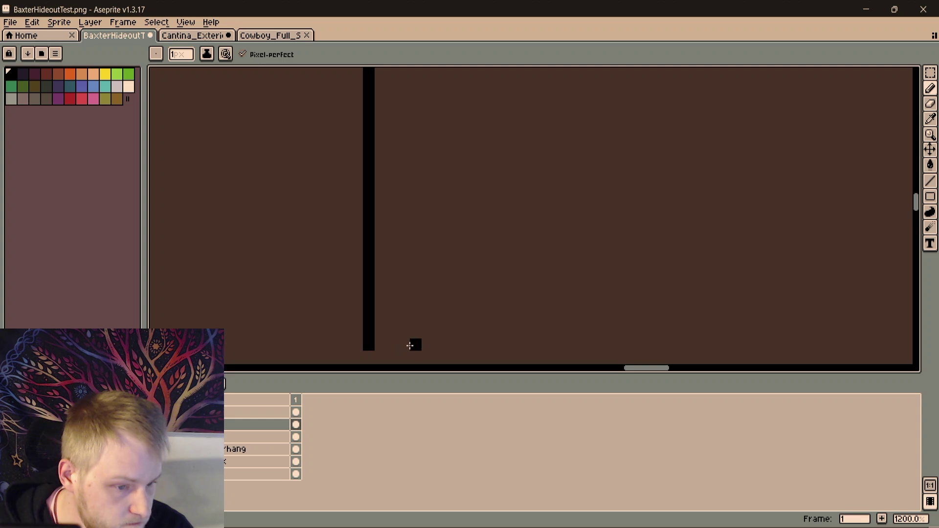
{"action": "scroll", "coordinate": [401, 345], "scroll_direction": "down", "scroll_amount": 5}
{"action": "left_click_drag", "start_coordinate": [430, 278], "coordinate": [434, 164]}
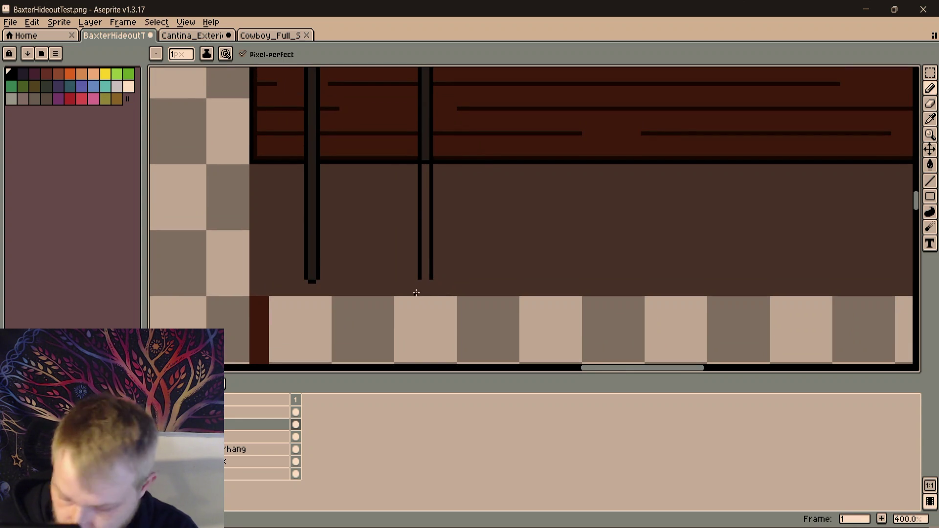
{"action": "left_click_drag", "start_coordinate": [417, 293], "coordinate": [420, 330]}
{"action": "scroll", "coordinate": [419, 330], "scroll_direction": "up", "scroll_amount": 3}
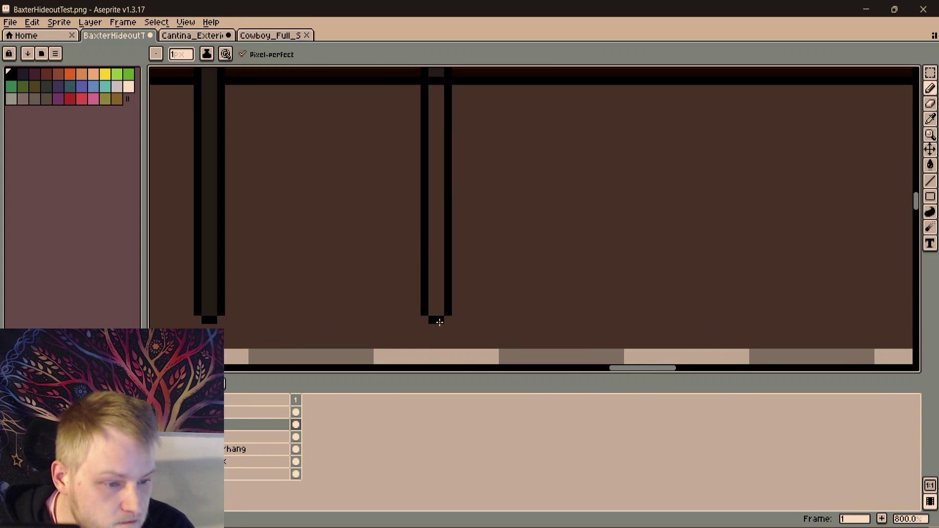
{"action": "key", "text": "ctrl+z"}
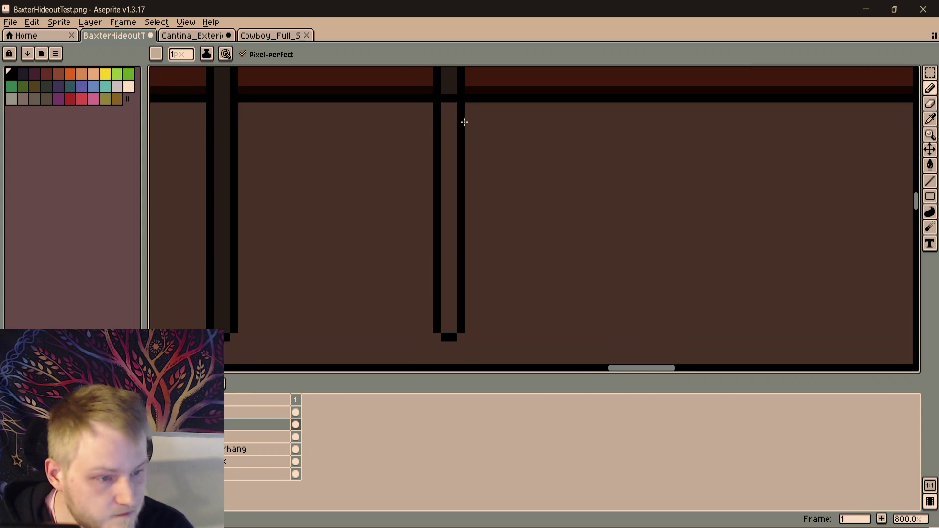
{"action": "key", "text": "i"}
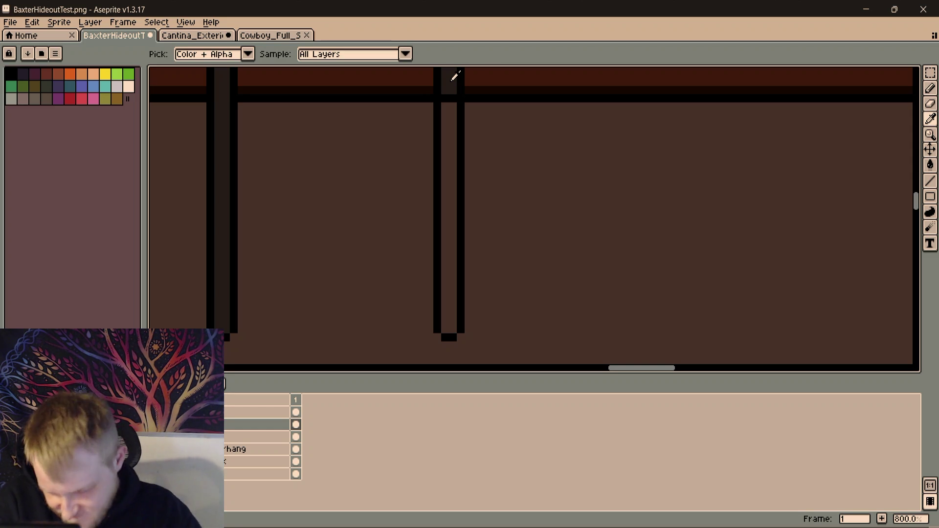
{"action": "key", "text": "alt"}
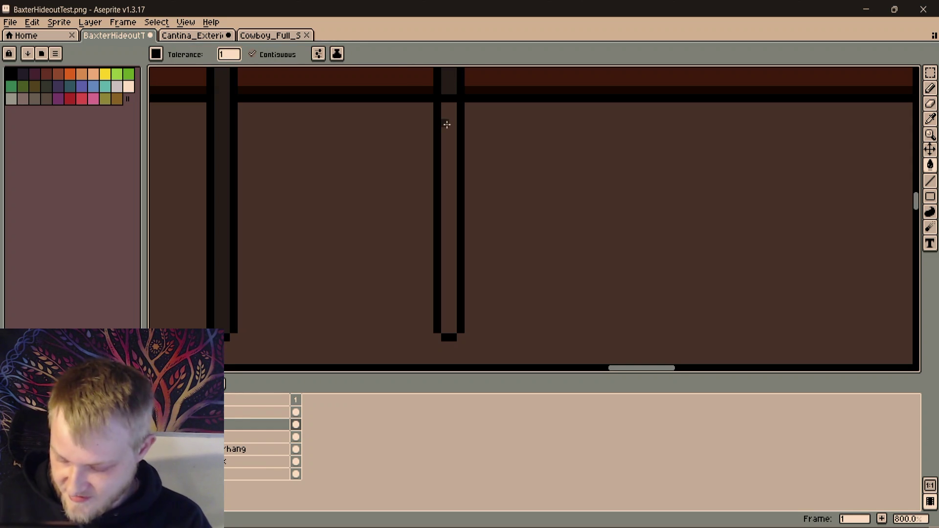
{"action": "left_click", "coordinate": [447, 124]}
{"action": "scroll", "coordinate": [446, 121], "scroll_direction": "down", "scroll_amount": 2}
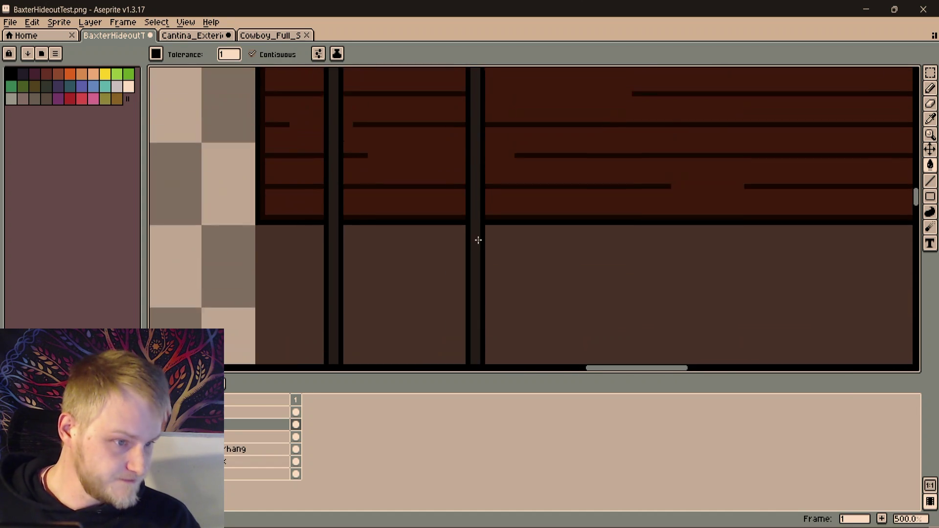
{"action": "scroll", "coordinate": [478, 238], "scroll_direction": "down", "scroll_amount": 3}
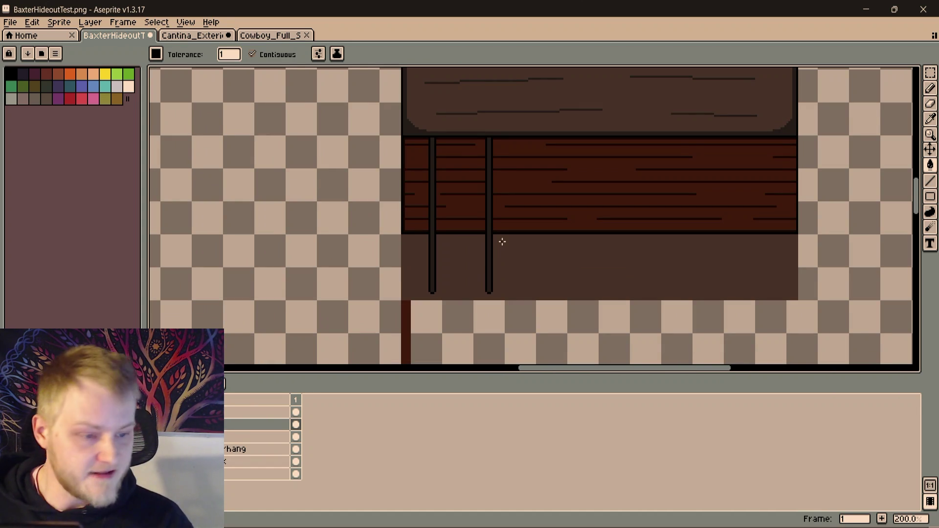
{"action": "left_click_drag", "start_coordinate": [502, 242], "coordinate": [571, 262]}
Rectangle-select the two posts, paste a copy, flip it horizontally and move it to the deck's right side
{"action": "key", "text": "m"}
{"action": "scroll", "coordinate": [539, 283], "scroll_direction": "up", "scroll_amount": 2}
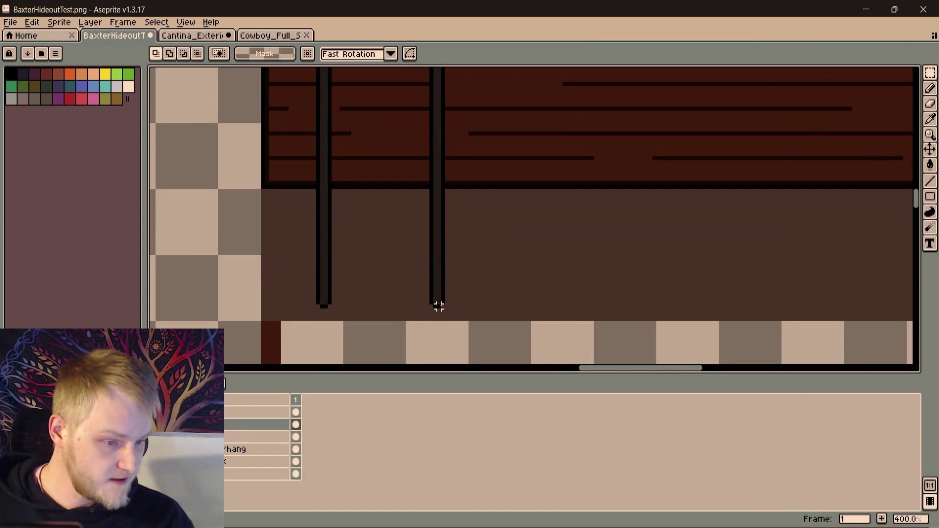
{"action": "left_click_drag", "start_coordinate": [435, 257], "coordinate": [436, 99]}
{"action": "left_click", "coordinate": [433, 92], "text": "shift"}
{"action": "scroll", "coordinate": [451, 268], "scroll_direction": "down", "scroll_amount": 2}
{"action": "scroll", "coordinate": [451, 268], "scroll_direction": "right", "scroll_amount": 3}
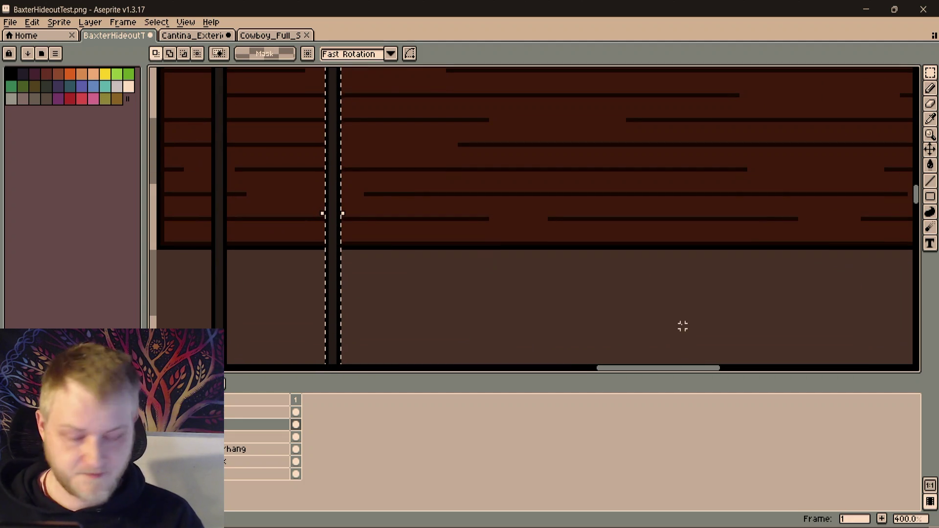
{"action": "scroll", "coordinate": [646, 323], "scroll_direction": "up", "scroll_amount": 3}
{"action": "scroll", "coordinate": [646, 323], "scroll_direction": "left", "scroll_amount": 3}
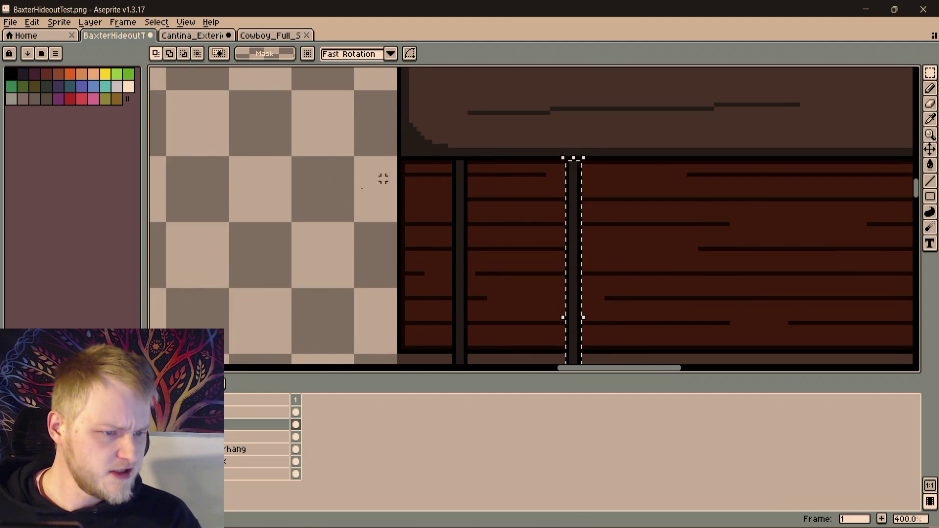
{"action": "scroll", "coordinate": [399, 159], "scroll_direction": "up", "scroll_amount": 2}
{"action": "scroll", "coordinate": [412, 152], "scroll_direction": "up", "scroll_amount": 4}
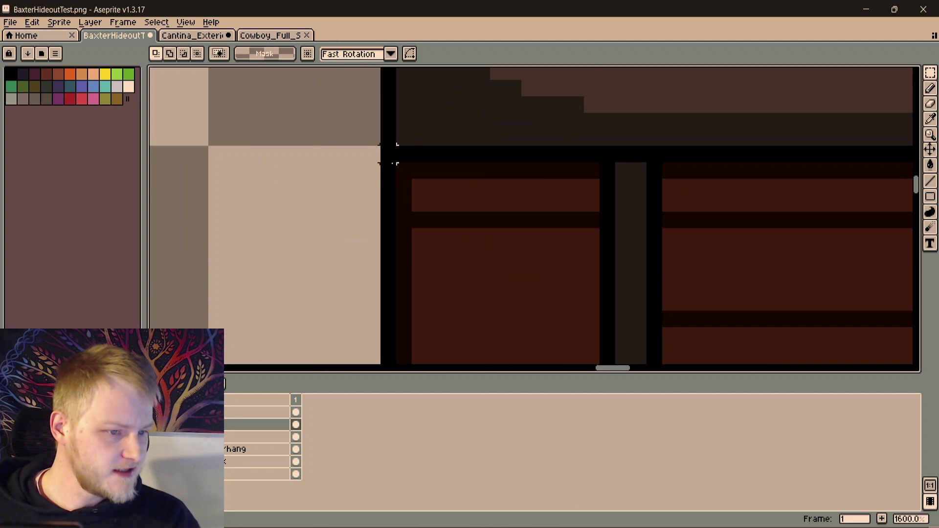
{"action": "scroll", "coordinate": [413, 169], "scroll_direction": "down", "scroll_amount": 3}
{"action": "scroll", "coordinate": [412, 170], "scroll_direction": "right", "scroll_amount": 2}
{"action": "scroll", "coordinate": [412, 170], "scroll_direction": "down", "scroll_amount": 3}
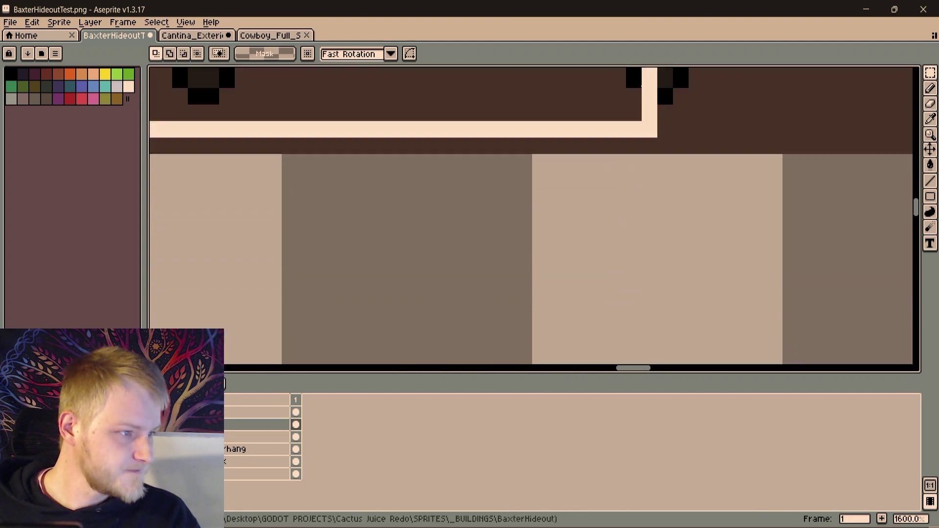
{"action": "scroll", "coordinate": [412, 170], "scroll_direction": "up", "scroll_amount": 2}
{"action": "scroll", "coordinate": [669, 86], "scroll_direction": "down", "scroll_amount": 3}
{"action": "scroll", "coordinate": [550, 104], "scroll_direction": "down", "scroll_amount": 2}
{"action": "scroll", "coordinate": [572, 168], "scroll_direction": "down", "scroll_amount": 2}
{"action": "scroll", "coordinate": [526, 253], "scroll_direction": "up", "scroll_amount": 1}
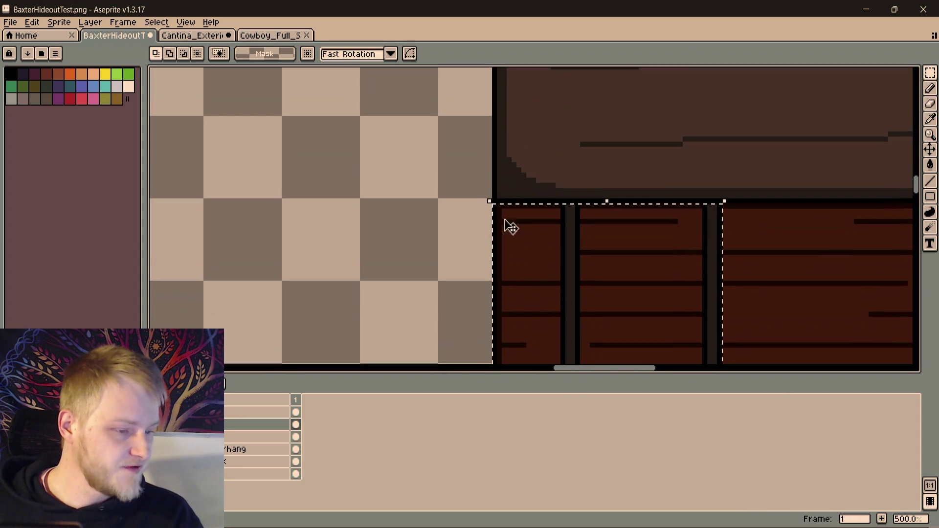
{"action": "scroll", "coordinate": [514, 250], "scroll_direction": "up", "scroll_amount": 1}
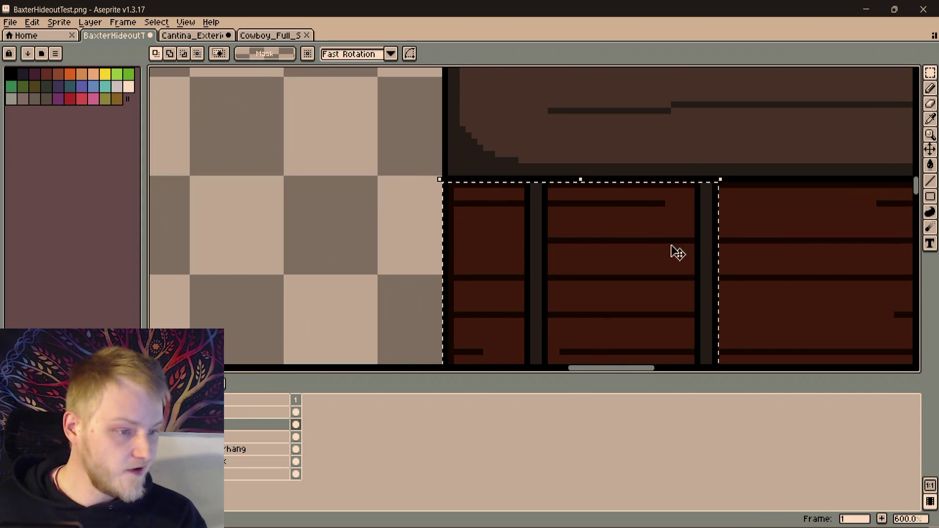
{"action": "scroll", "coordinate": [404, 193], "scroll_direction": "up", "scroll_amount": 1}
{"action": "scroll", "coordinate": [290, 181], "scroll_direction": "down", "scroll_amount": 1}
{"action": "scroll", "coordinate": [420, 225], "scroll_direction": "down", "scroll_amount": 1}
{"action": "left_click_drag", "start_coordinate": [502, 275], "coordinate": [531, 275]}
{"action": "key", "text": "ctrl+v"}
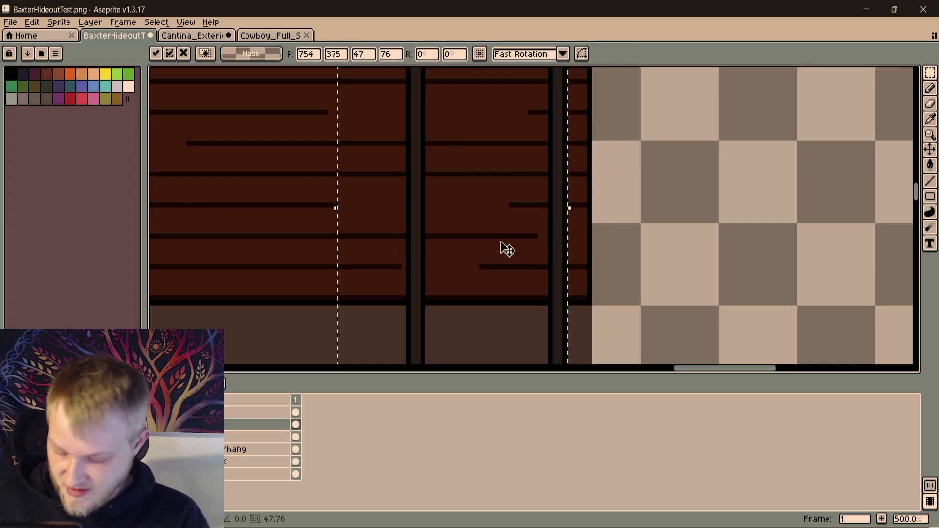
{"action": "scroll", "coordinate": [507, 250], "scroll_direction": "down", "scroll_amount": 2}
{"action": "key", "text": "shift+h"}
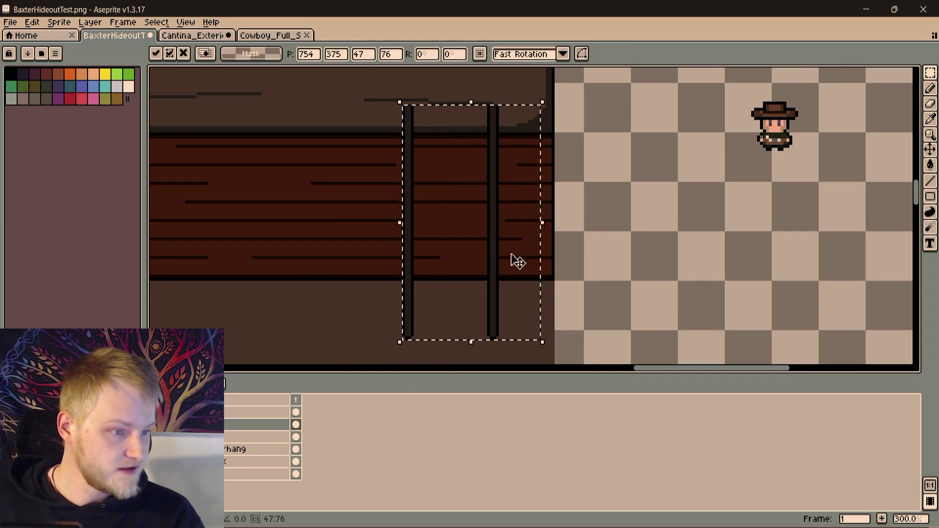
{"action": "scroll", "coordinate": [516, 263], "scroll_direction": "up", "scroll_amount": 4}
{"action": "scroll", "coordinate": [566, 198], "scroll_direction": "down", "scroll_amount": 2}
{"action": "left_click_drag", "start_coordinate": [465, 213], "coordinate": [482, 261]}
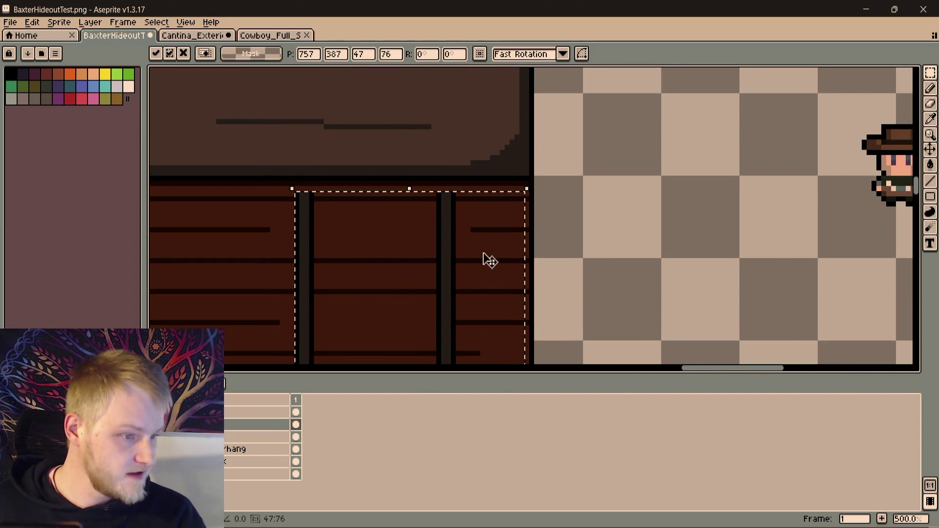
{"action": "scroll", "coordinate": [478, 245], "scroll_direction": "up", "scroll_amount": 2}
{"action": "scroll", "coordinate": [489, 238], "scroll_direction": "up", "scroll_amount": 2}
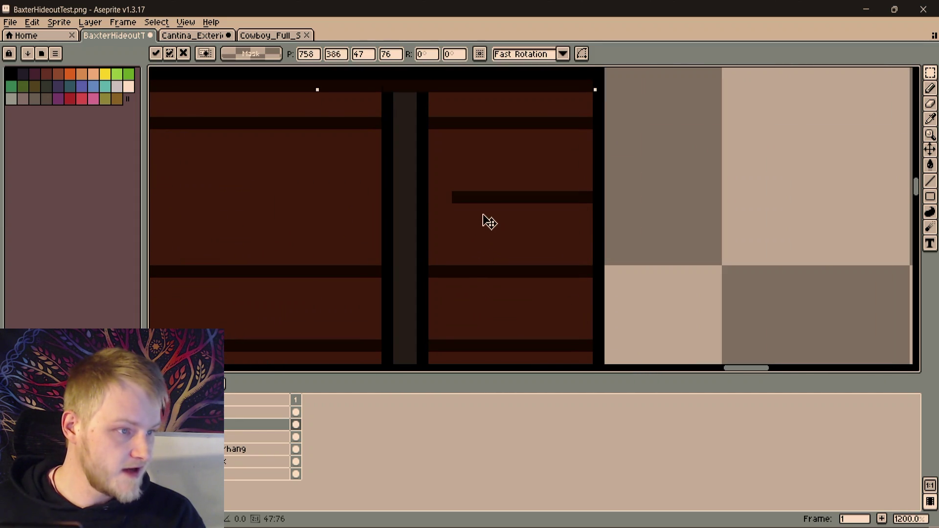
{"action": "scroll", "coordinate": [490, 222], "scroll_direction": "down", "scroll_amount": 4}
{"action": "scroll", "coordinate": [419, 230], "scroll_direction": "down", "scroll_amount": 3}
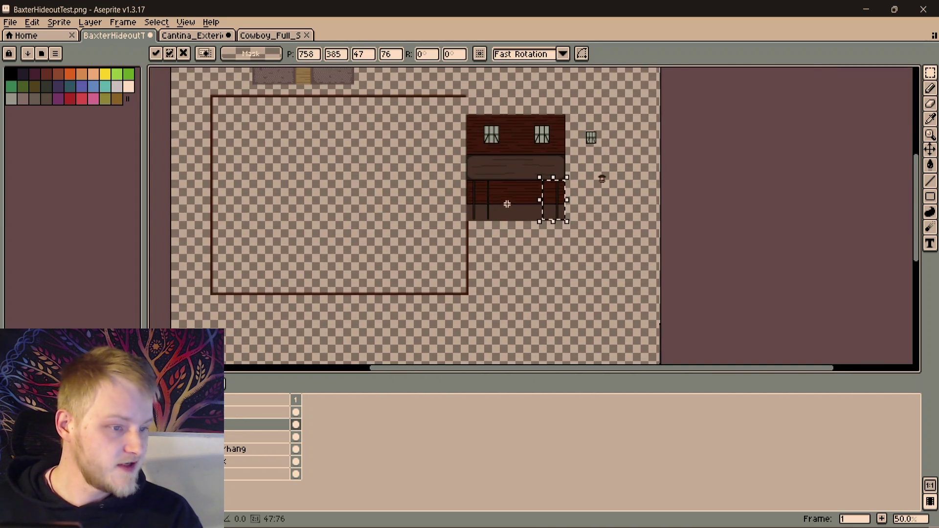
{"action": "scroll", "coordinate": [508, 201], "scroll_direction": "up", "scroll_amount": 1}
{"action": "scroll", "coordinate": [501, 290], "scroll_direction": "up", "scroll_amount": 1}
{"action": "scroll", "coordinate": [514, 288], "scroll_direction": "up", "scroll_amount": 1}
{"action": "scroll", "coordinate": [551, 284], "scroll_direction": "up", "scroll_amount": 2}
{"action": "scroll", "coordinate": [552, 285], "scroll_direction": "up", "scroll_amount": 1}
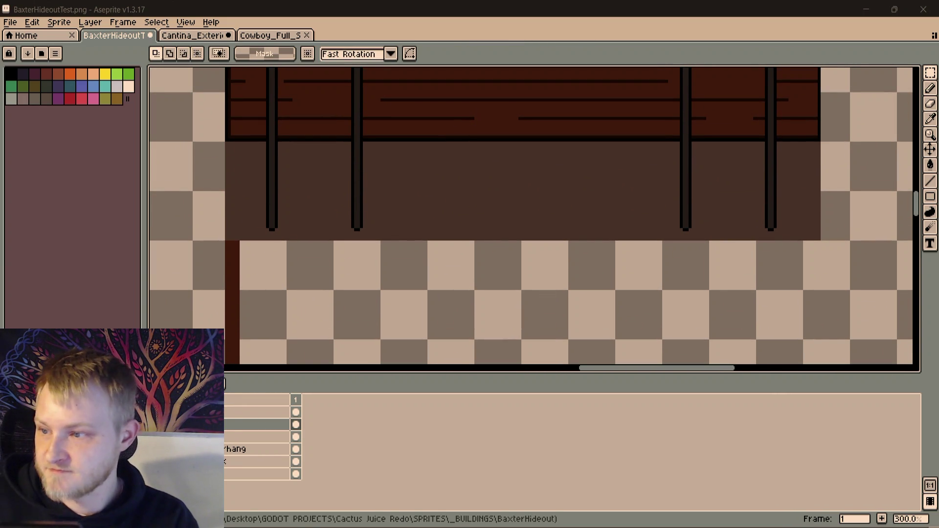
{"action": "scroll", "coordinate": [496, 254], "scroll_direction": "up", "scroll_amount": 2}
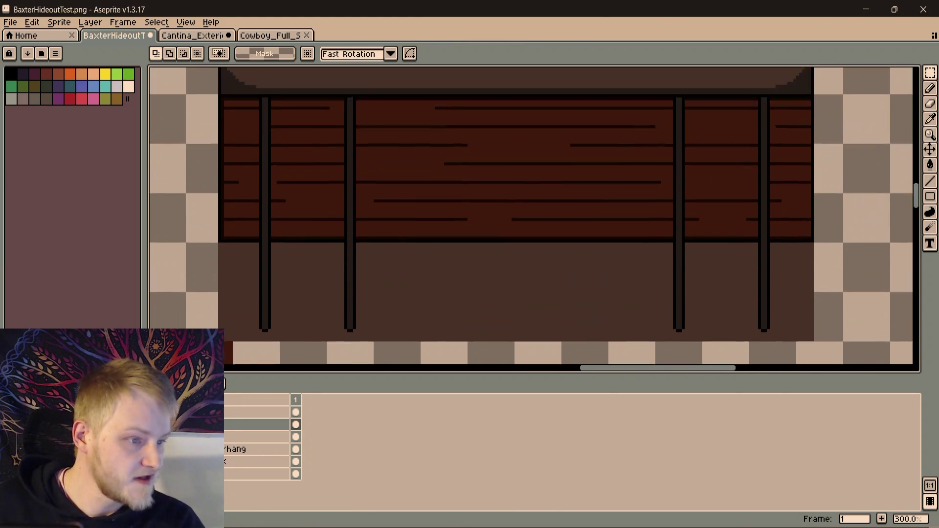
{"action": "scroll", "coordinate": [497, 254], "scroll_direction": "down", "scroll_amount": 3}
{"action": "scroll", "coordinate": [498, 251], "scroll_direction": "up", "scroll_amount": 1}
{"action": "scroll", "coordinate": [498, 249], "scroll_direction": "up", "scroll_amount": 1}
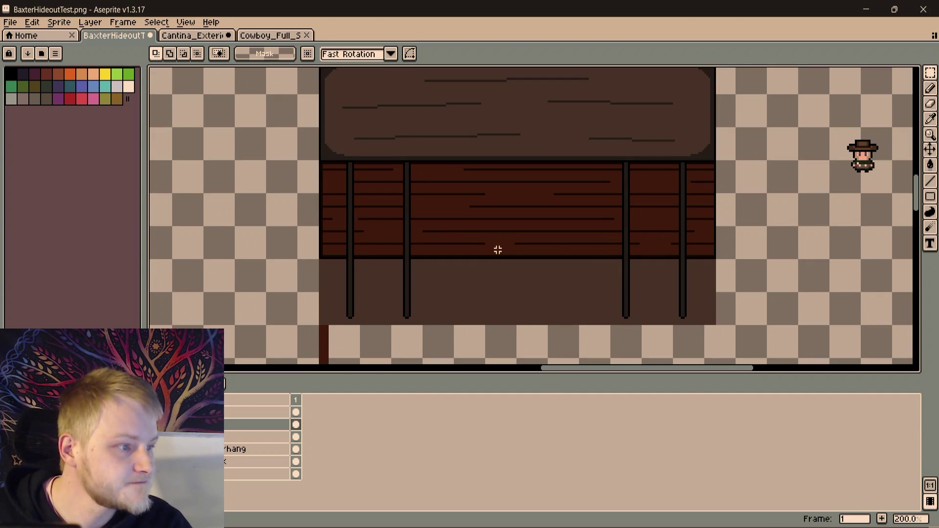
{"action": "scroll", "coordinate": [437, 226], "scroll_direction": "up", "scroll_amount": 1}
{"action": "scroll", "coordinate": [353, 177], "scroll_direction": "up", "scroll_amount": 1}
{"action": "scroll", "coordinate": [377, 236], "scroll_direction": "up", "scroll_amount": 1}
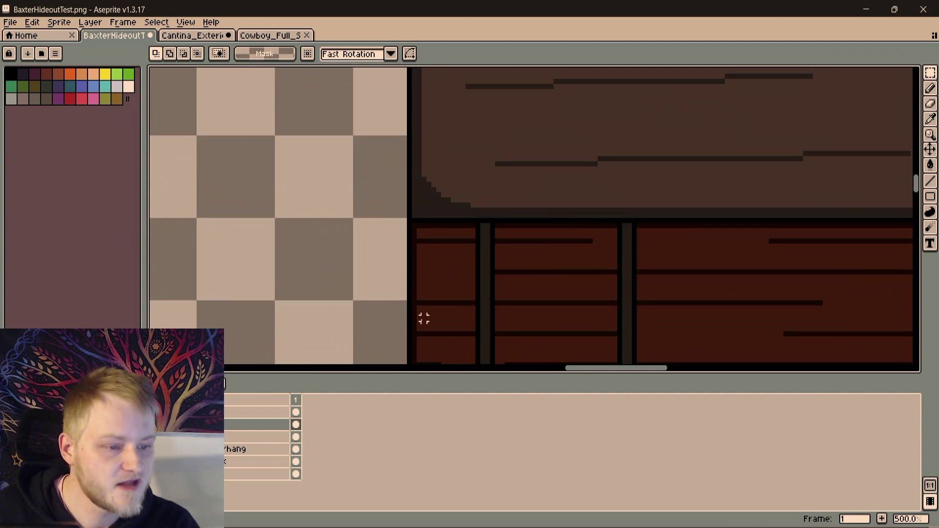
{"action": "scroll", "coordinate": [418, 319], "scroll_direction": "up", "scroll_amount": 1}
Pencil black pixels onto the overhang's lower-left staircase outline in a sampled colour
{"action": "key", "text": "b"}
{"action": "key", "text": "i"}
{"action": "scroll", "coordinate": [460, 176], "scroll_direction": "up", "scroll_amount": 1}
{"action": "scroll", "coordinate": [445, 183], "scroll_direction": "up", "scroll_amount": 1}
{"action": "key", "text": "b"}
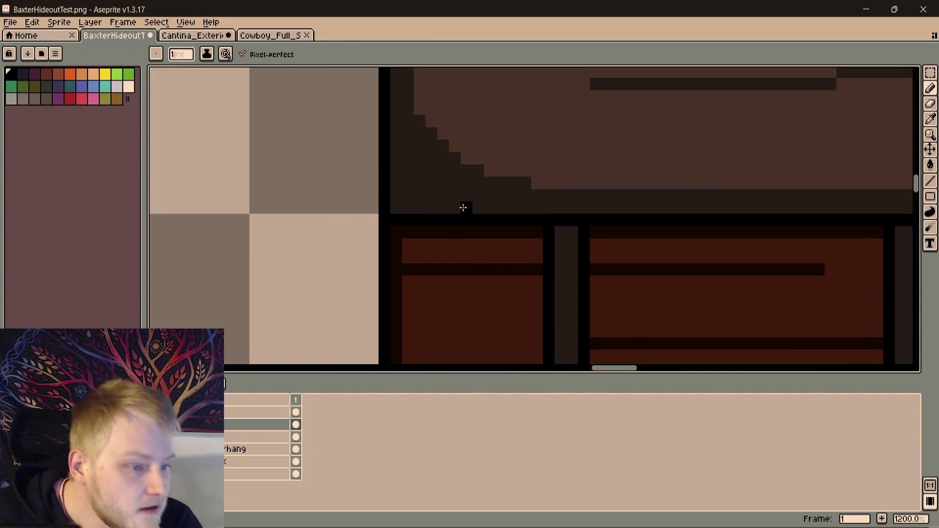
{"action": "scroll", "coordinate": [463, 208], "scroll_direction": "up", "scroll_amount": 1}
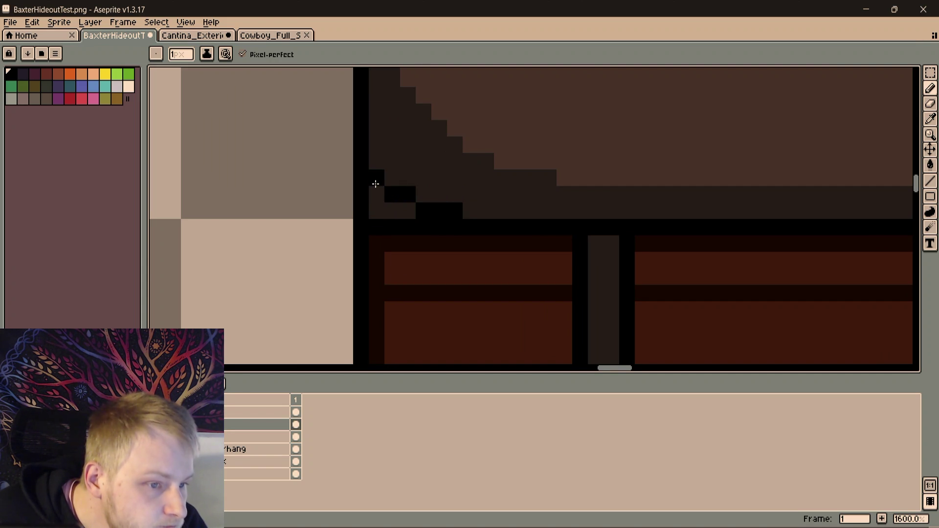
{"action": "left_click", "coordinate": [375, 184]}
{"action": "left_click_drag", "start_coordinate": [375, 184], "coordinate": [399, 232]}
On the overhang layer, erase the black pixels beneath the corner with a 1px Eraser so the wall shows through
{"action": "key", "text": "e"}
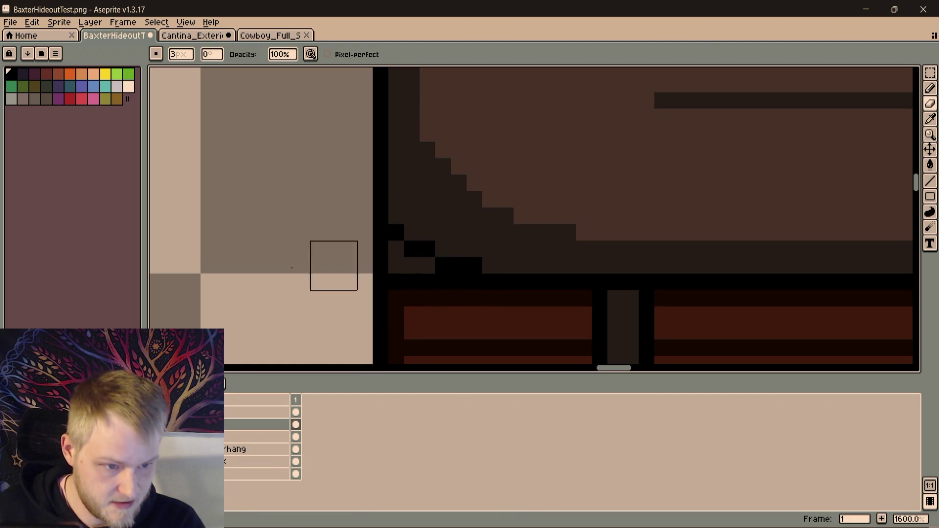
{"action": "left_click", "coordinate": [235, 451]}
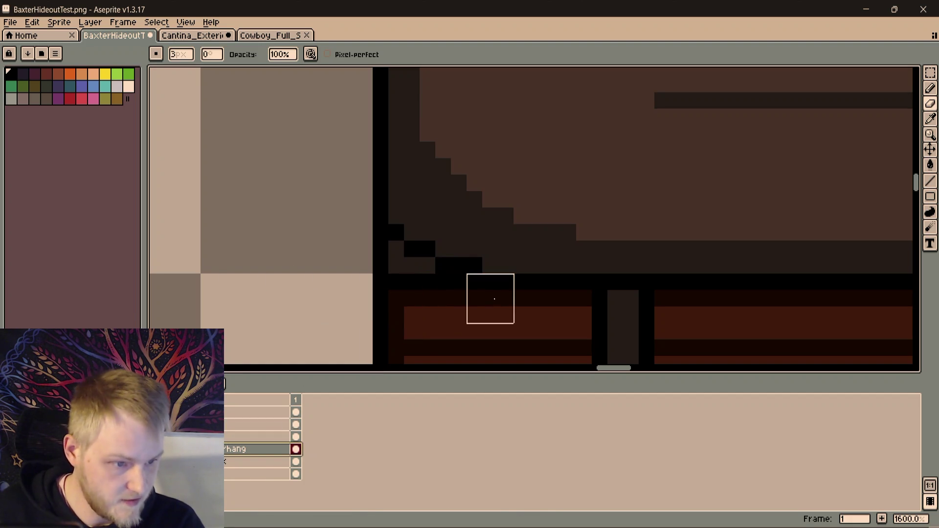
{"action": "scroll", "coordinate": [465, 299], "scroll_direction": "up", "scroll_amount": 3}
{"action": "key", "text": "minus"}
{"action": "key", "text": "minus"}
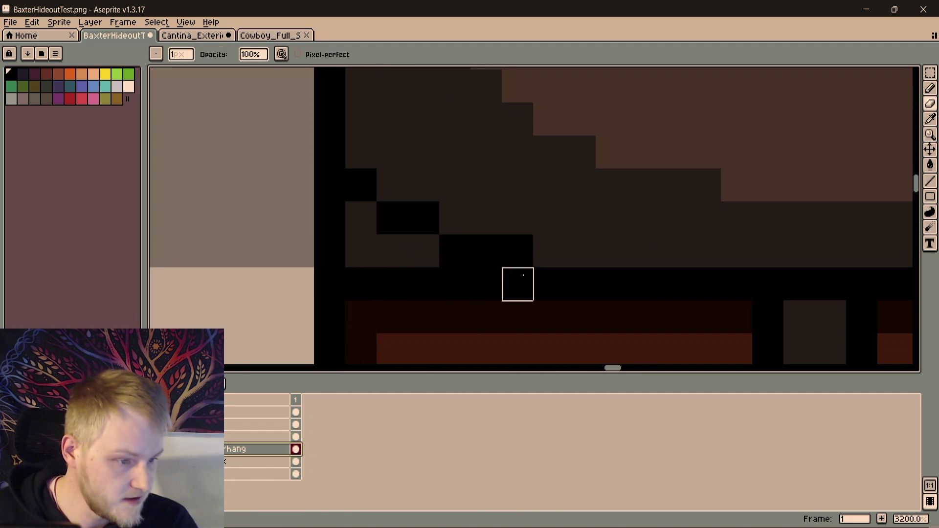
{"action": "left_click", "coordinate": [519, 285]}
{"action": "left_click", "coordinate": [487, 285]}
{"action": "left_click_drag", "start_coordinate": [486, 284], "coordinate": [424, 285]}
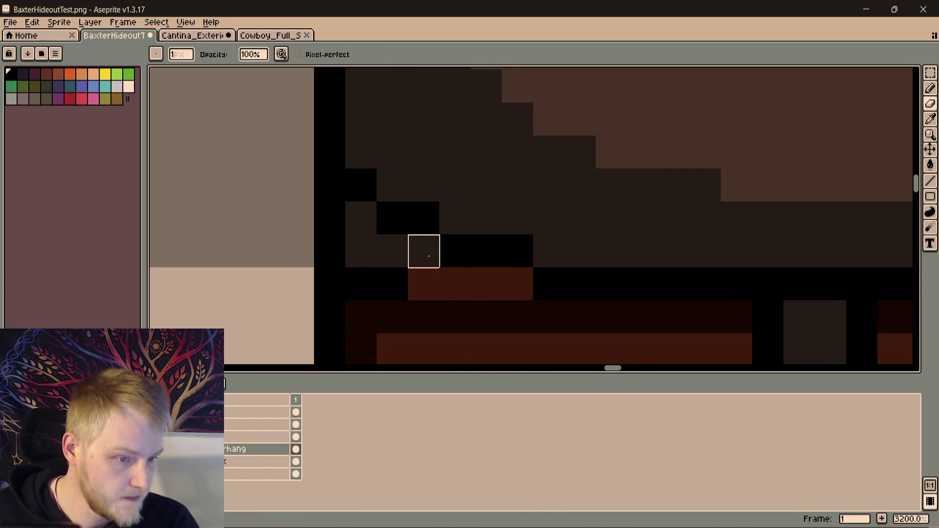
{"action": "left_click_drag", "start_coordinate": [361, 251], "coordinate": [393, 285]}
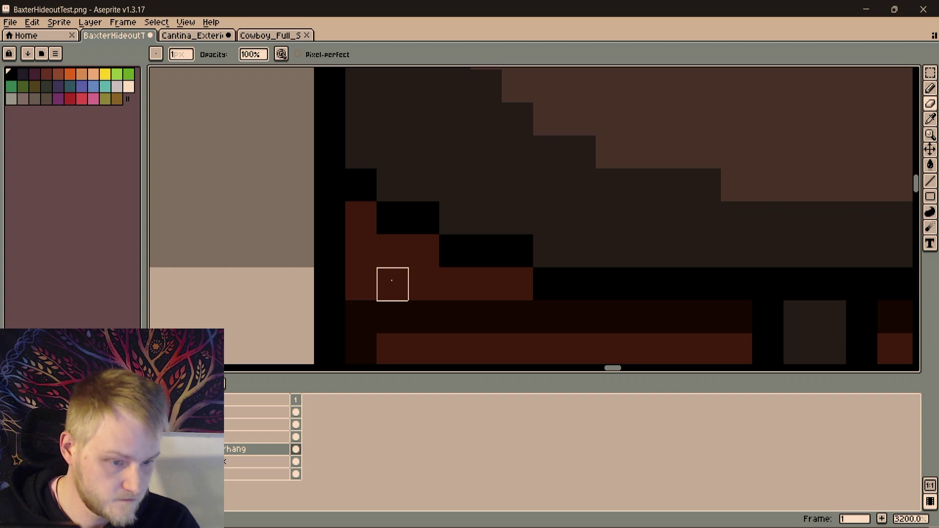
Undo a stray pixel edit and return to the layer above the overhang
{"action": "key", "text": "e"}
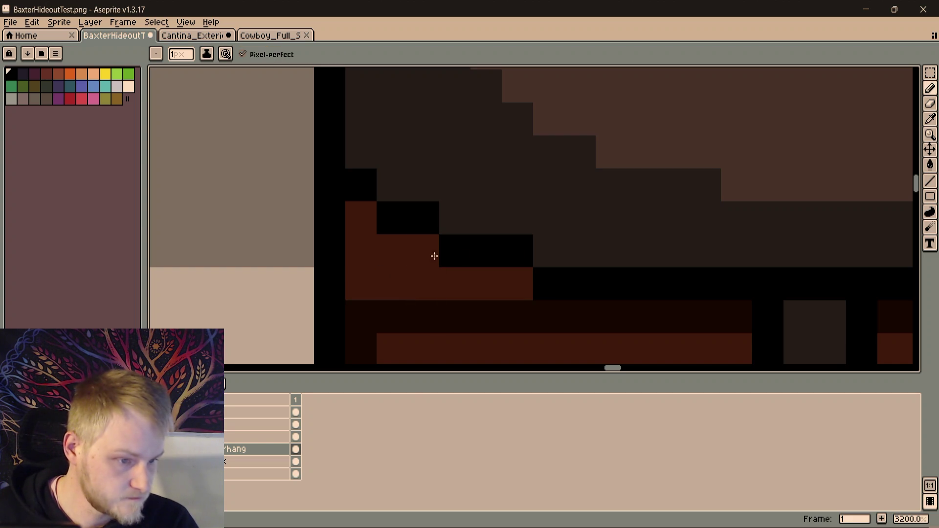
{"action": "left_click", "coordinate": [434, 255]}
{"action": "key", "text": "ctrl+z"}
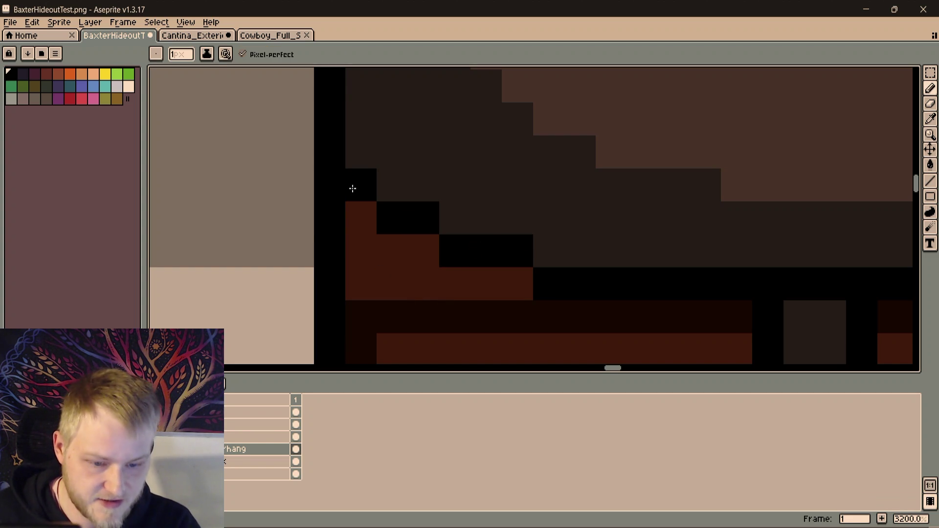
{"action": "left_click", "coordinate": [296, 424]}
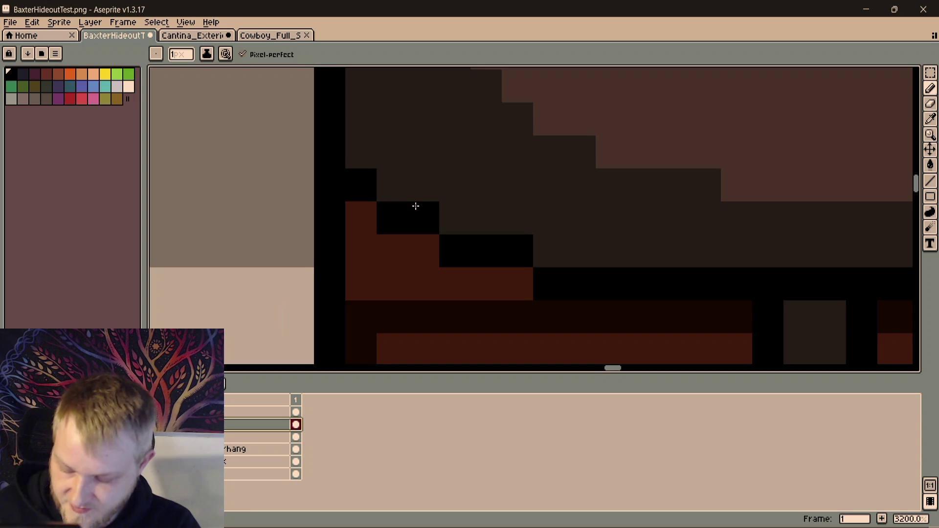
{"action": "scroll", "coordinate": [423, 210], "scroll_direction": "down", "scroll_amount": 1}
{"action": "scroll", "coordinate": [426, 214], "scroll_direction": "down", "scroll_amount": 3}
{"action": "key", "text": "b"}
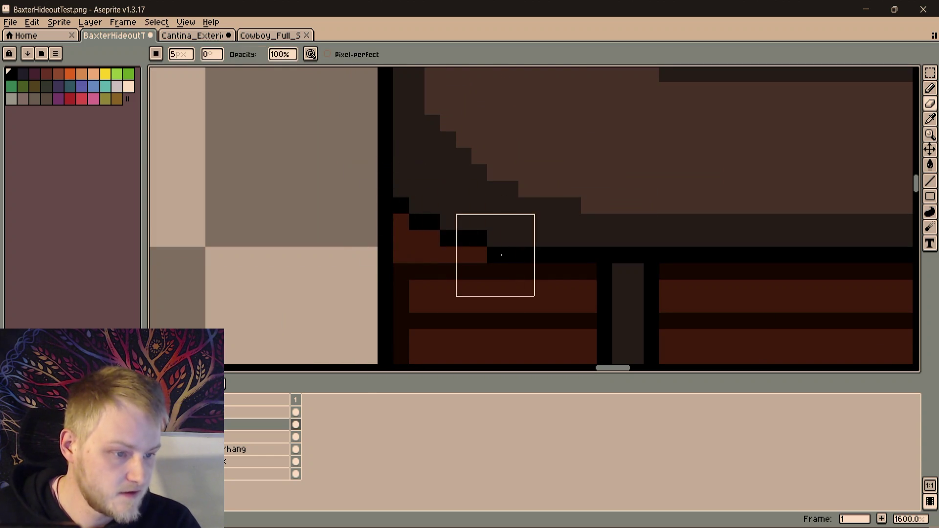
{"action": "scroll", "coordinate": [441, 195], "scroll_direction": "down", "scroll_amount": 4}
{"action": "scroll", "coordinate": [649, 250], "scroll_direction": "down", "scroll_amount": 2}
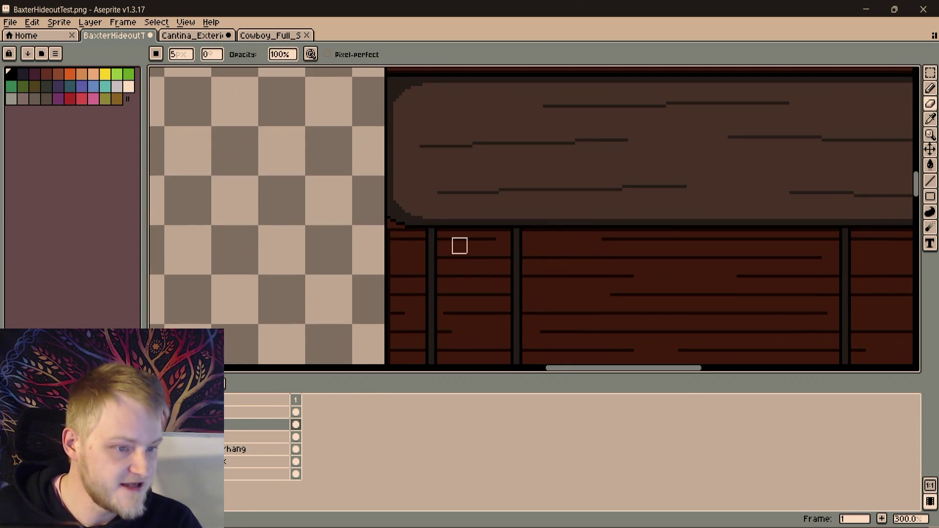
{"action": "scroll", "coordinate": [419, 217], "scroll_direction": "up", "scroll_amount": 3}
{"action": "scroll", "coordinate": [467, 210], "scroll_direction": "down", "scroll_amount": 3}
{"action": "scroll", "coordinate": [593, 237], "scroll_direction": "down", "scroll_amount": 1}
{"action": "scroll", "coordinate": [593, 237], "scroll_direction": "down", "scroll_amount": 1}
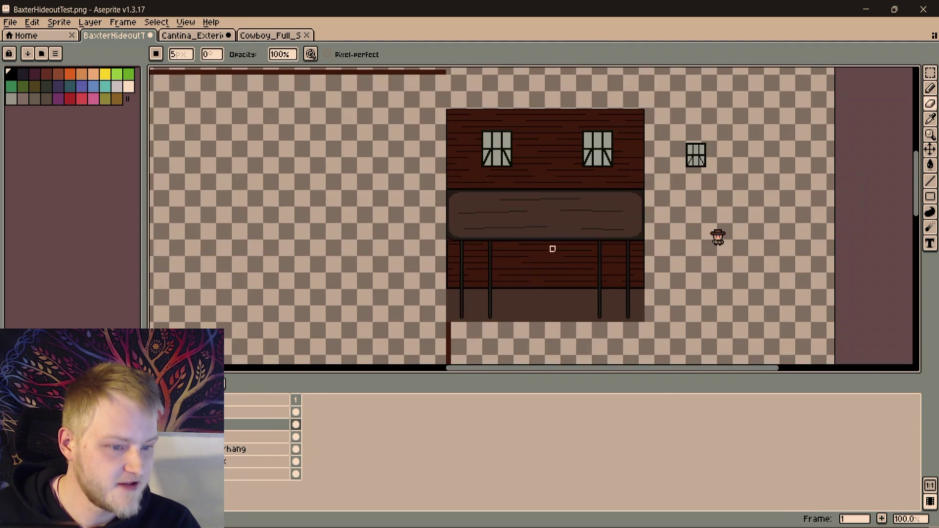
{"action": "scroll", "coordinate": [552, 247], "scroll_direction": "up", "scroll_amount": 2}
Add a black pixel to the right corner outline and delete the stray black pixels below it
{"action": "mouse_move", "coordinate": [667, 220]}
{"action": "left_mouse_down"}
{"action": "mouse_move", "coordinate": [493, 184]}
{"action": "mouse_move", "coordinate": [751, 197]}
{"action": "left_mouse_up"}
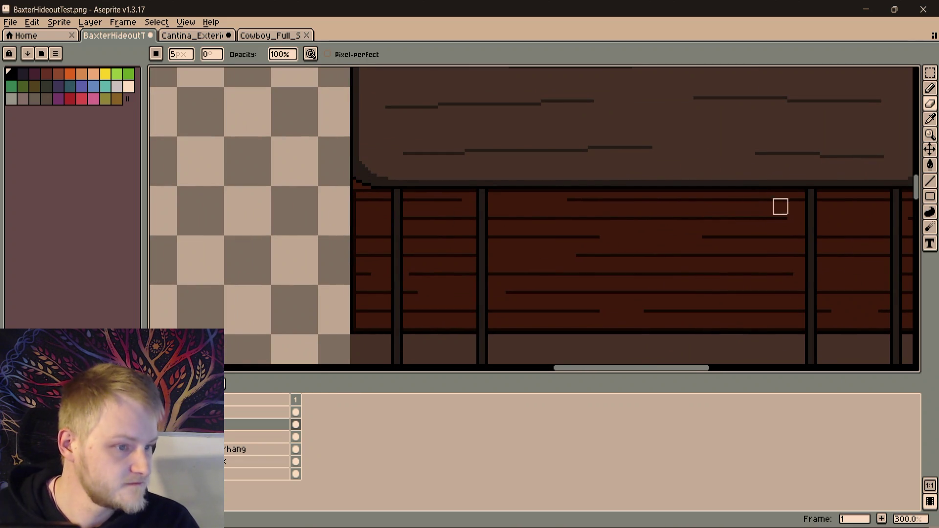
{"action": "scroll", "coordinate": [365, 227], "scroll_direction": "up", "scroll_amount": 1}
{"action": "scroll", "coordinate": [580, 199], "scroll_direction": "up", "scroll_amount": 1}
{"action": "scroll", "coordinate": [648, 292], "scroll_direction": "right", "scroll_amount": 5}
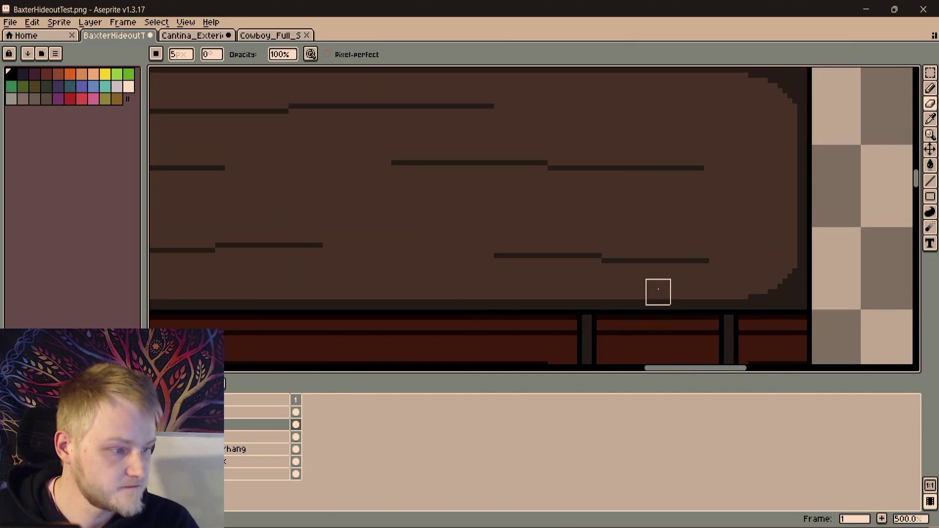
{"action": "scroll", "coordinate": [362, 287], "scroll_direction": "right", "scroll_amount": 5}
{"action": "scroll", "coordinate": [335, 247], "scroll_direction": "up", "scroll_amount": 2}
{"action": "scroll", "coordinate": [671, 236], "scroll_direction": "up", "scroll_amount": 2}
{"action": "scroll", "coordinate": [671, 236], "scroll_direction": "down", "scroll_amount": 2}
{"action": "scroll", "coordinate": [612, 230], "scroll_direction": "up", "scroll_amount": 1}
{"action": "key", "text": "b"}
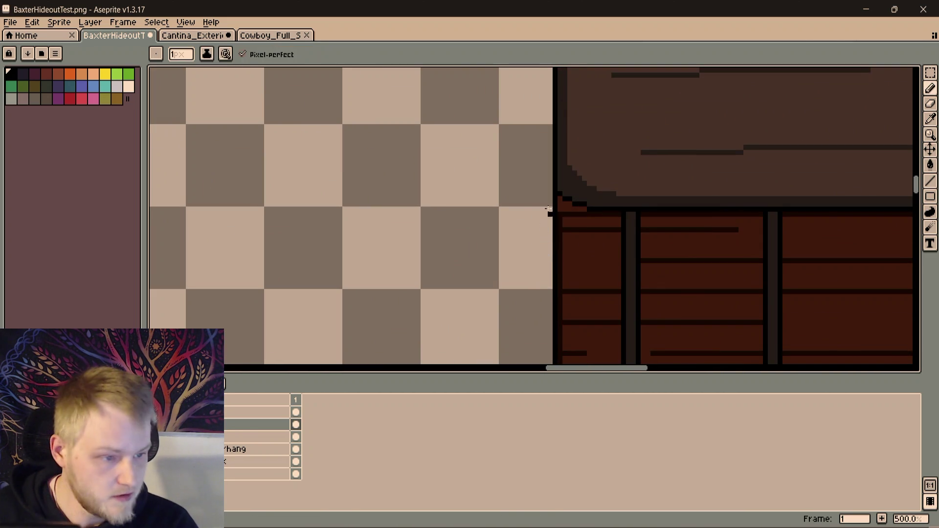
{"action": "scroll", "coordinate": [545, 219], "scroll_direction": "up", "scroll_amount": 4}
{"action": "scroll", "coordinate": [549, 252], "scroll_direction": "up", "scroll_amount": 1}
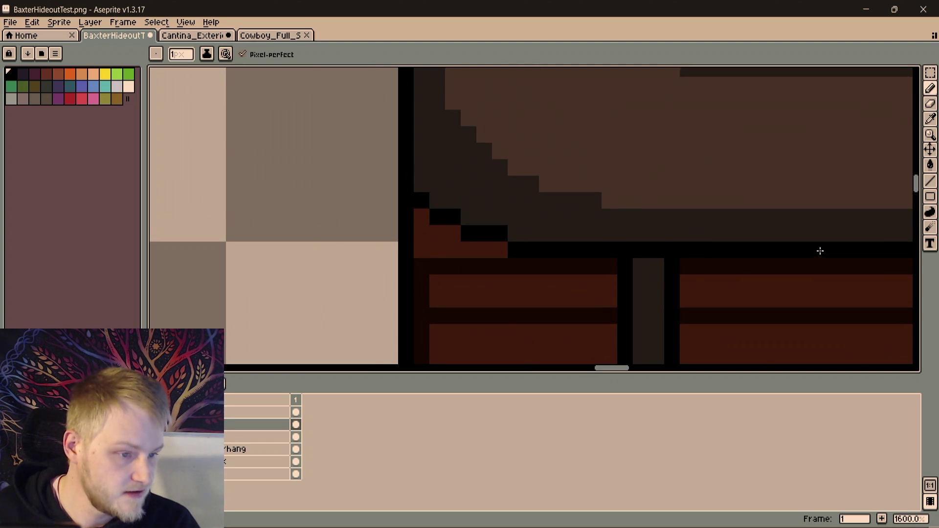
{"action": "scroll", "coordinate": [408, 220], "scroll_direction": "right", "scroll_amount": 2}
{"action": "scroll", "coordinate": [353, 235], "scroll_direction": "right", "scroll_amount": 8}
{"action": "scroll", "coordinate": [306, 250], "scroll_direction": "right", "scroll_amount": 8}
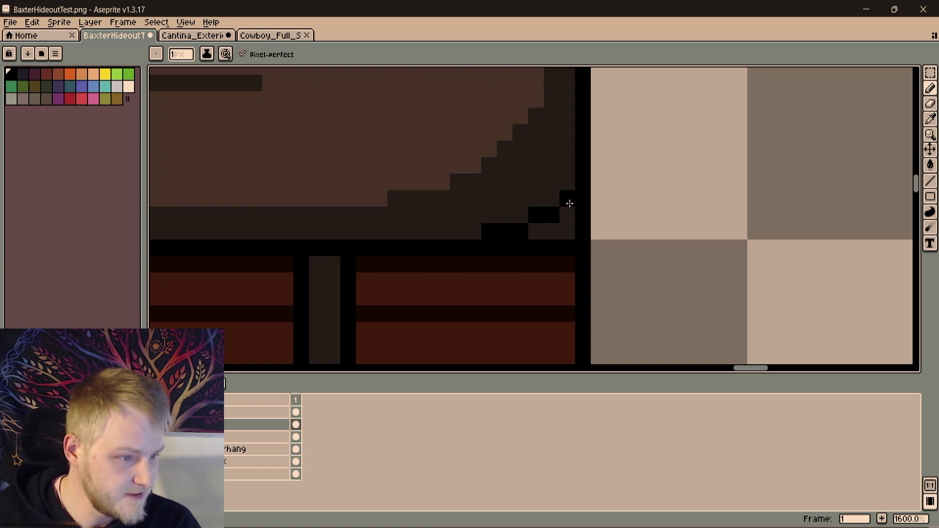
{"action": "left_click", "coordinate": [568, 202]}
{"action": "key", "text": "e"}
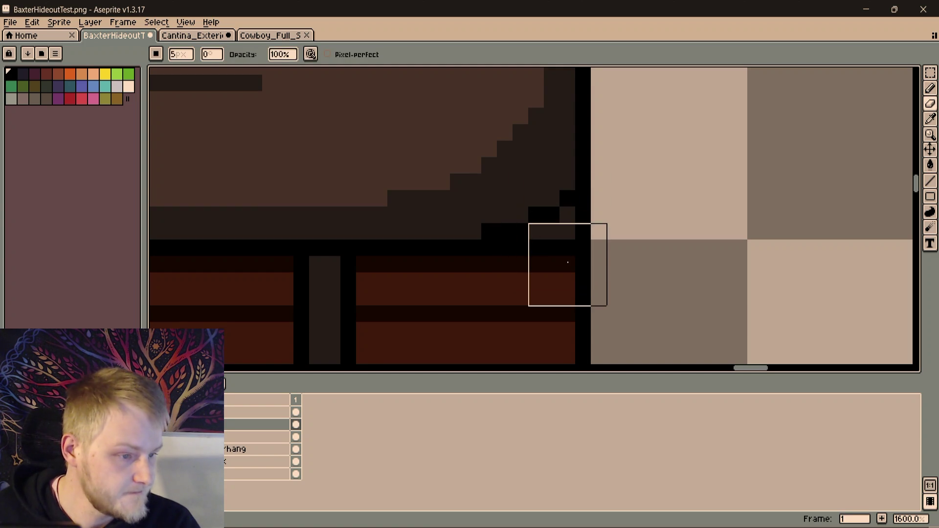
{"action": "key", "text": "b"}
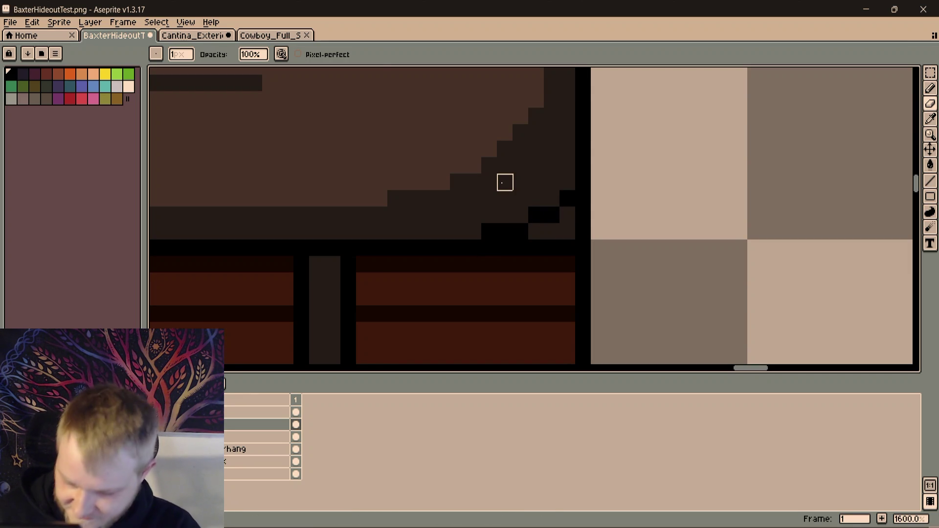
{"action": "key", "text": "m"}
{"action": "left_click_drag", "start_coordinate": [463, 173], "coordinate": [606, 290]}
{"action": "key", "text": "Delete"}
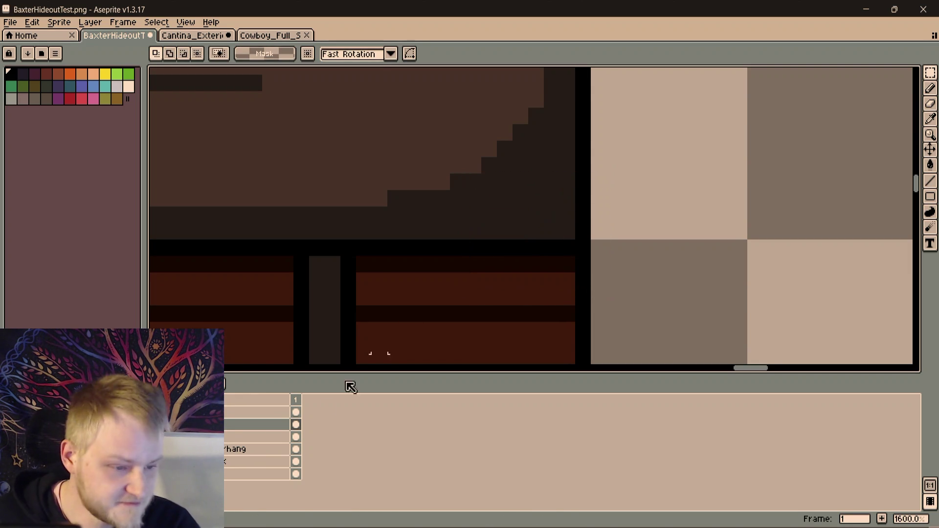
On the overhang layer, paint reddish-brown wall pixels along the row under the right corner
{"action": "left_click", "coordinate": [242, 450]}
{"action": "key", "text": "ctrl+v"}
{"action": "key", "text": "ctrl+d"}
{"action": "key", "text": "b"}
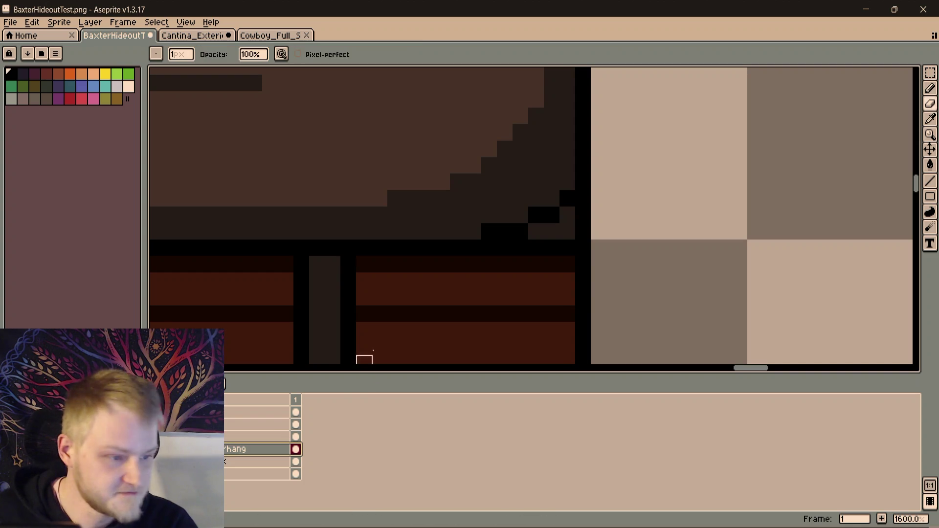
{"action": "left_click", "coordinate": [489, 248]}
{"action": "mouse_move", "coordinate": [505, 248]}
{"action": "left_mouse_down"}
{"action": "mouse_move", "coordinate": [536, 248]}
{"action": "mouse_move", "coordinate": [568, 232]}
{"action": "left_mouse_up"}
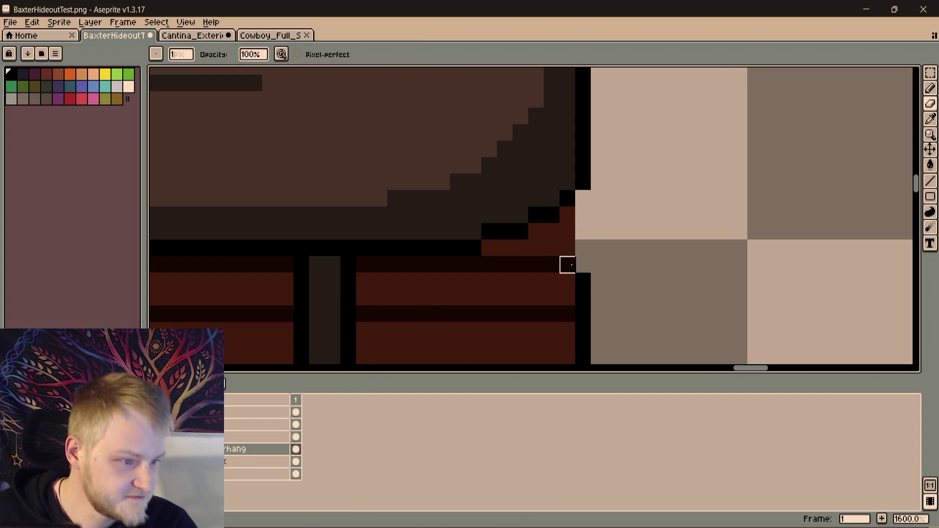
{"action": "key", "text": "ctrl+z"}
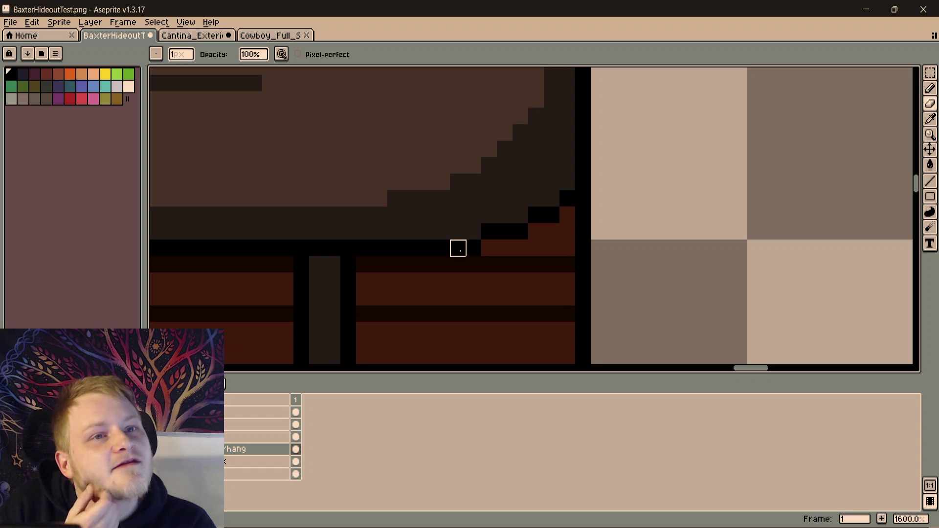
{"action": "scroll", "coordinate": [458, 249], "scroll_direction": "down", "scroll_amount": 1}
{"action": "scroll", "coordinate": [458, 247], "scroll_direction": "down", "scroll_amount": 2}
{"action": "scroll", "coordinate": [541, 225], "scroll_direction": "down", "scroll_amount": 1}
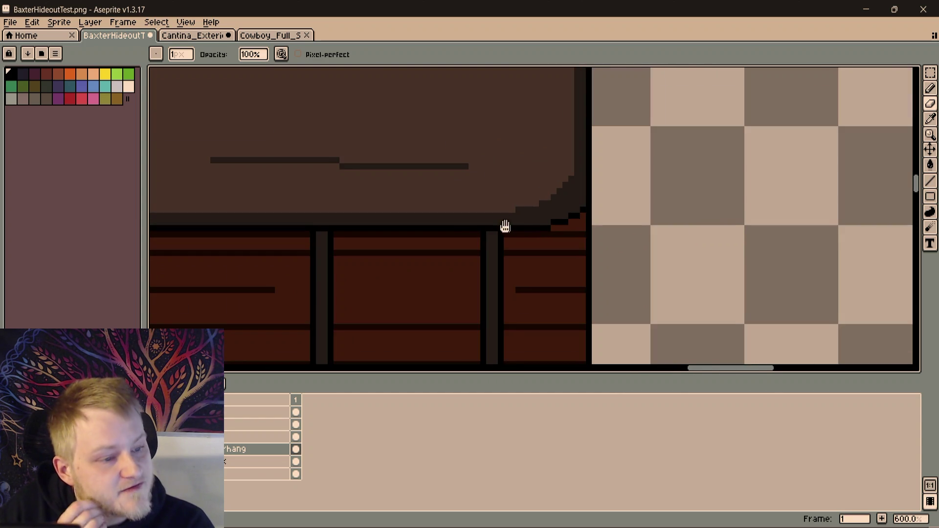
{"action": "scroll", "coordinate": [506, 227], "scroll_direction": "down", "scroll_amount": 1}
{"action": "scroll", "coordinate": [595, 208], "scroll_direction": "down", "scroll_amount": 1}
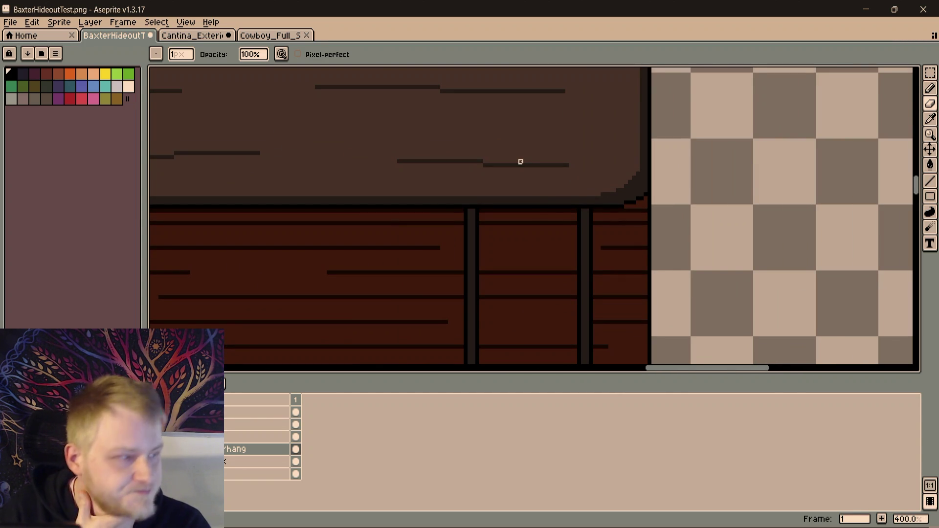